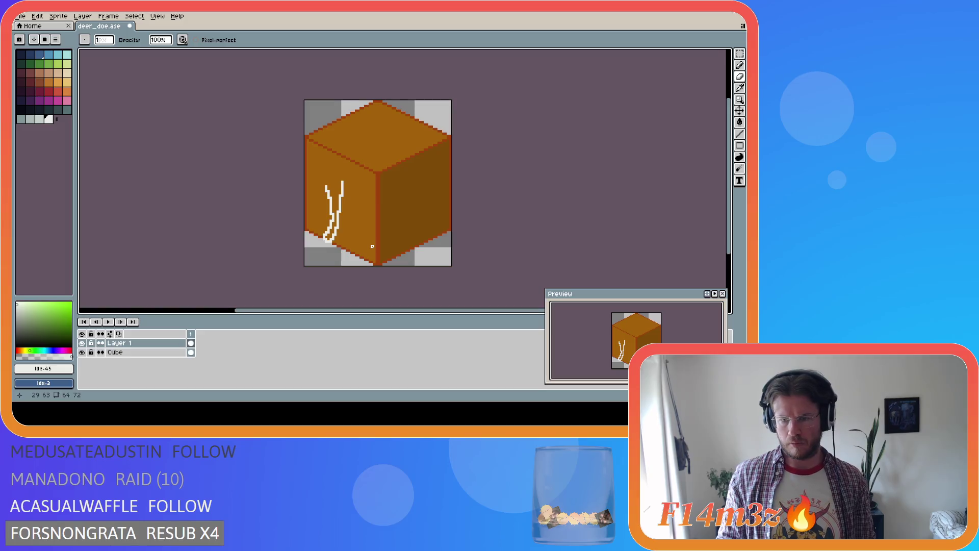
Step: Redo the last erase and marquee-select the middle of the white leg strokes
key("ctrl")
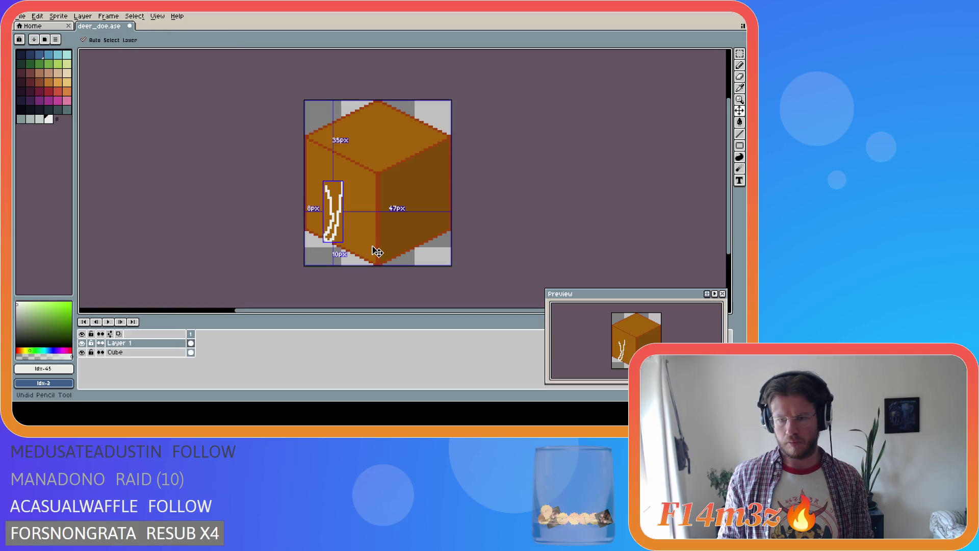
key("ctrl+y")
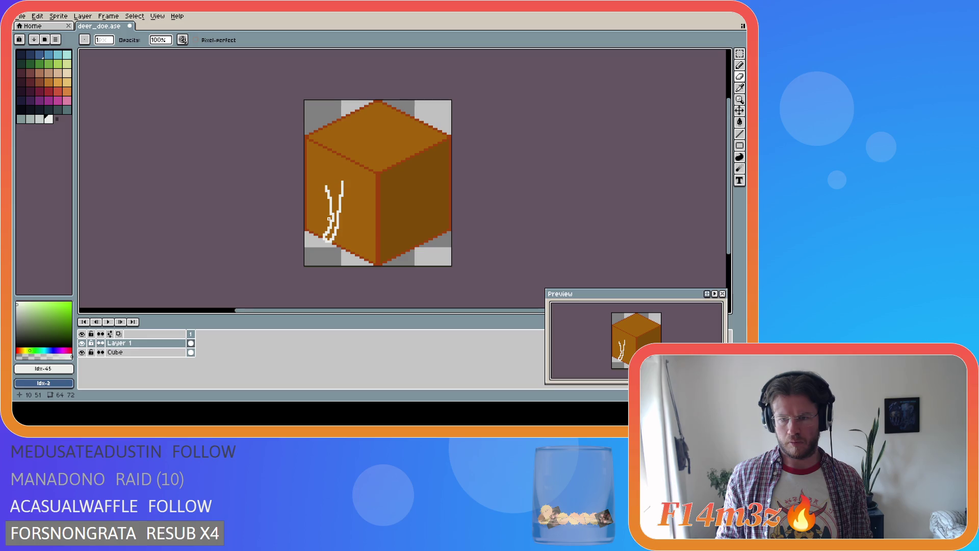
key("m")
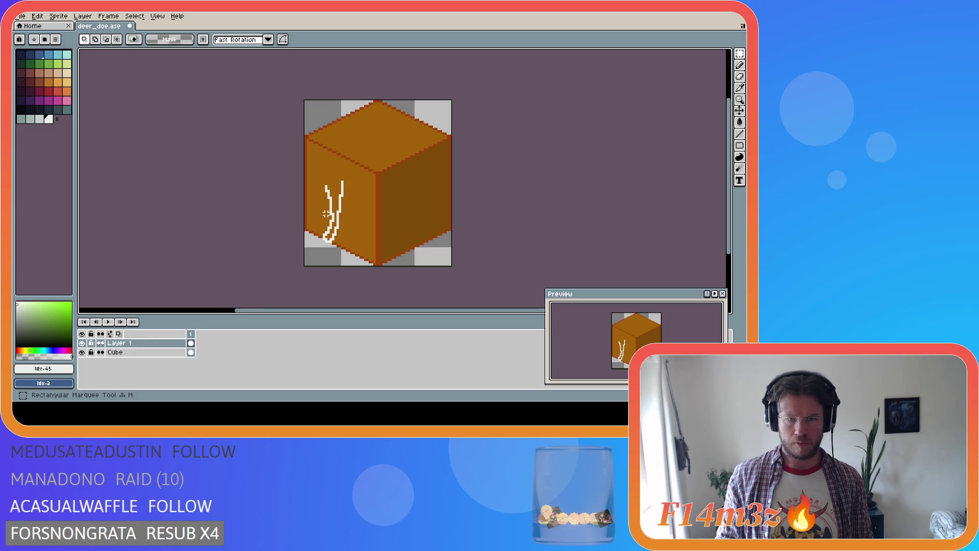
left_click_drag(325, 218, 346, 202)
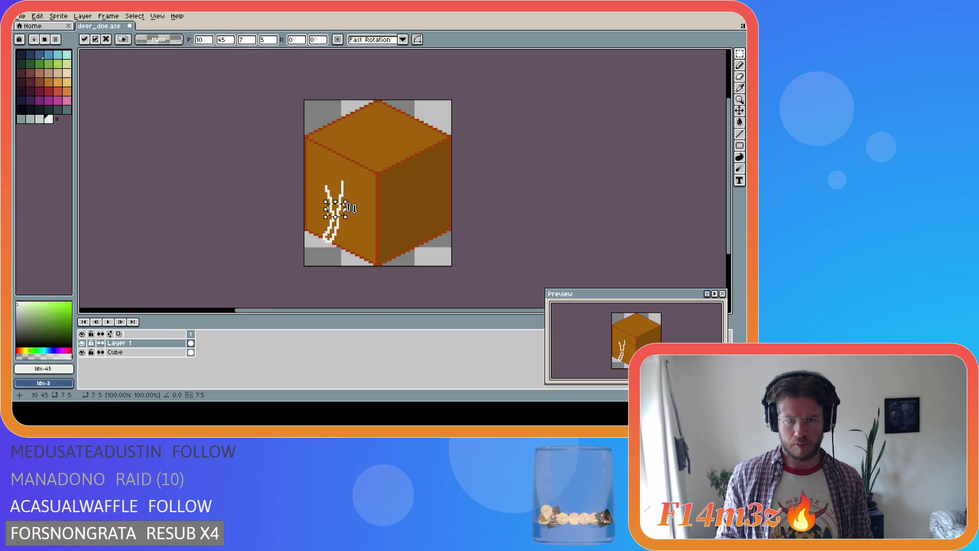
key("ctrl+d")
key("b")
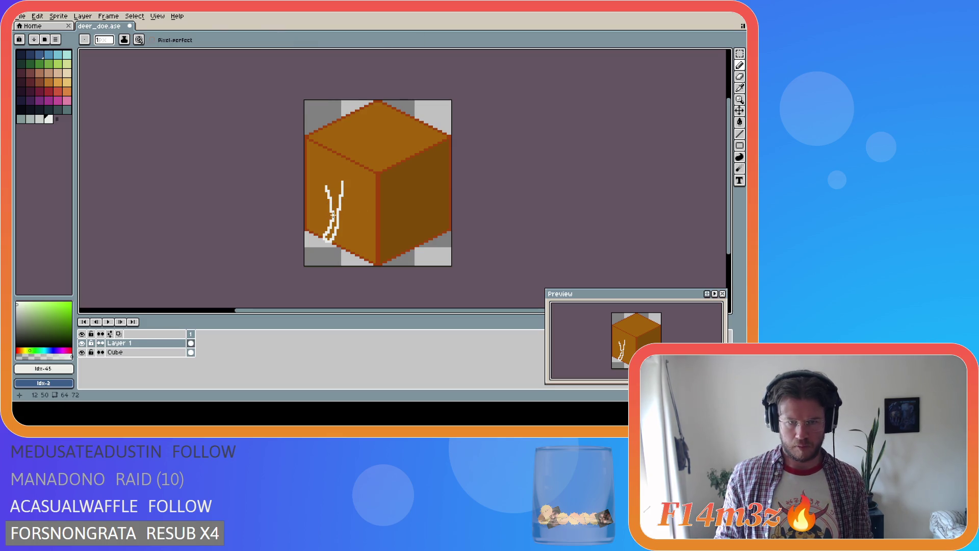
key("i")
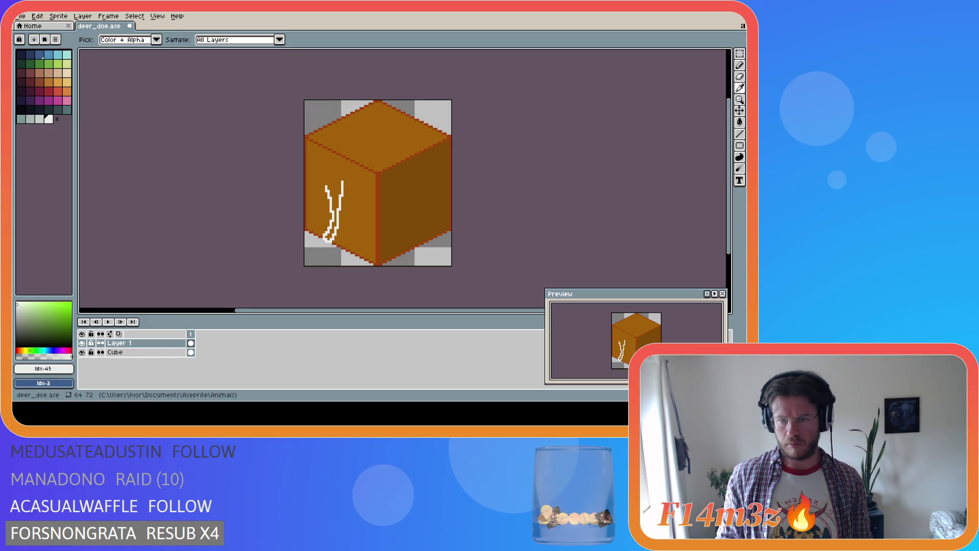
key("b")
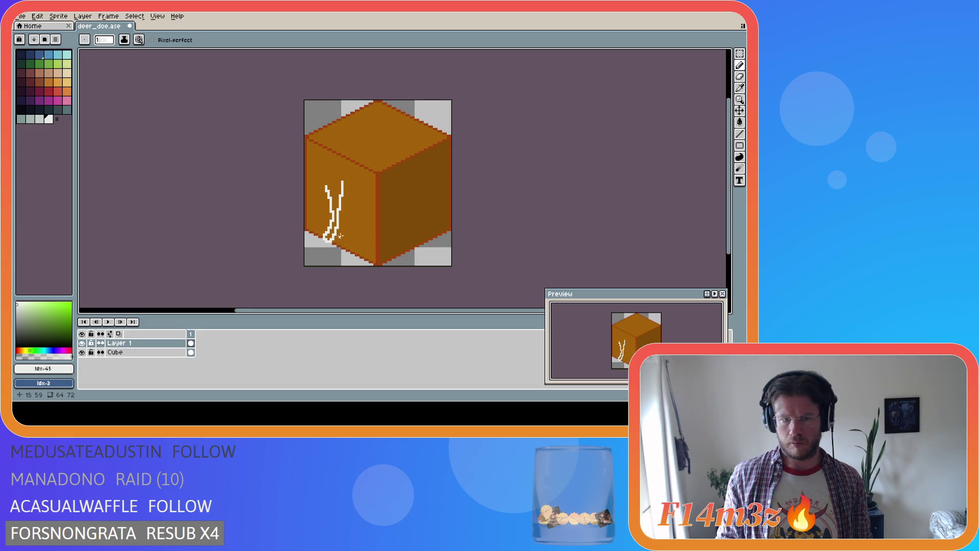
Step: Erase at the leg's lower end, then undo back to the selection around it
key("e")
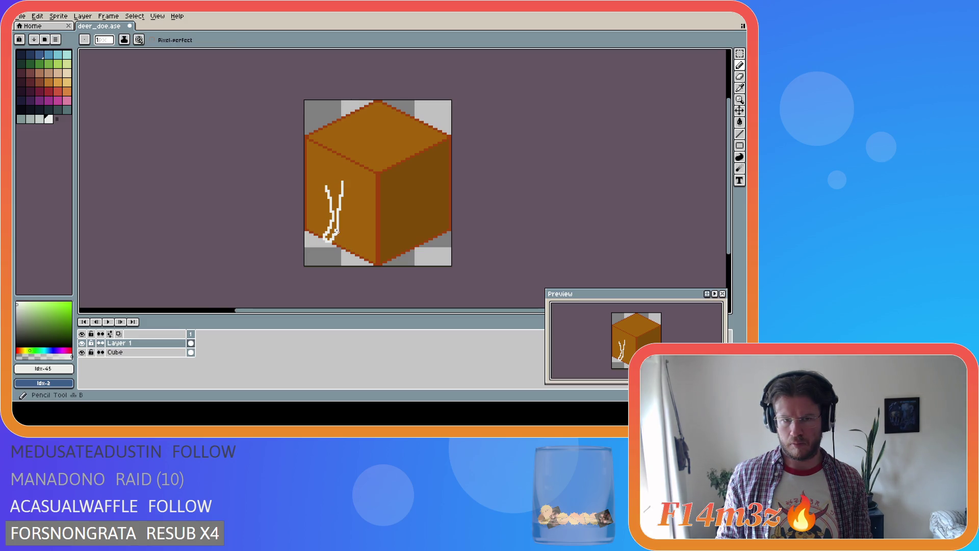
key("i")
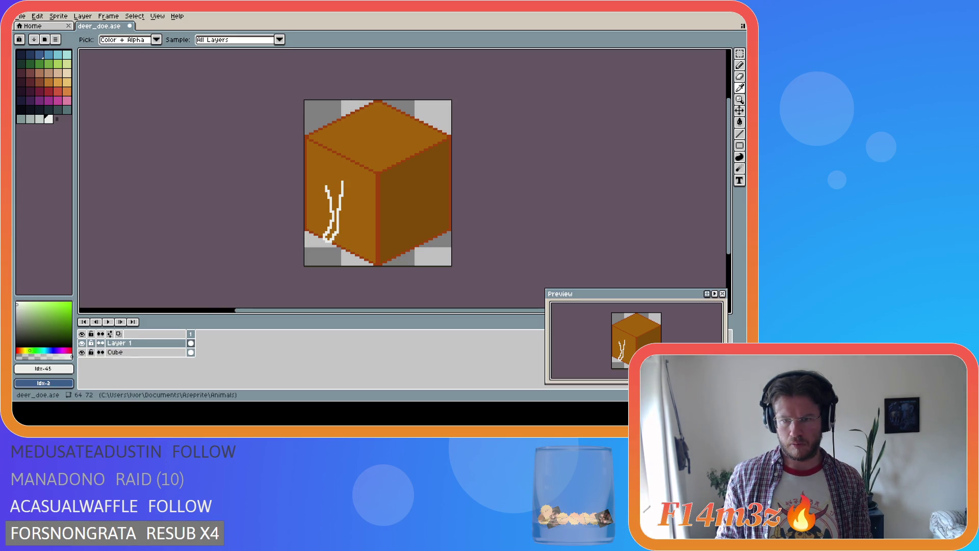
key("e")
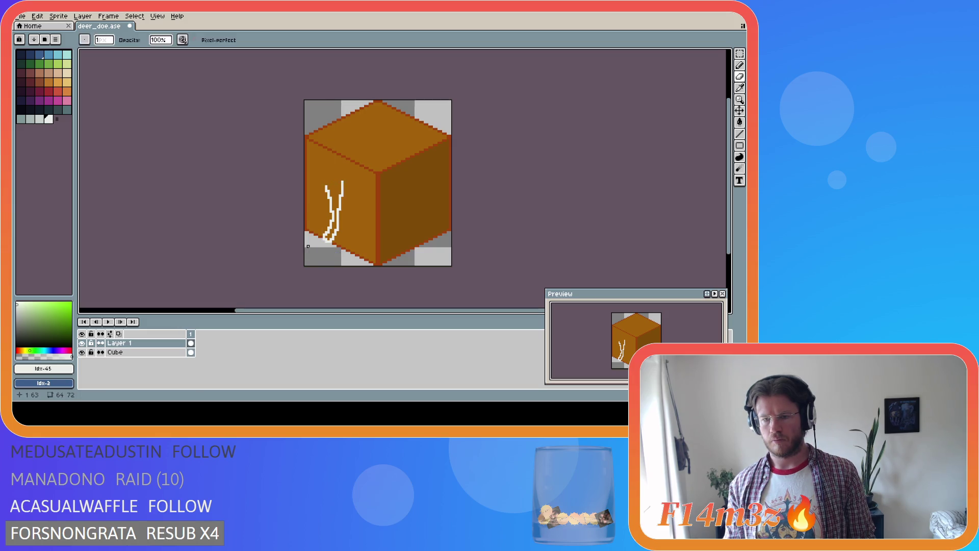
key("ctrl+z")
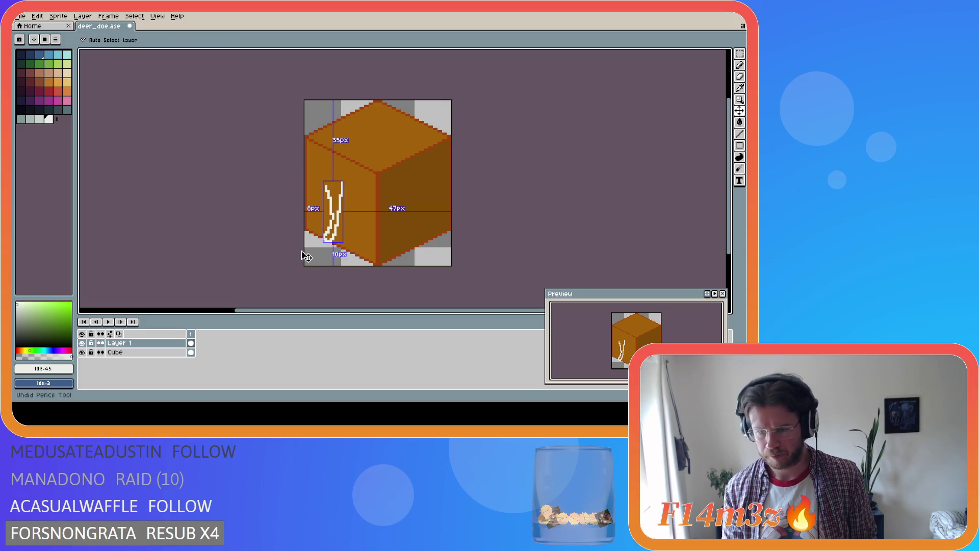
key("ctrl+z")
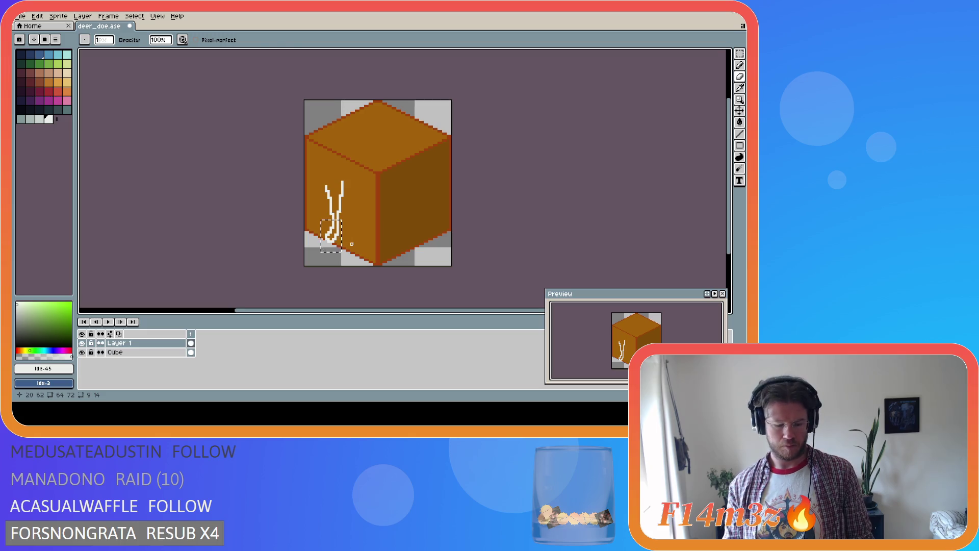
Step: Erase and repaint the leg's lower end into a hooked foot
key("ctrl+d")
key("e")
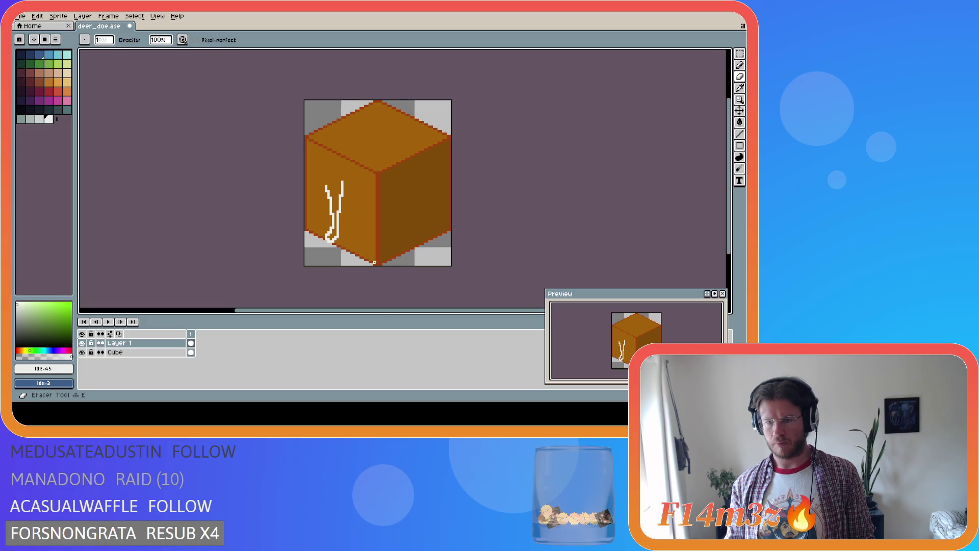
key("v")
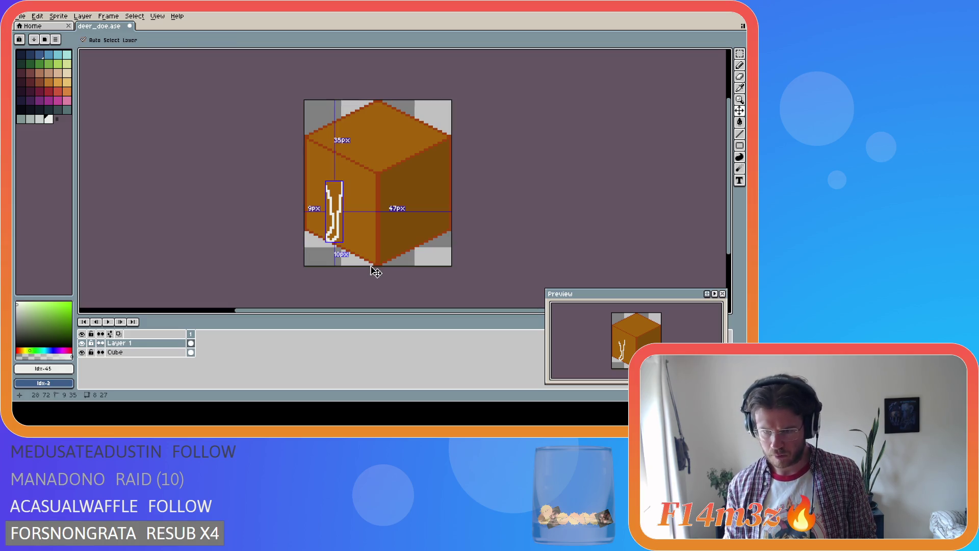
key("e")
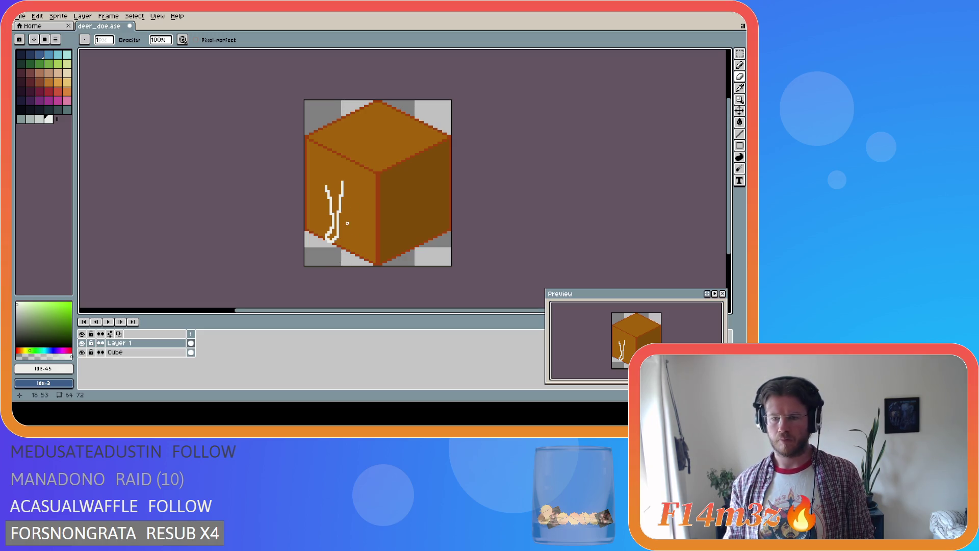
key("i")
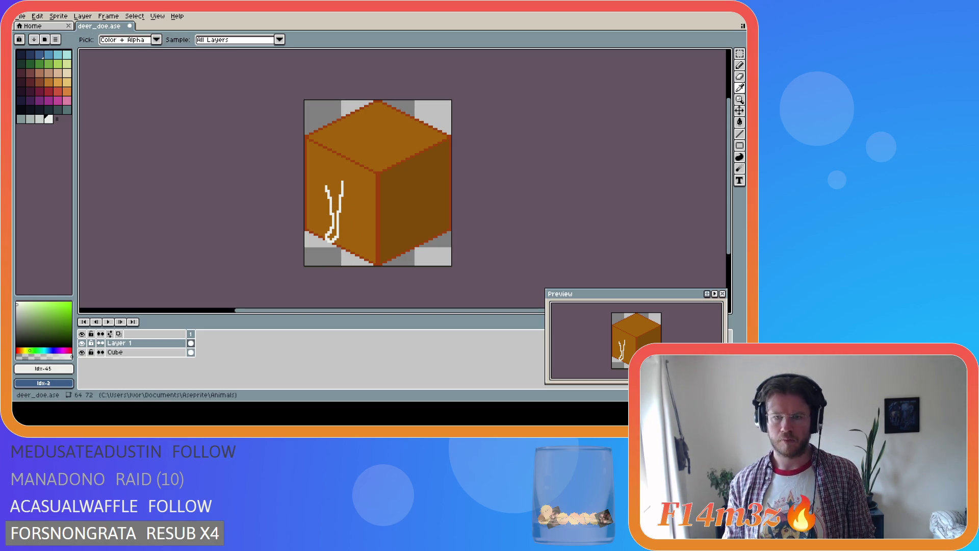
key("e")
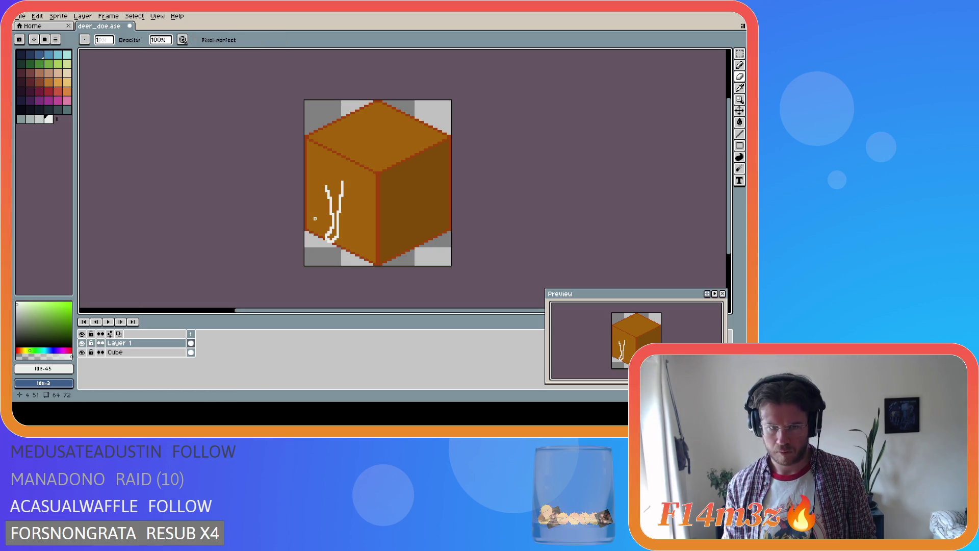
key("i")
key("e")
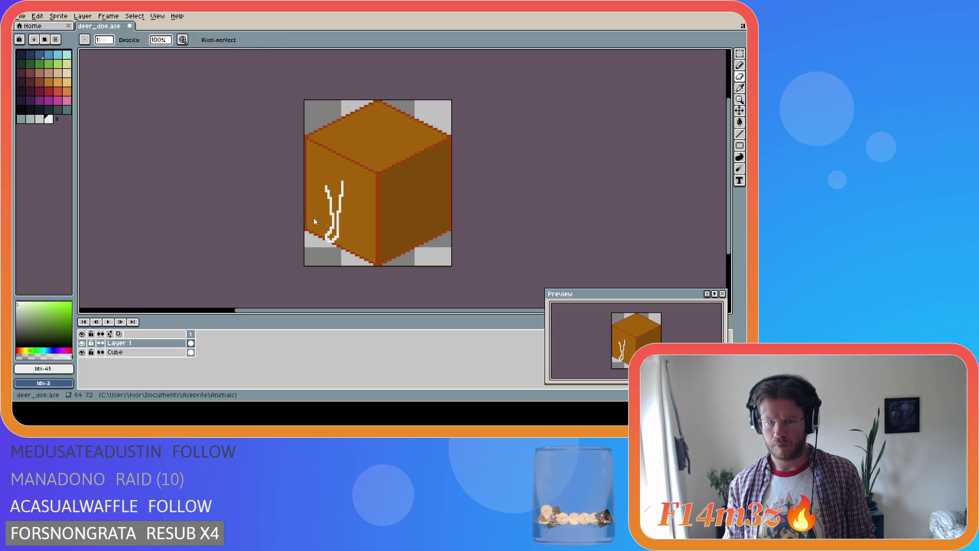
Step: Undo the strokes at the leg's top and draw a short white stroke right of the leg
key("ctrl+z")
key("ctrl+z")
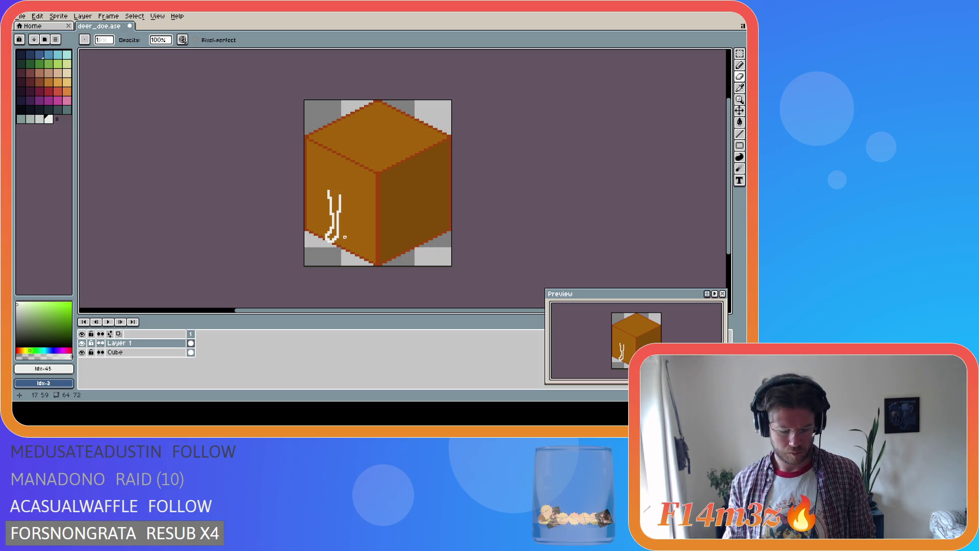
key("i")
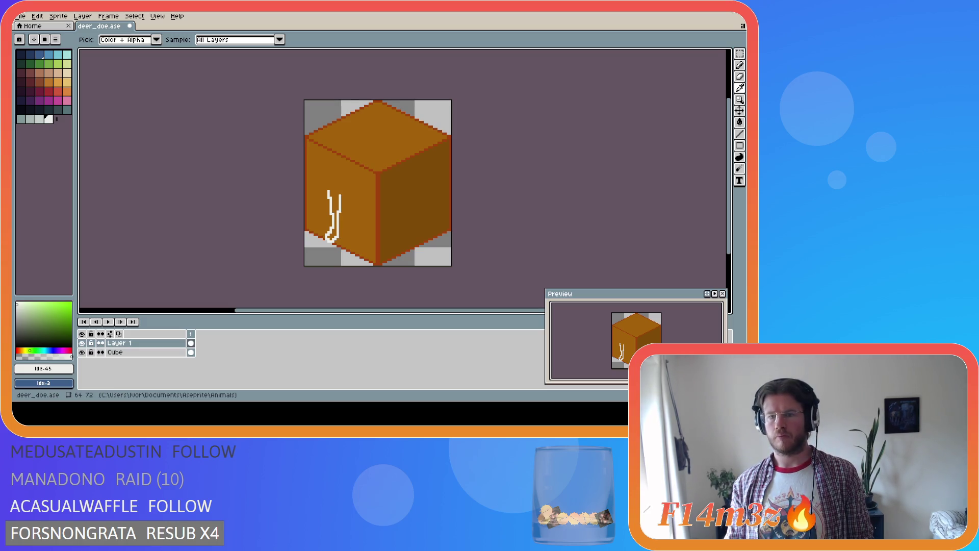
key("b")
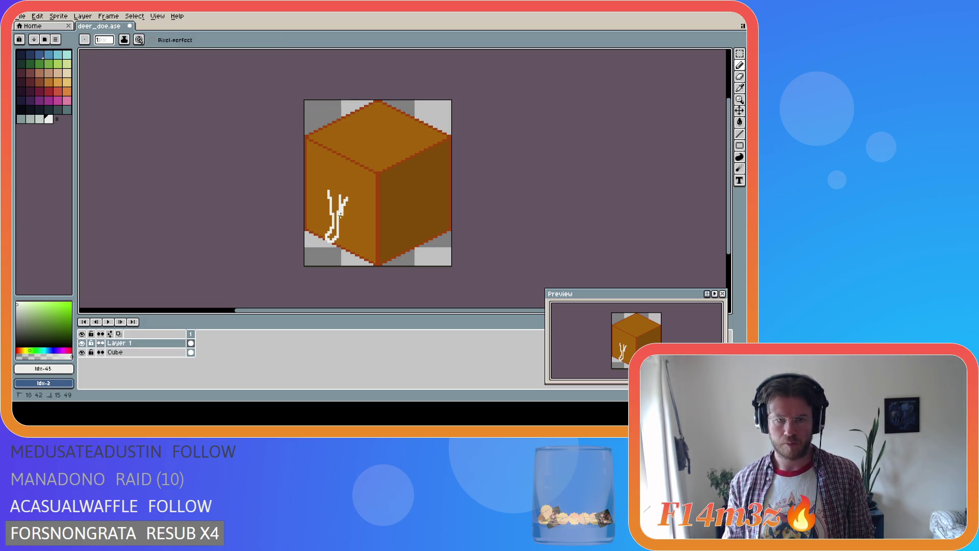
left_click_drag(347, 197, 351, 246)
Step: Touch up pixels beside the front legs, testing a small selection there
key("ctrl")
key("ctrl")
key("ctrl")
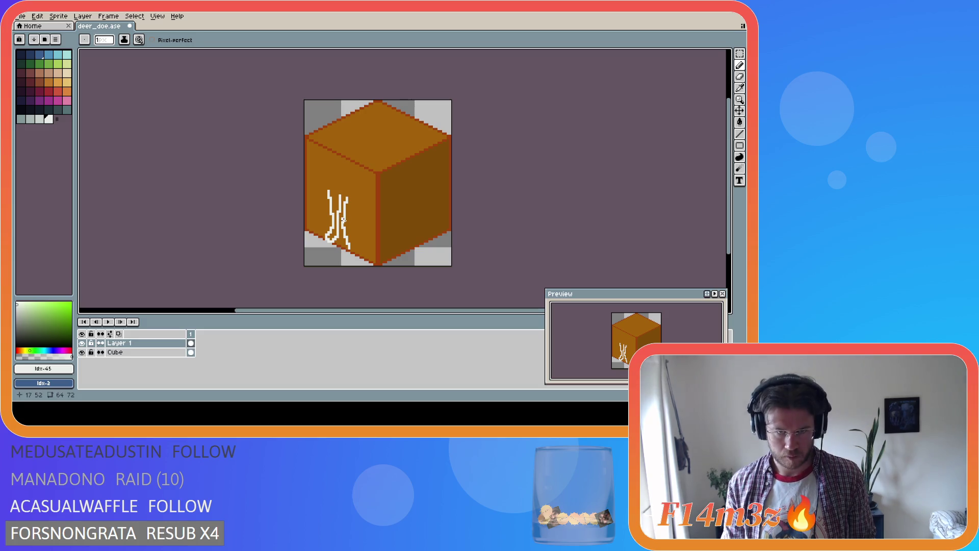
key("e")
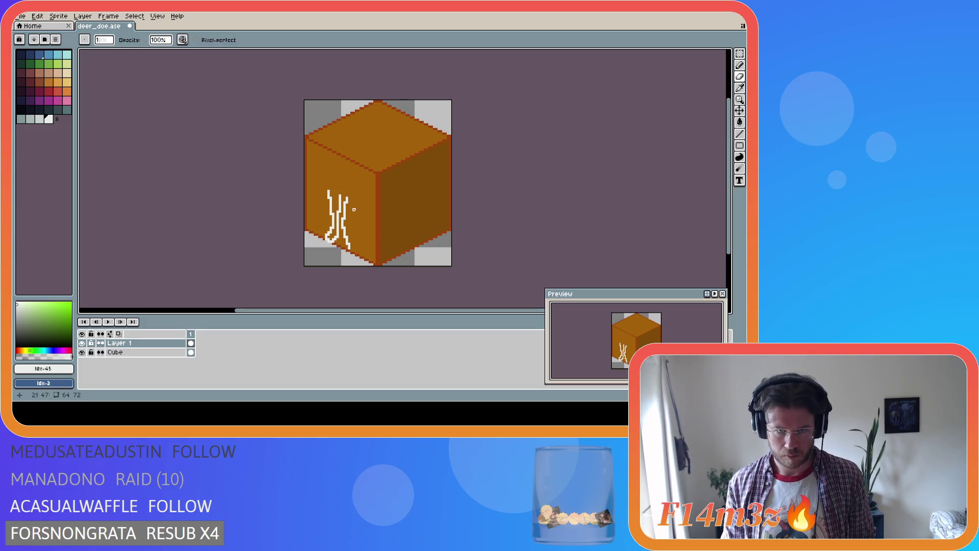
key("b")
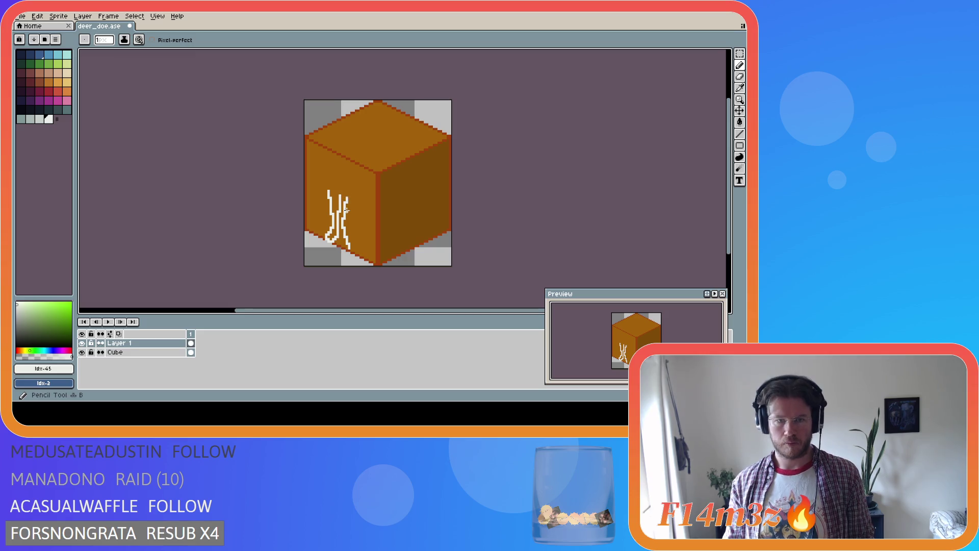
key("m")
left_click_drag(344, 211, 345, 202)
key("ctrl+d")
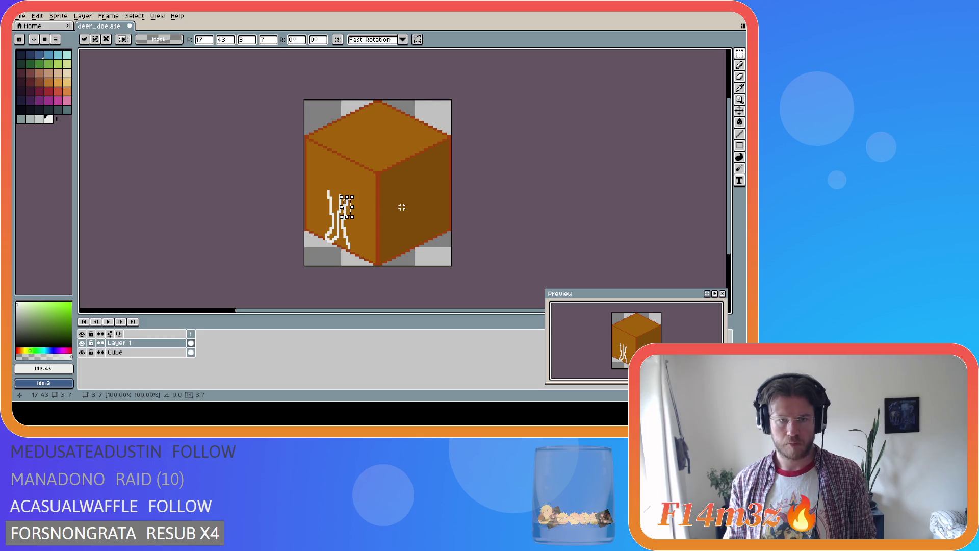
key("b")
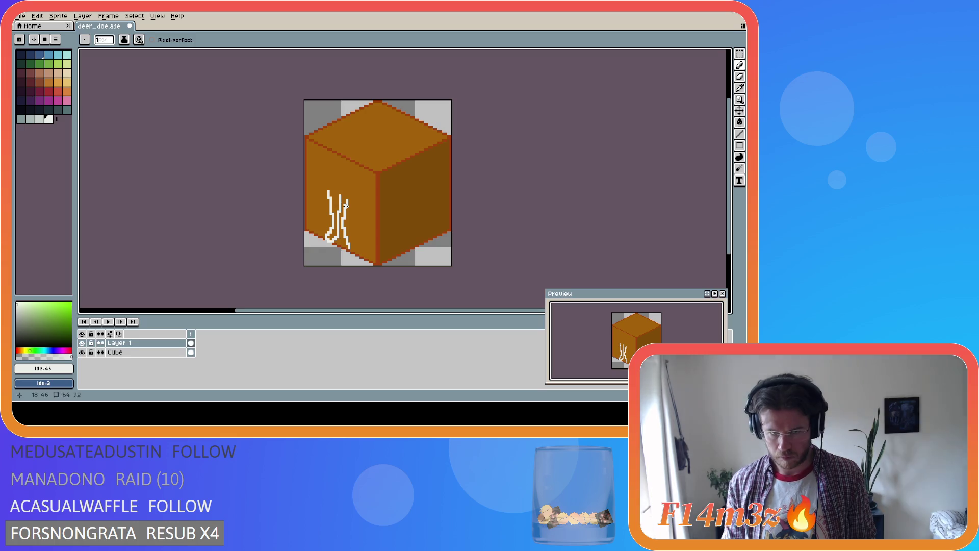
Step: Cap the lower end of the right leg stroke with a small curled white hoof
key("b")
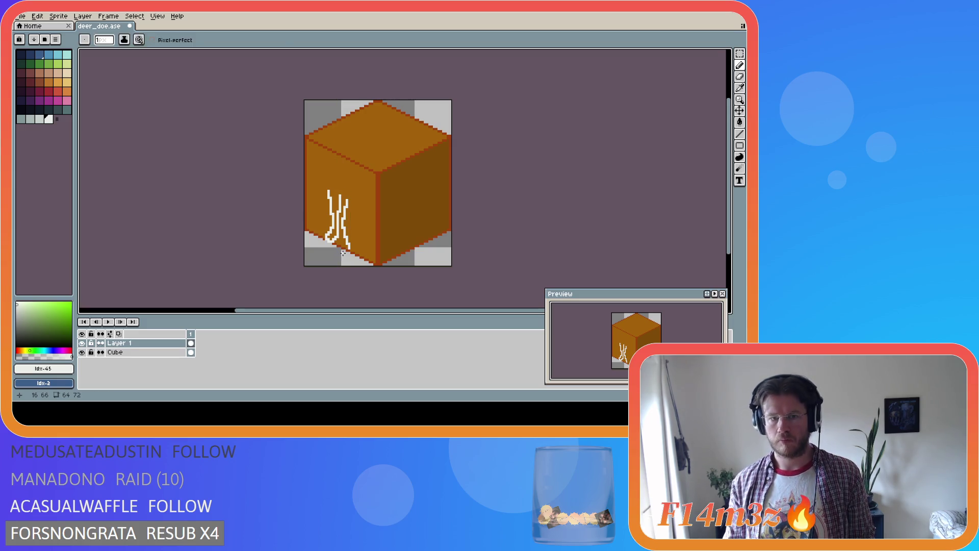
key("i")
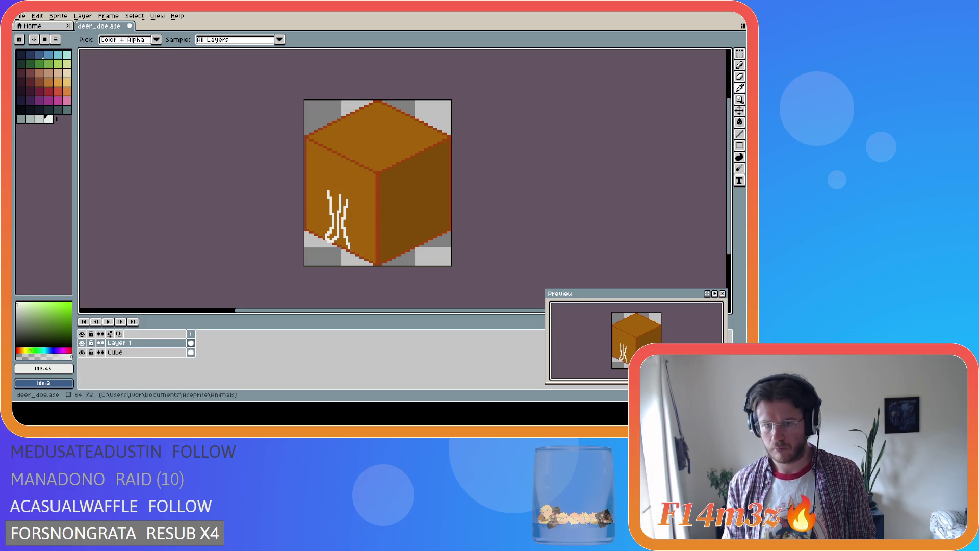
key("b")
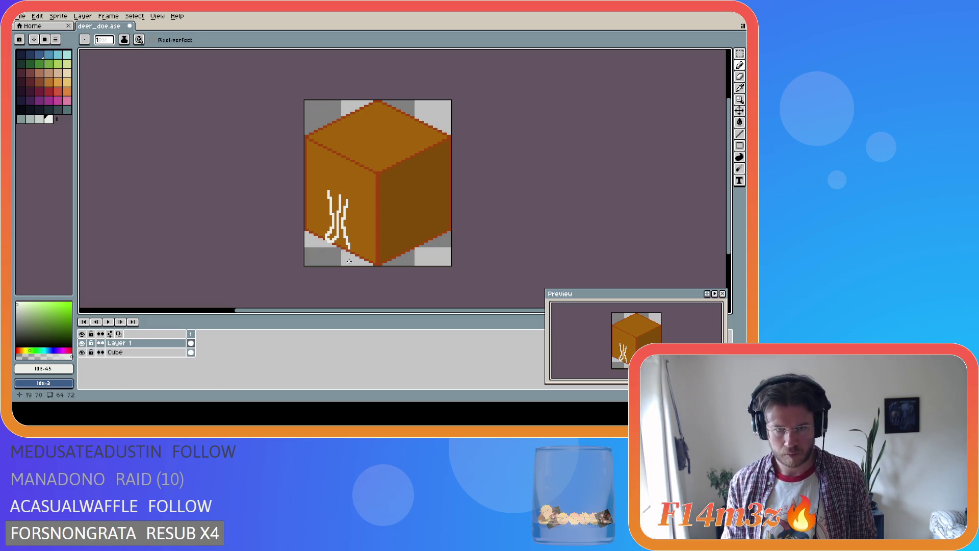
key("e")
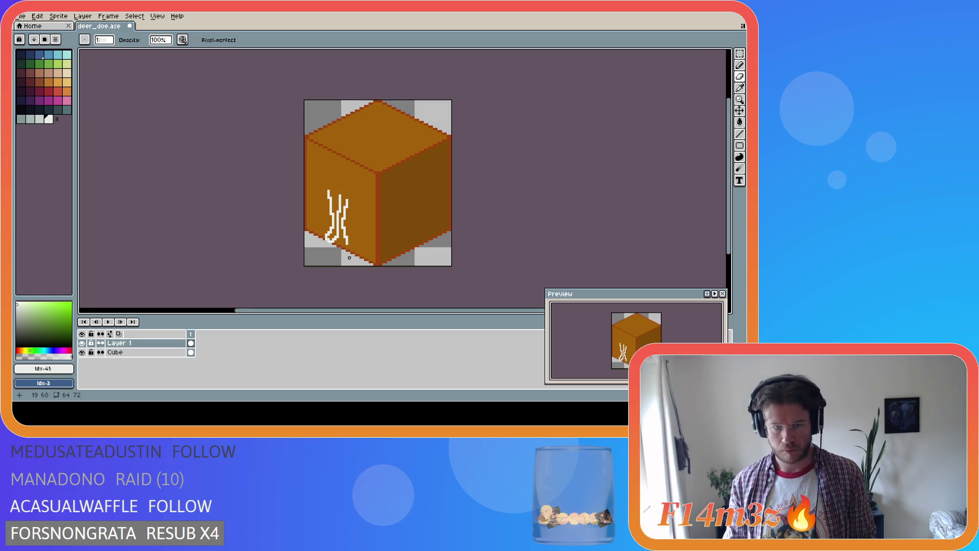
key("b")
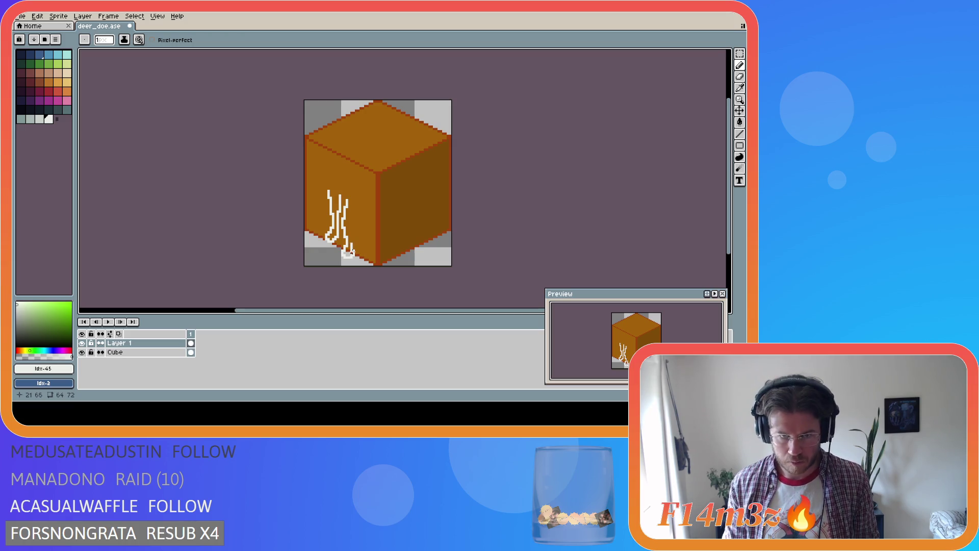
Step: Draw a white leg line rising up-right, erase its top end, and select the rear leg strokes
left_click_drag(351, 243, 351, 232)
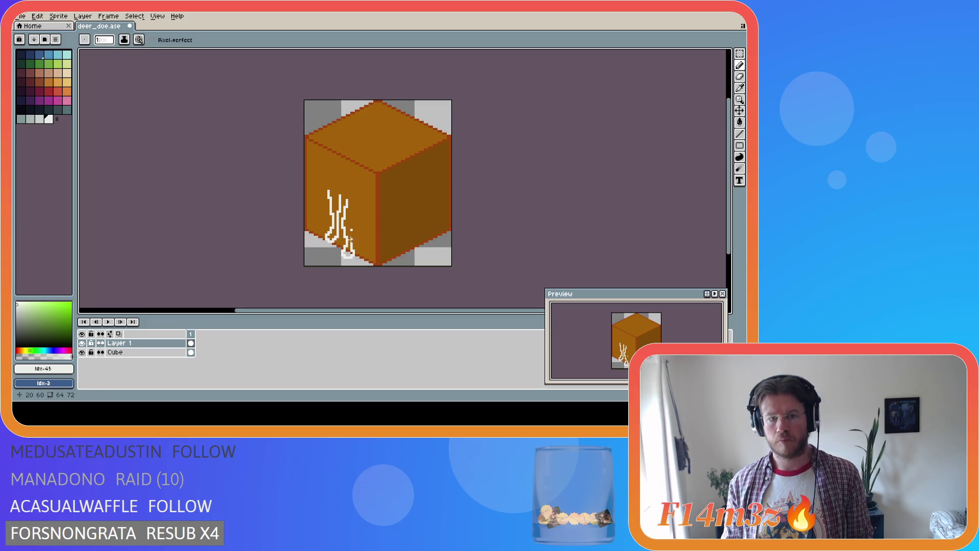
left_click(351, 228)
left_click_drag(351, 228, 359, 204)
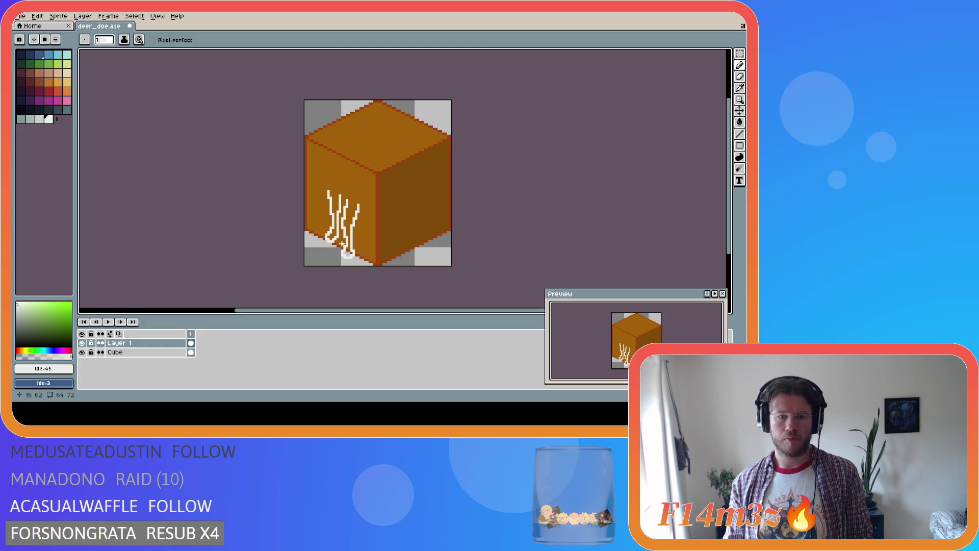
key("e")
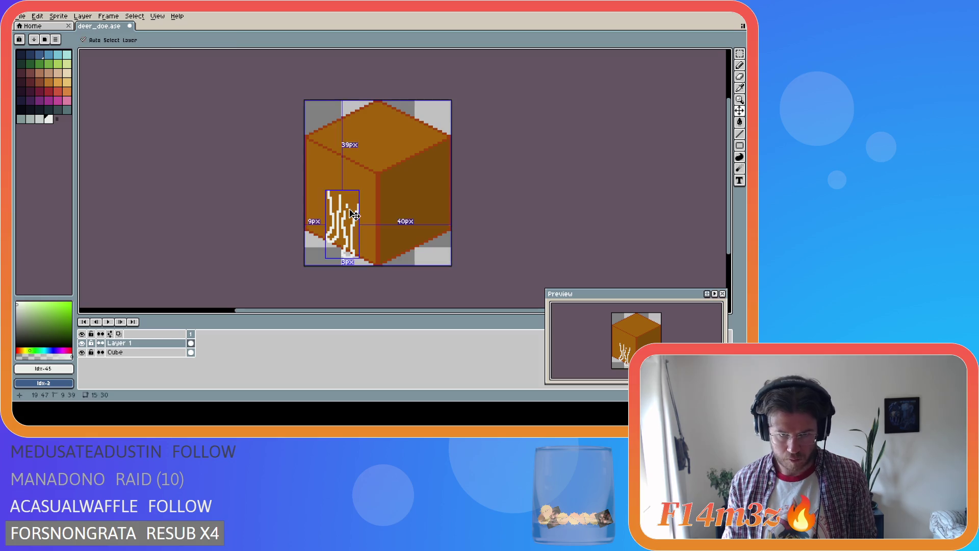
left_click_drag(358, 205, 358, 210)
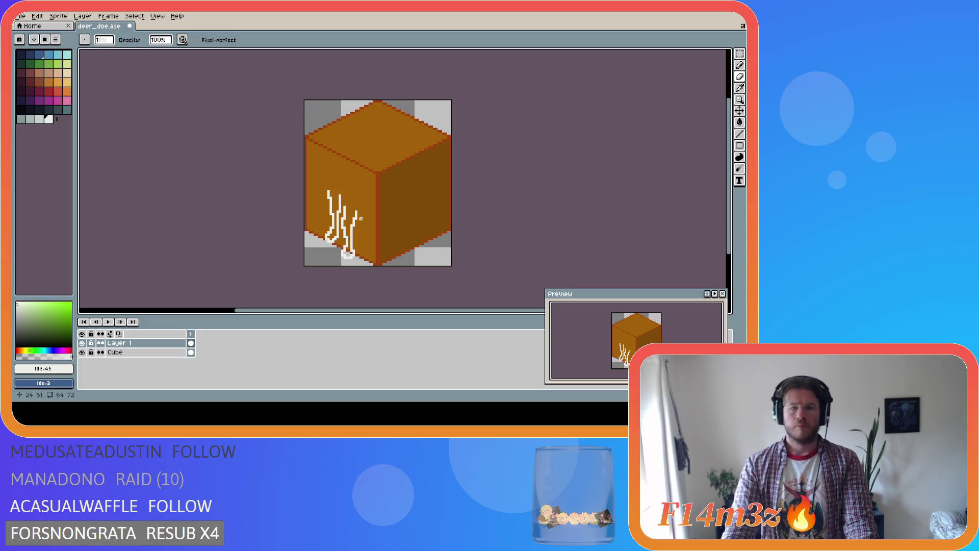
key("m")
left_click_drag(344, 206, 373, 261)
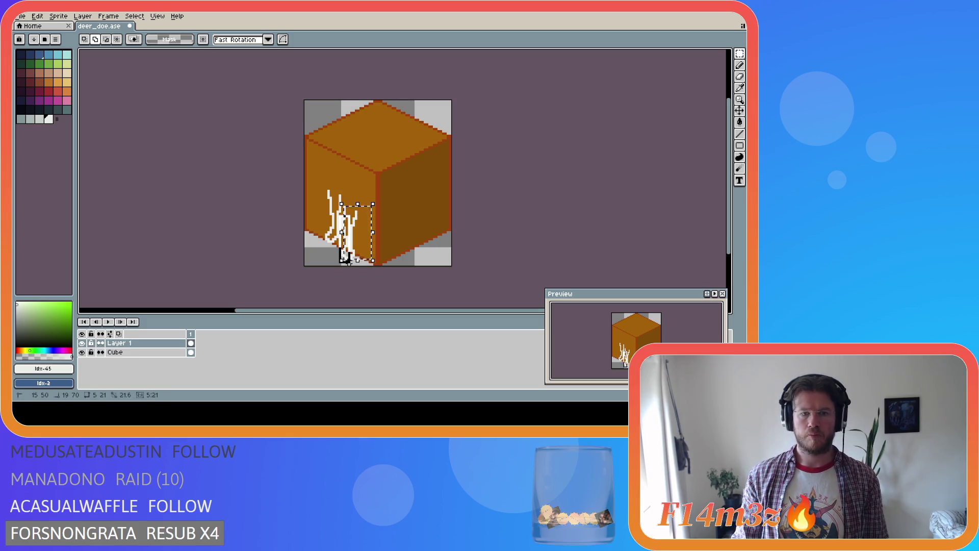
Step: Scale the selected rear leg strokes up slightly, nudge them one pixel up-right, and commit
left_click_drag(341, 203, 337, 198)
left_click_drag(363, 236, 365, 234)
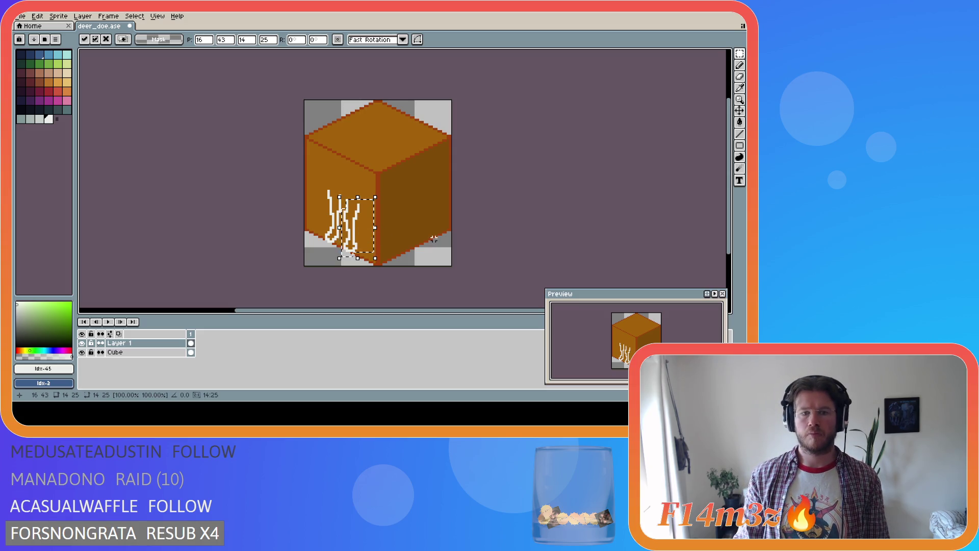
left_click(384, 255)
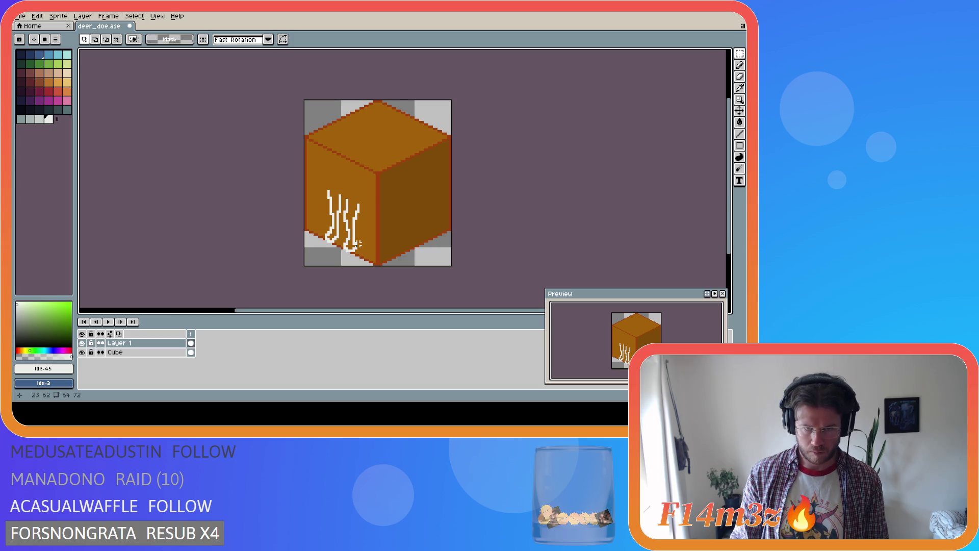
key("e")
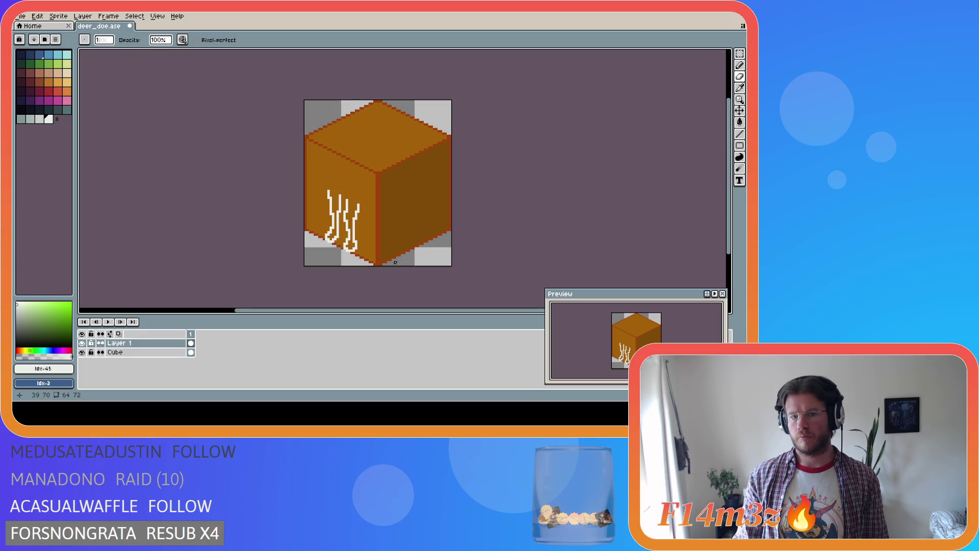
Step: Undo the last pencil stroke and draw a short white stroke capping the right leg
key("ctrl+z")
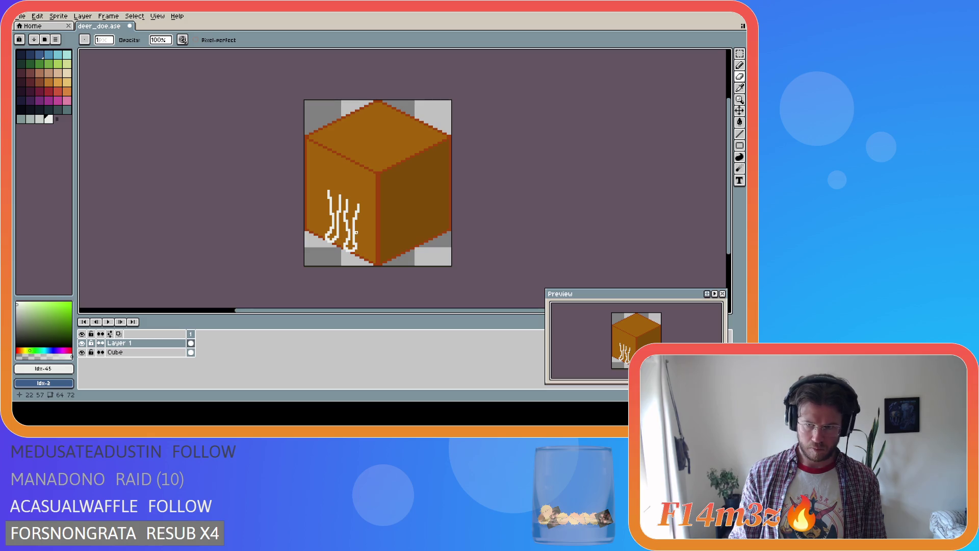
key("alt")
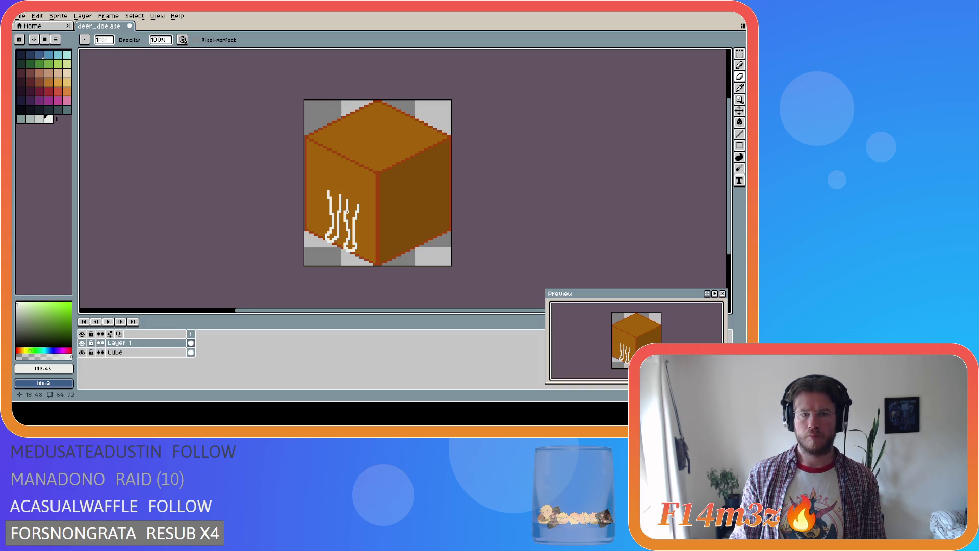
key("e")
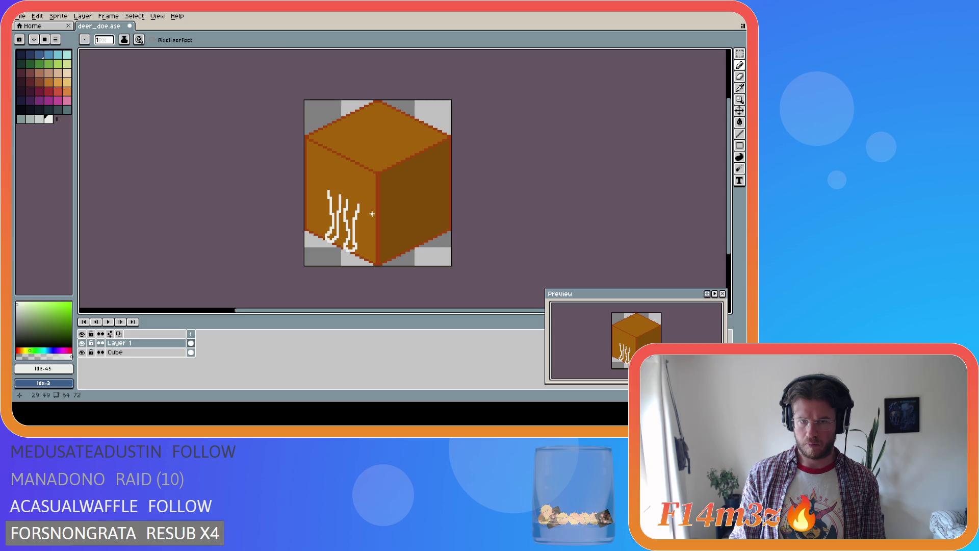
key("i")
key("b")
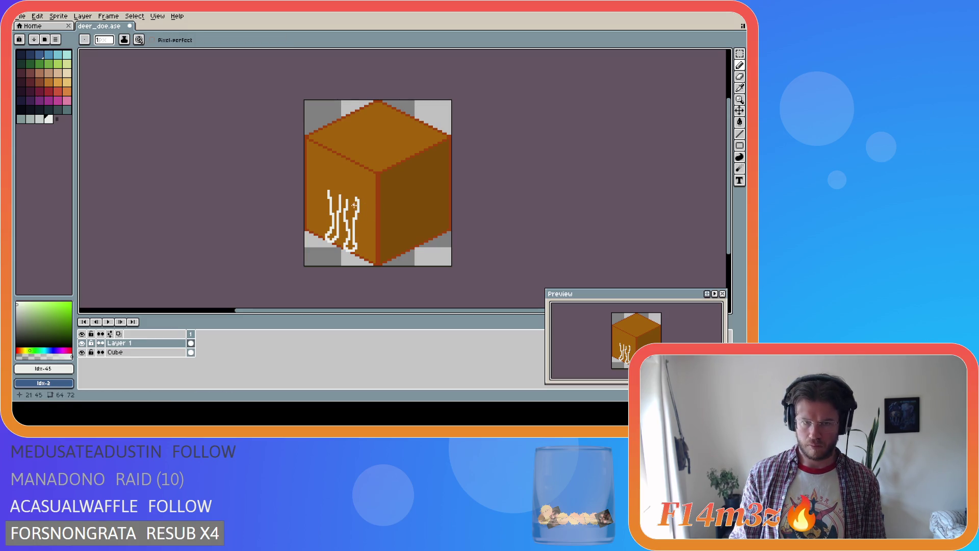
left_click_drag(356, 197, 352, 191)
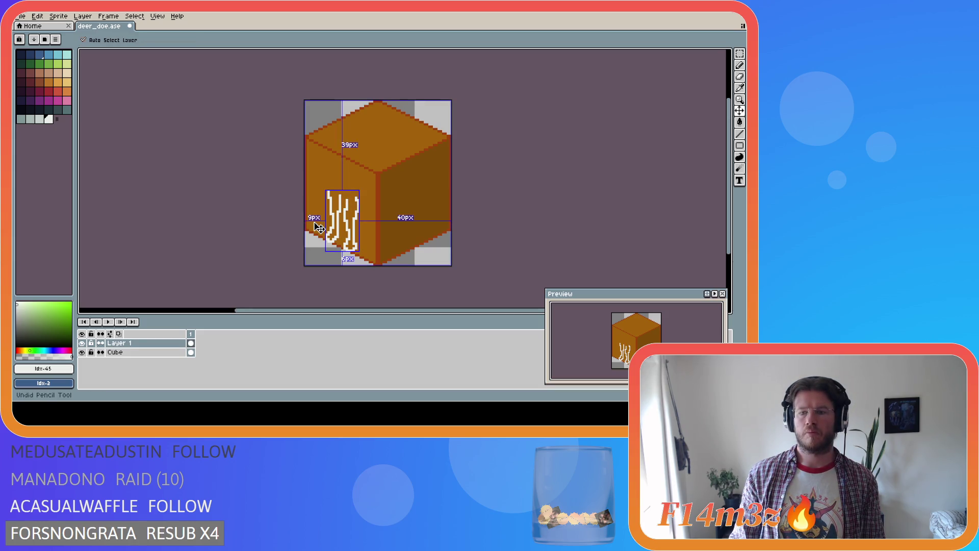
Step: Rework the right-hand leg strokes into angled lines with sampled white, checking the layer bounds
key("i")
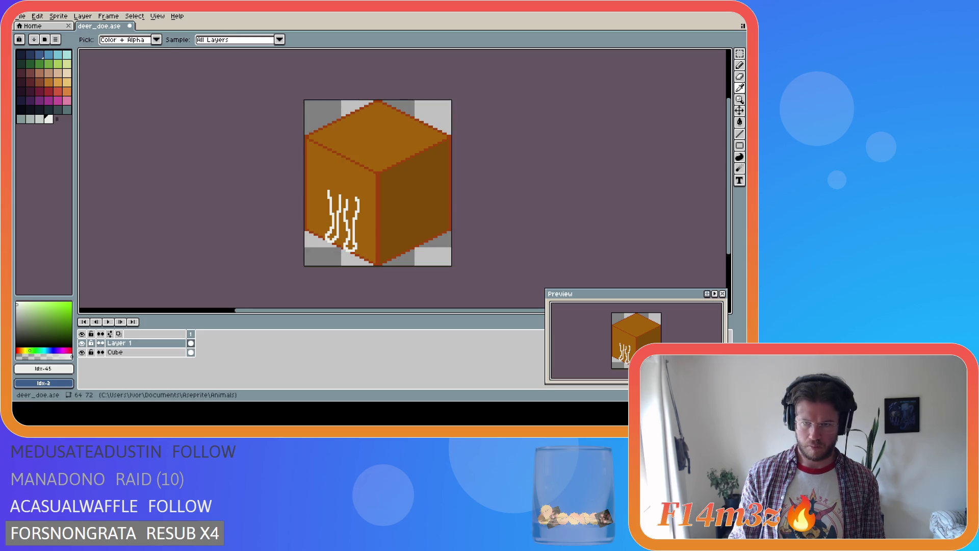
key("b")
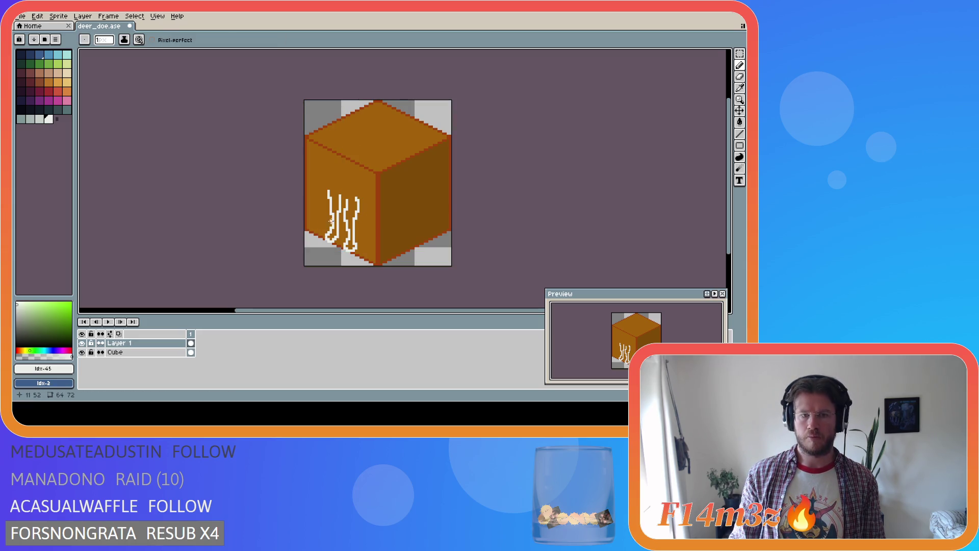
key("i")
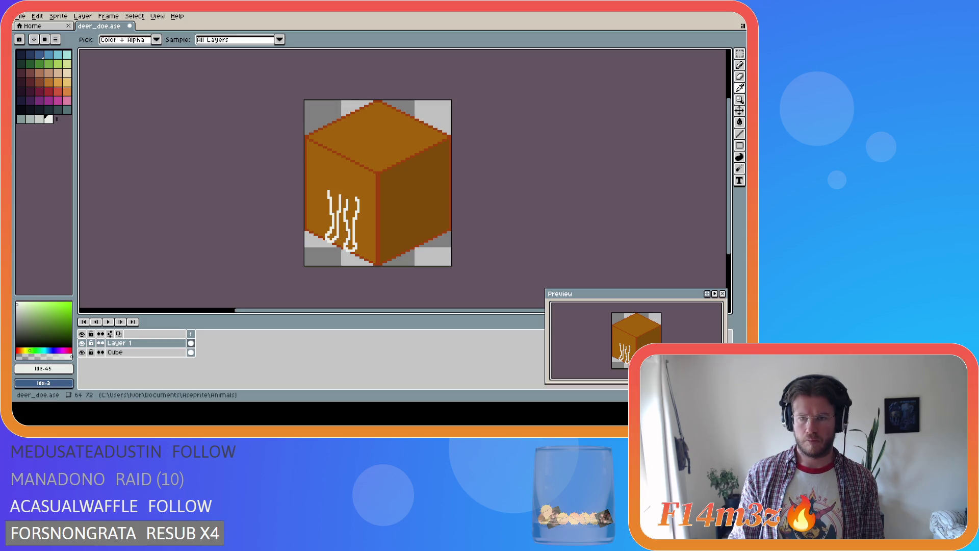
key("b")
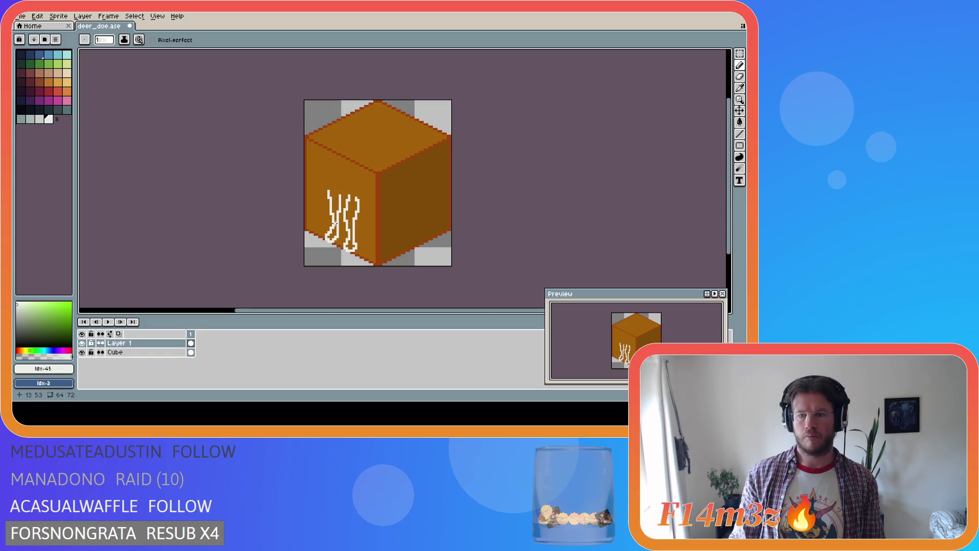
key("i")
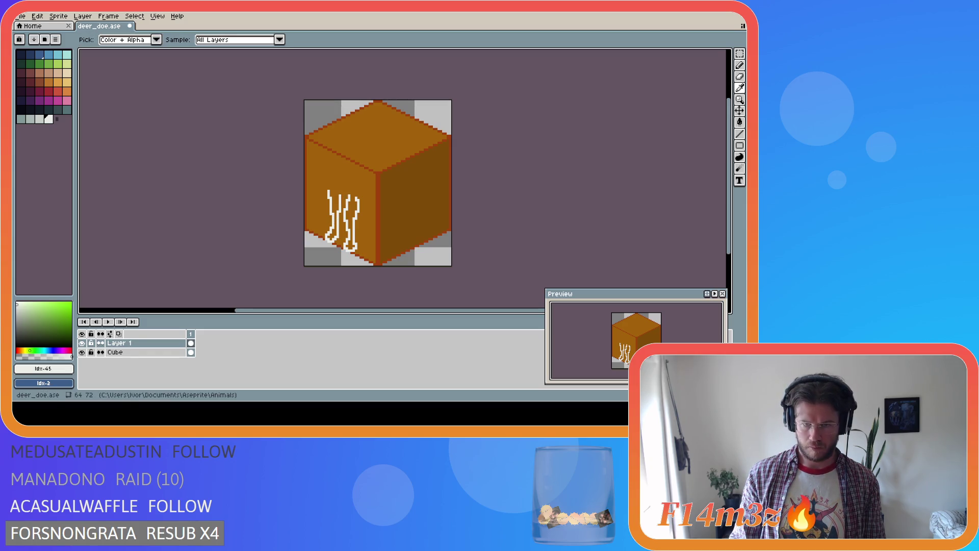
key("b")
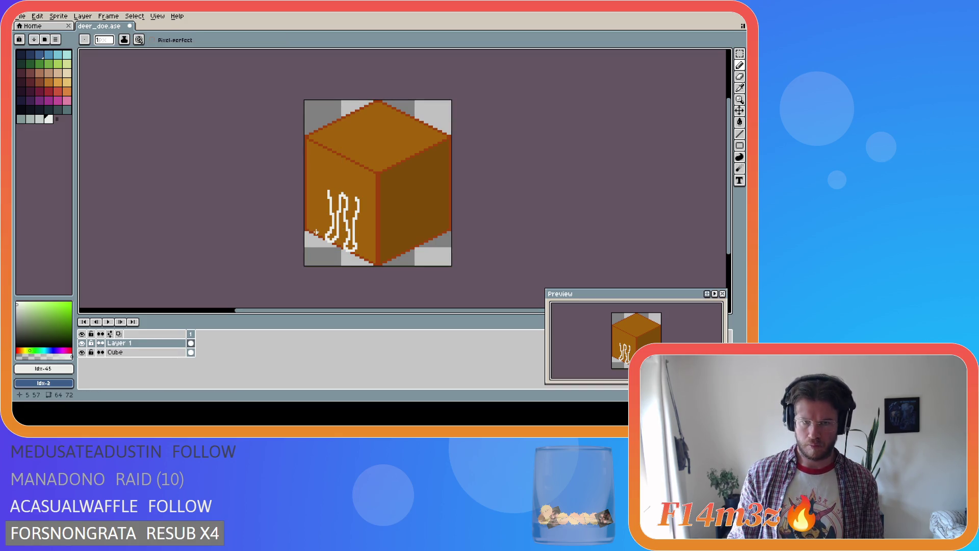
key("v")
key("ctrl")
key("ctrl")
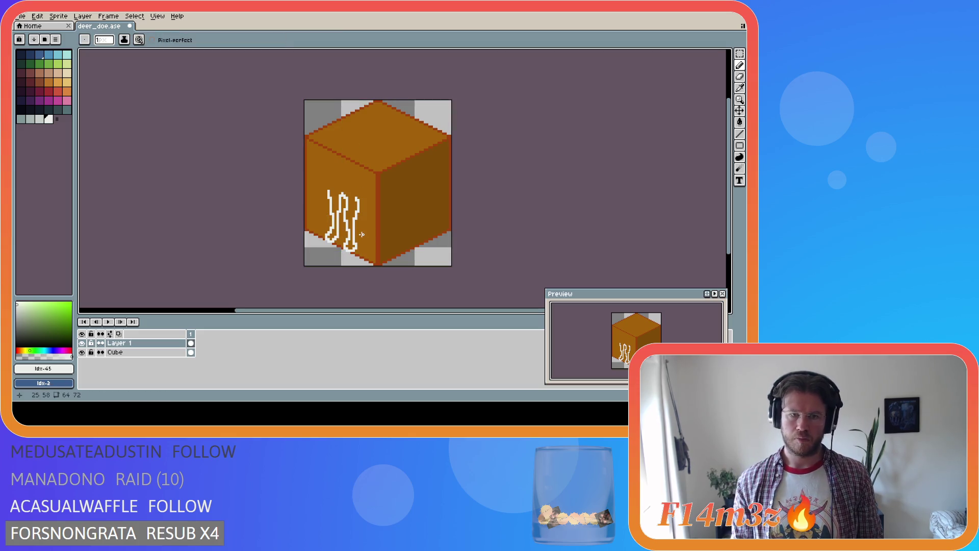
Step: Extend a white outline stroke up and left from the legs
key("i")
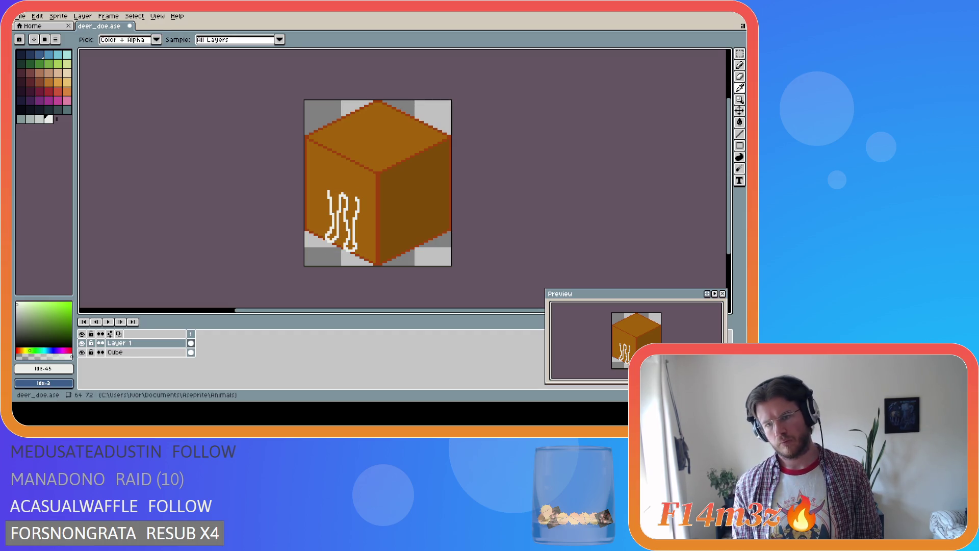
key("b")
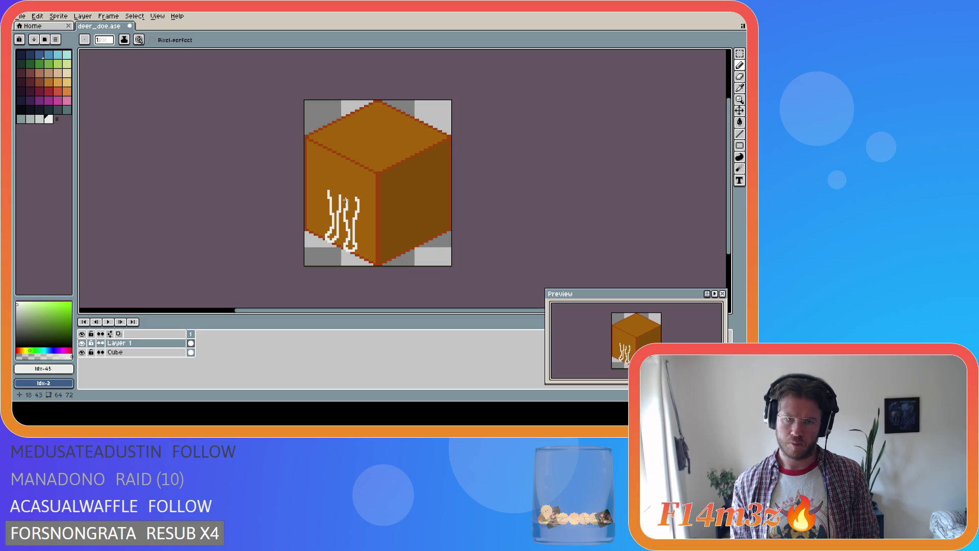
key("i")
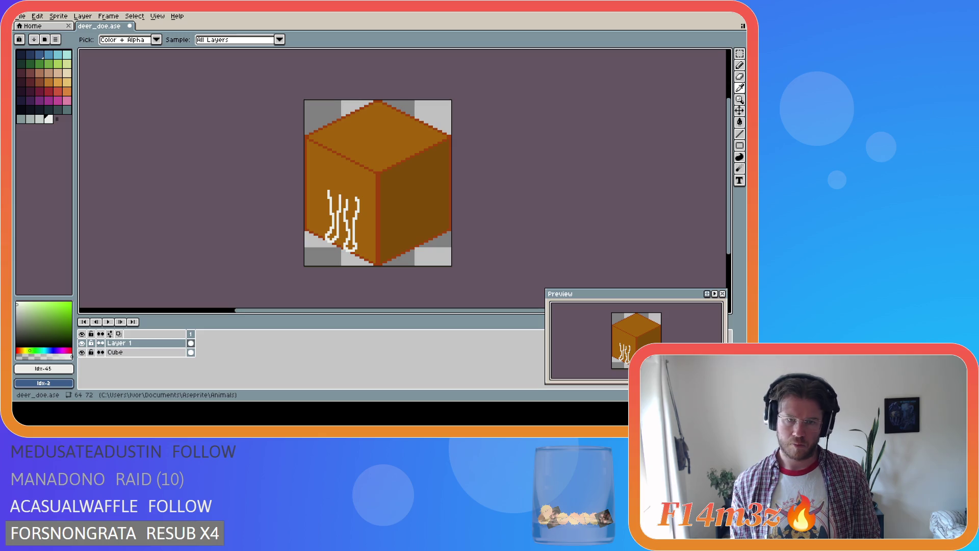
key("b")
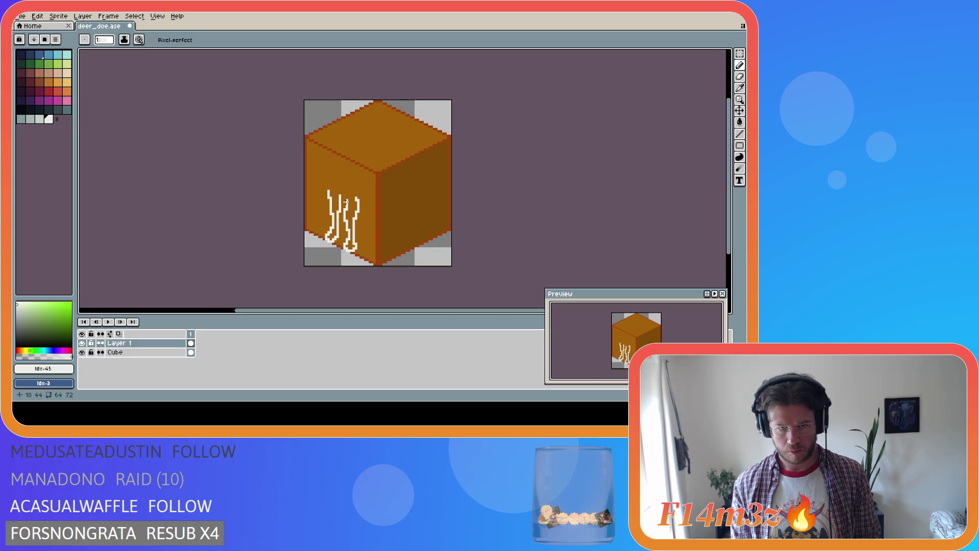
key("ctrl")
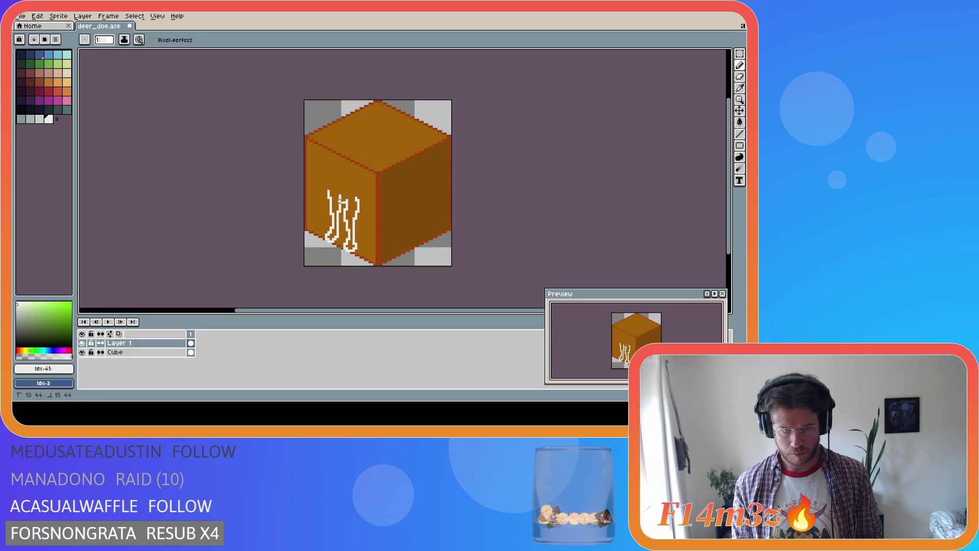
left_click_drag(346, 203, 328, 192)
Step: Continue the white line up-left from the legs as the start of the neck
key("alt")
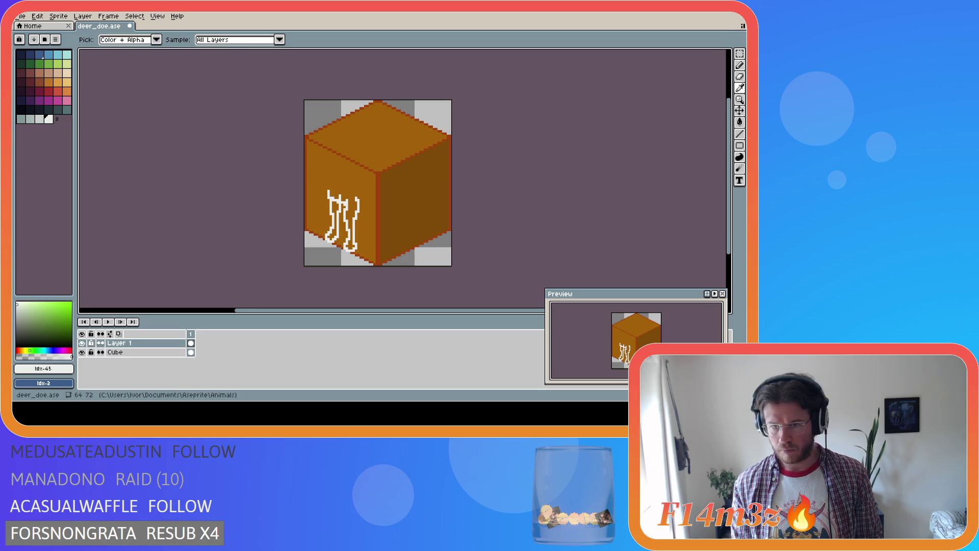
left_click_drag(328, 193, 323, 174)
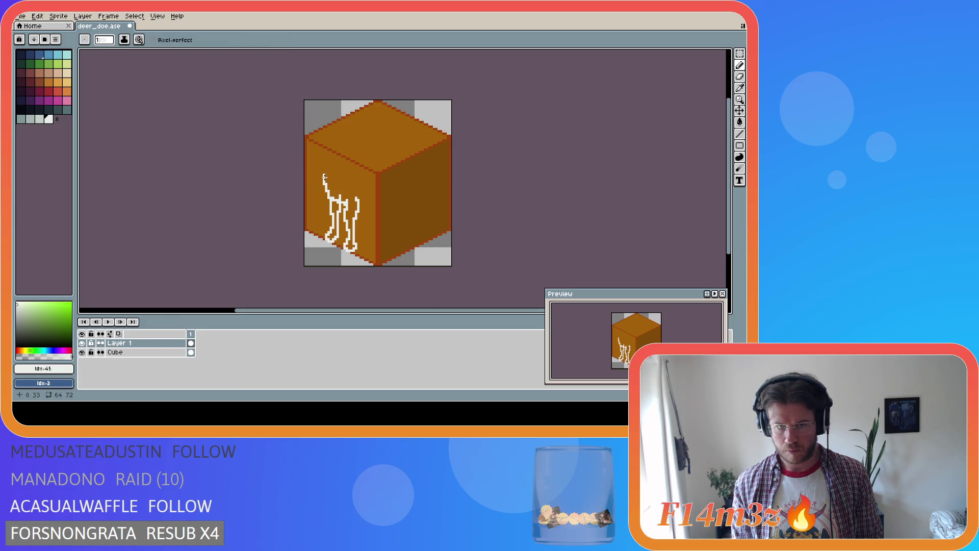
key("alt")
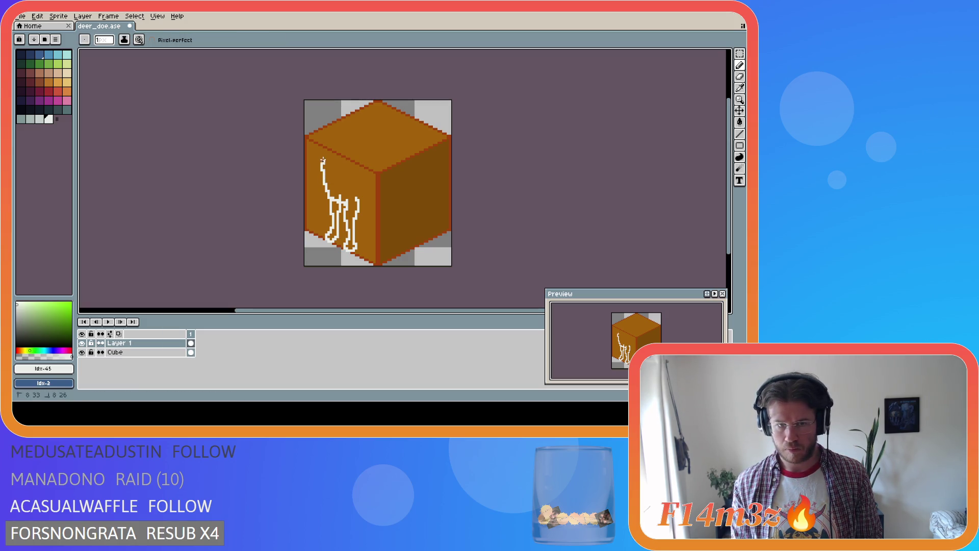
left_click_drag(323, 177, 318, 158)
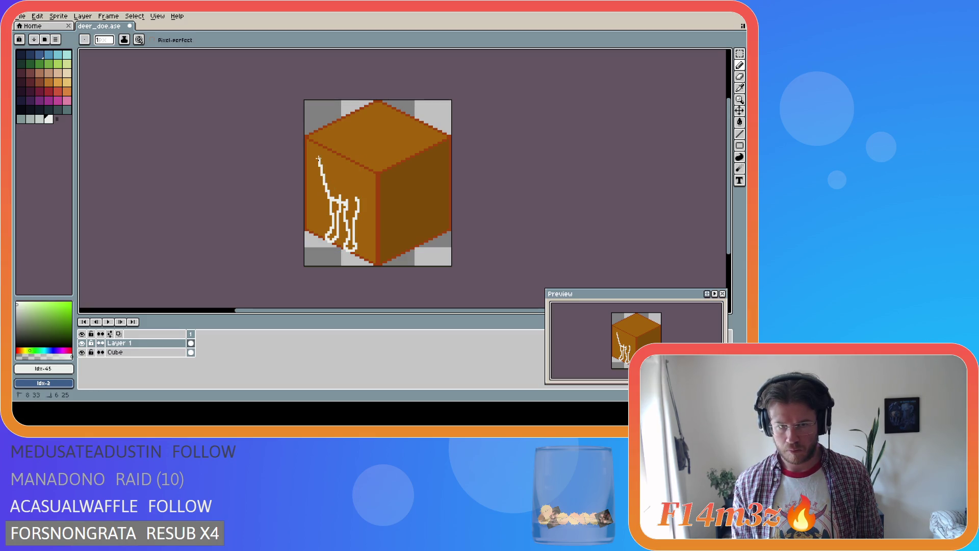
key("alt")
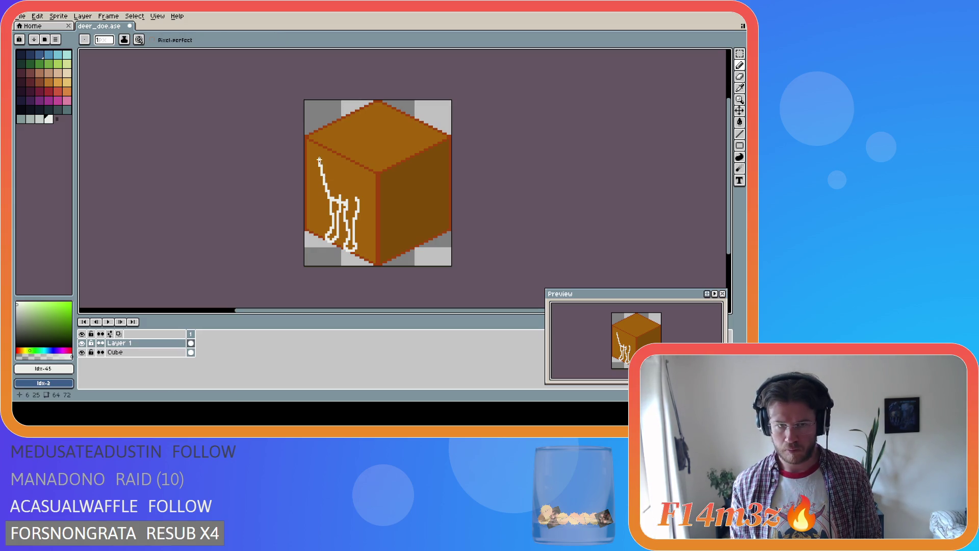
Step: Replace the neck with one long white stroke from the legs to the cube's upper-left edge
key("ctrl")
key("ctrl+z")
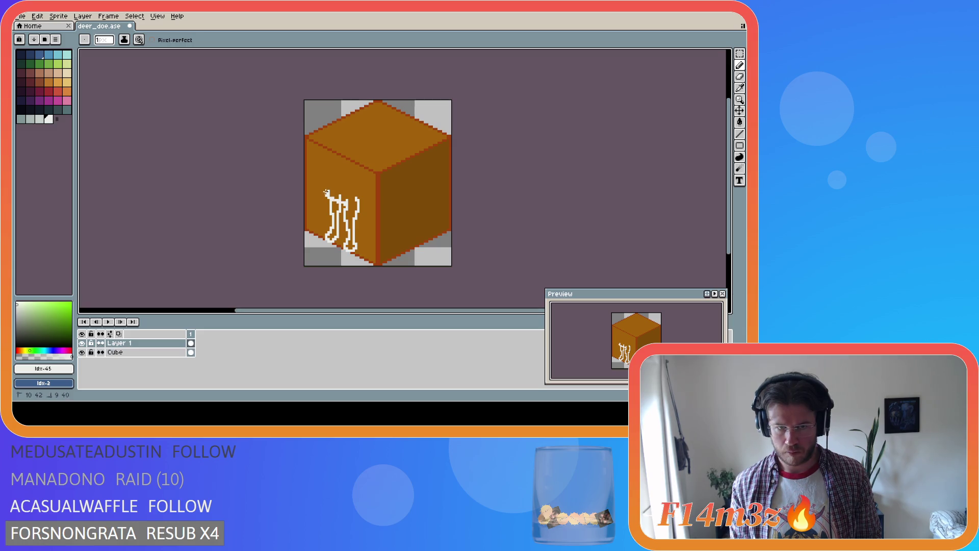
left_click_drag(326, 195, 319, 149)
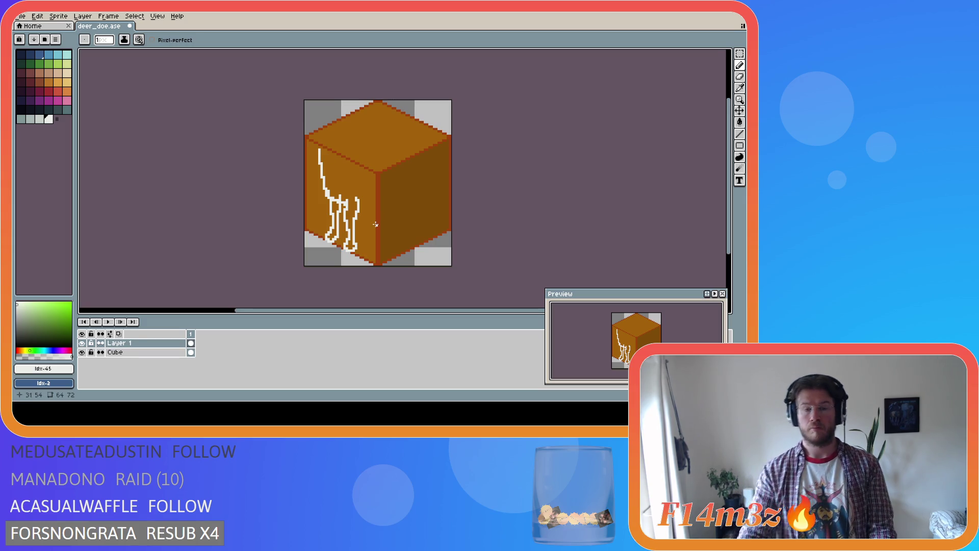
key("i")
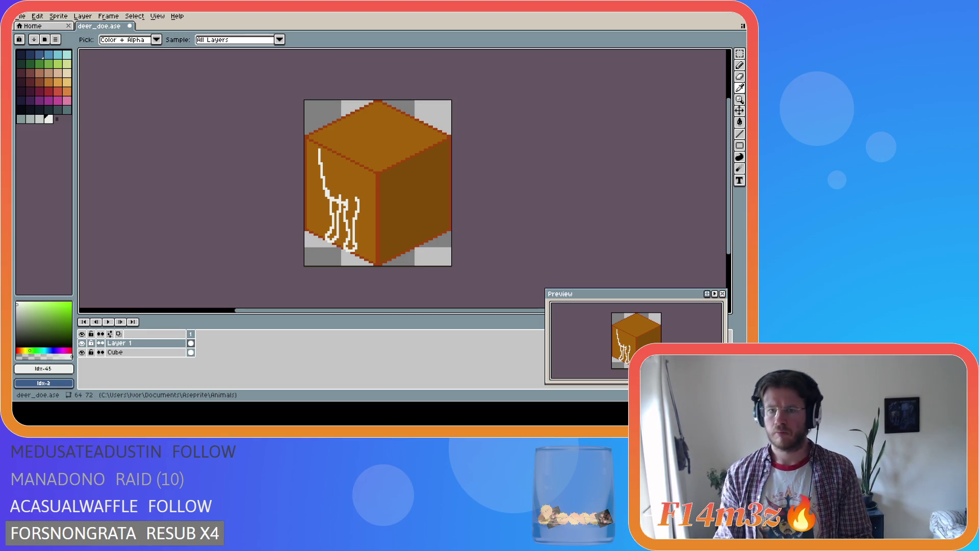
key("b")
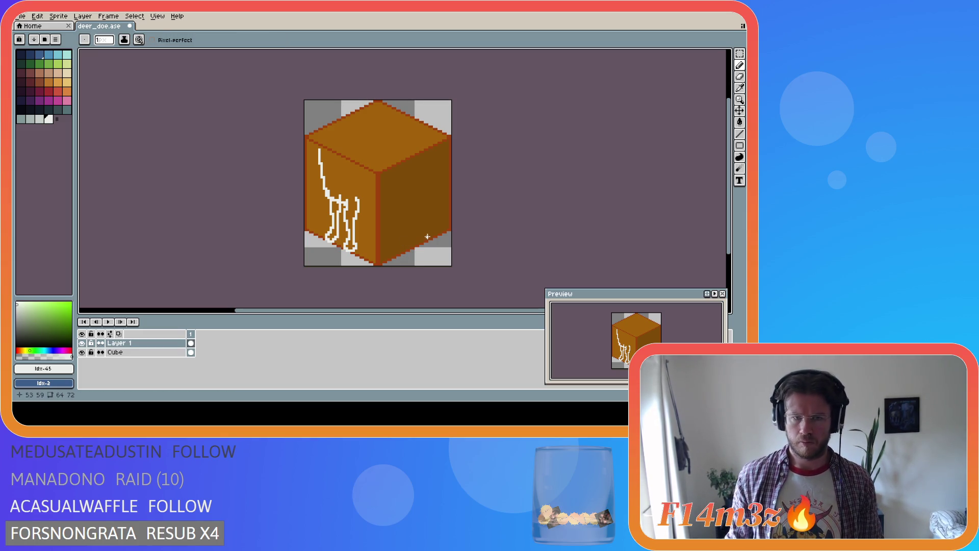
key("i")
key("b")
key("i")
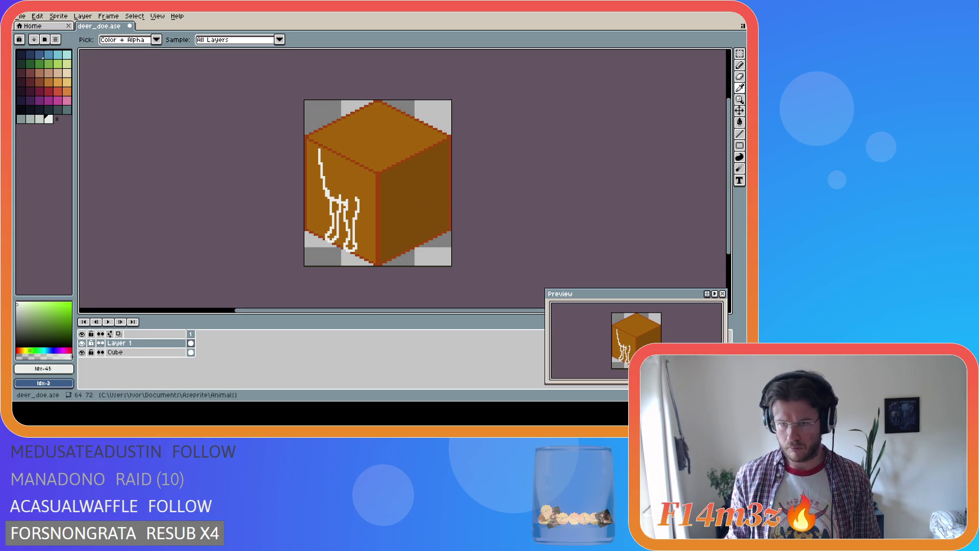
key("b")
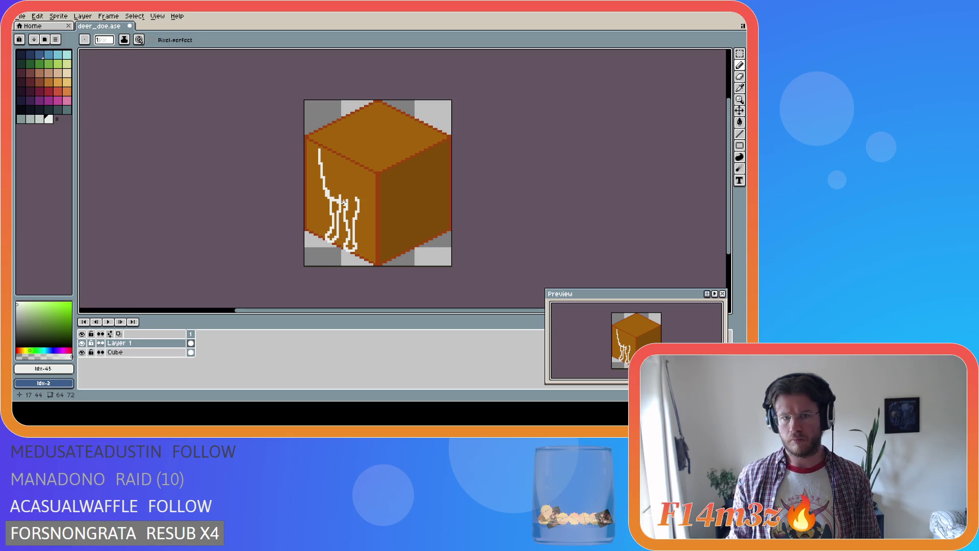
Step: Draw the back line freehand from the legs onto the cube's right face, replacing an overlong straight attempt
left_click_drag(357, 200, 380, 194)
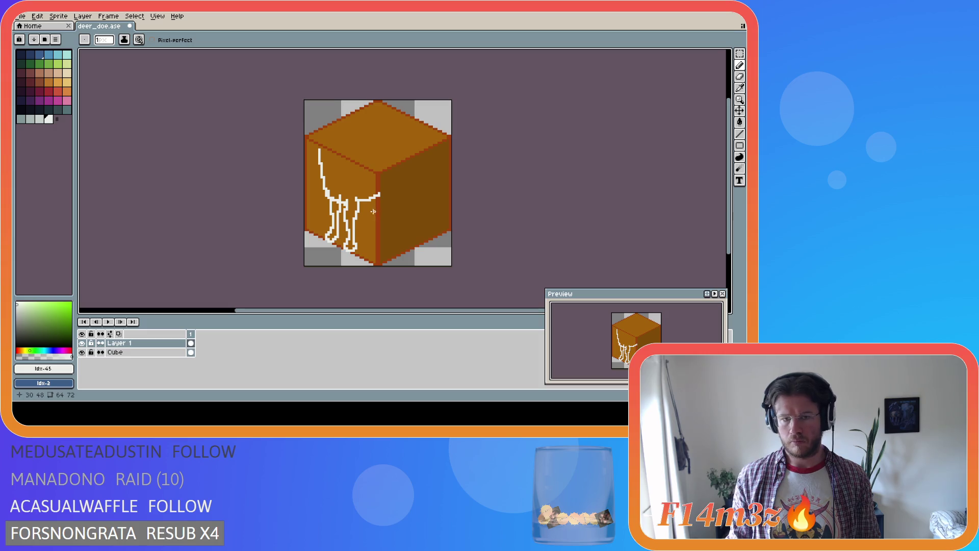
left_click(386, 195, "shift")
key("i")
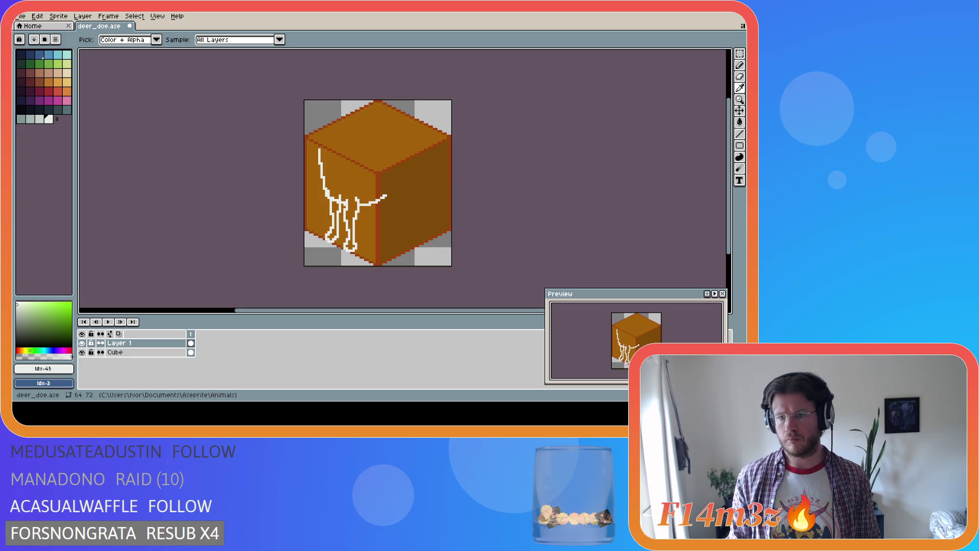
key("b")
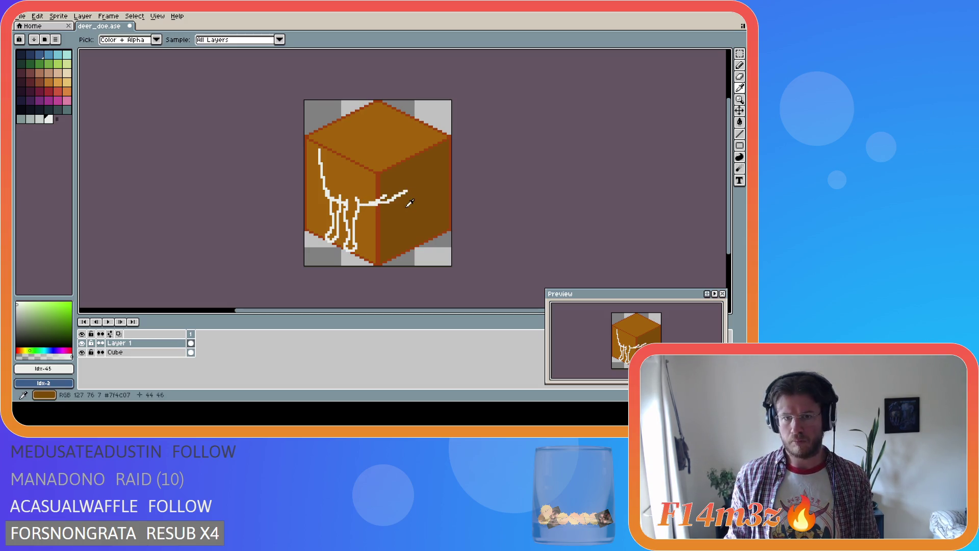
key("ctrl+z")
left_click_drag(366, 204, 407, 191)
Step: Sketch the doe's hind leg outlines in white, sampling colour and erasing as needed
key("i")
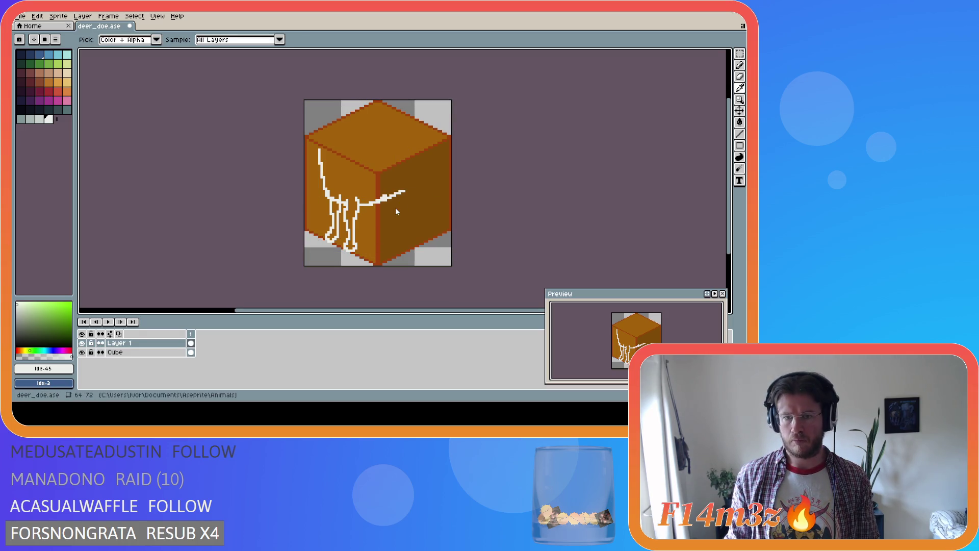
key("b")
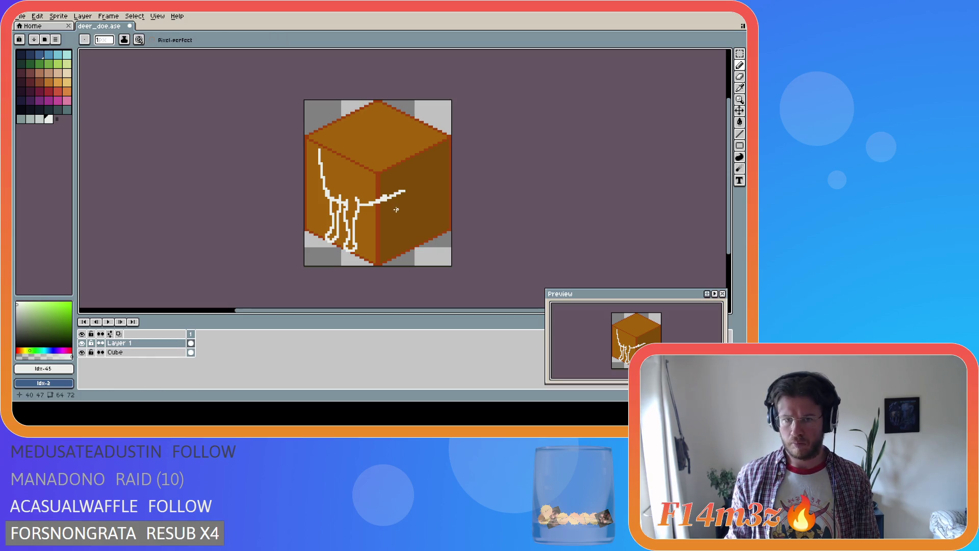
key("e")
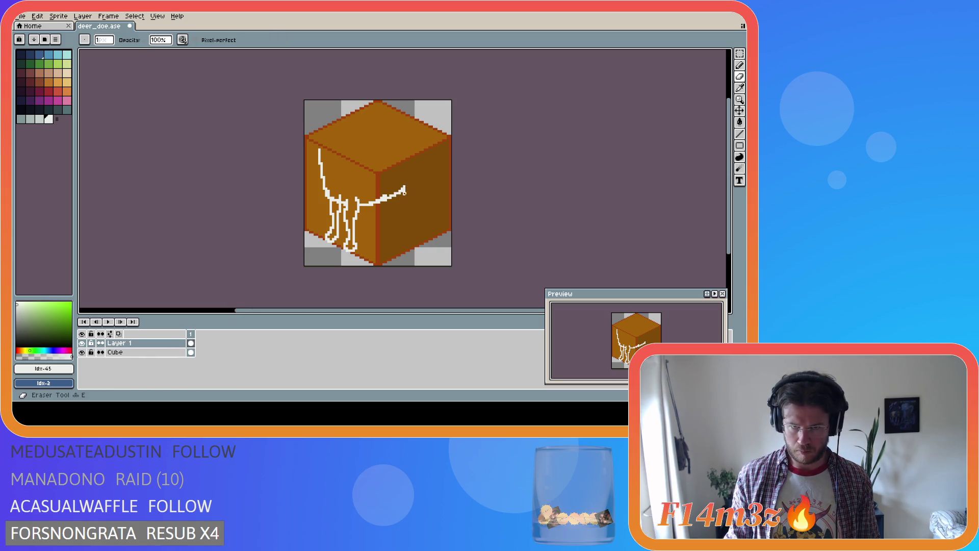
key("b")
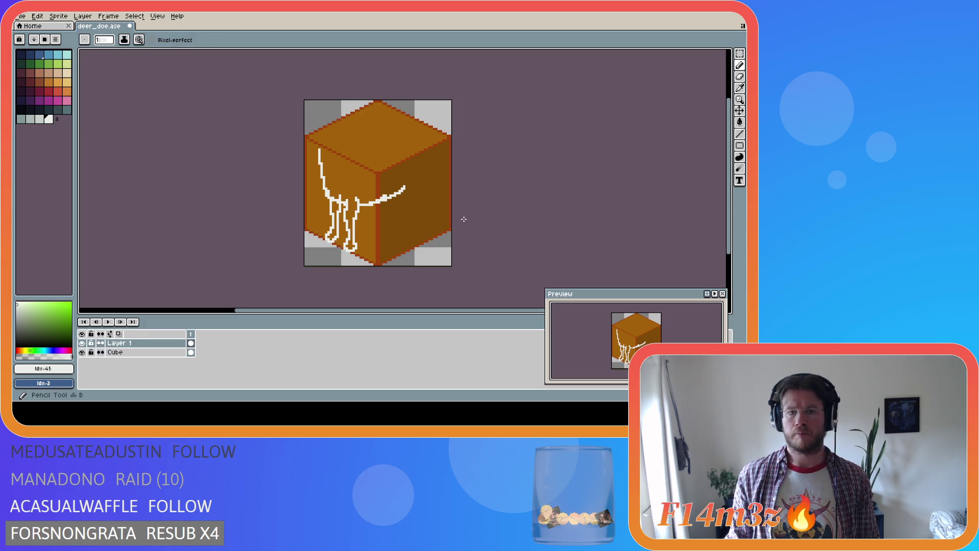
key("i")
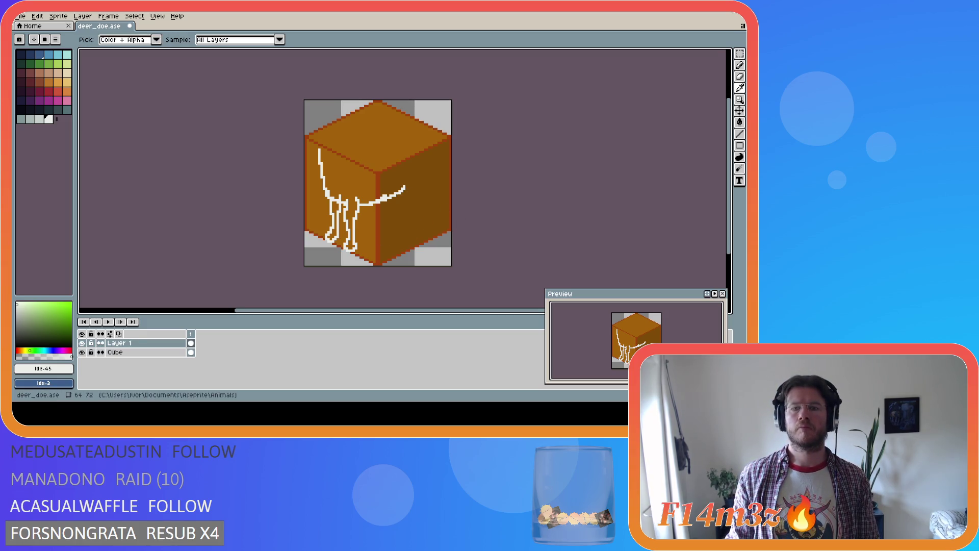
key("b")
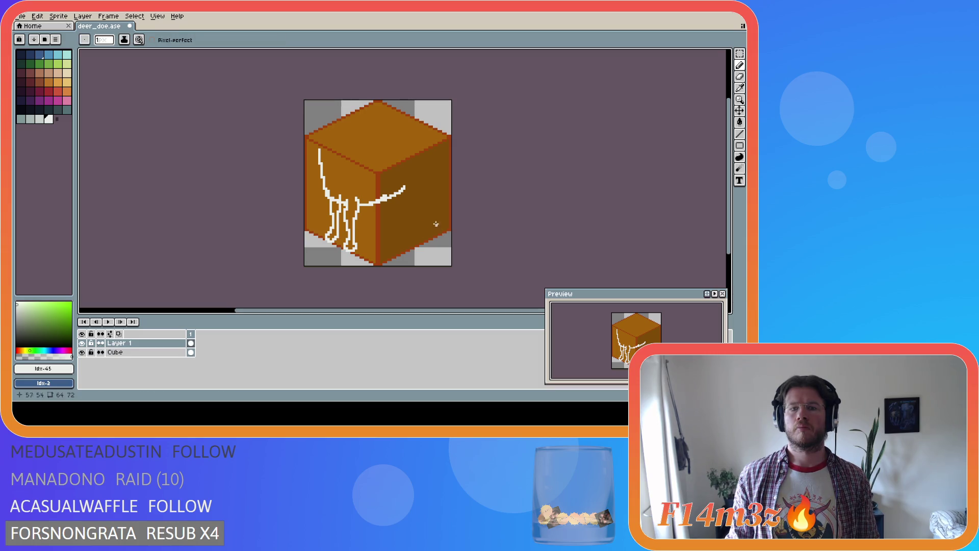
key("i")
key("b")
key("i")
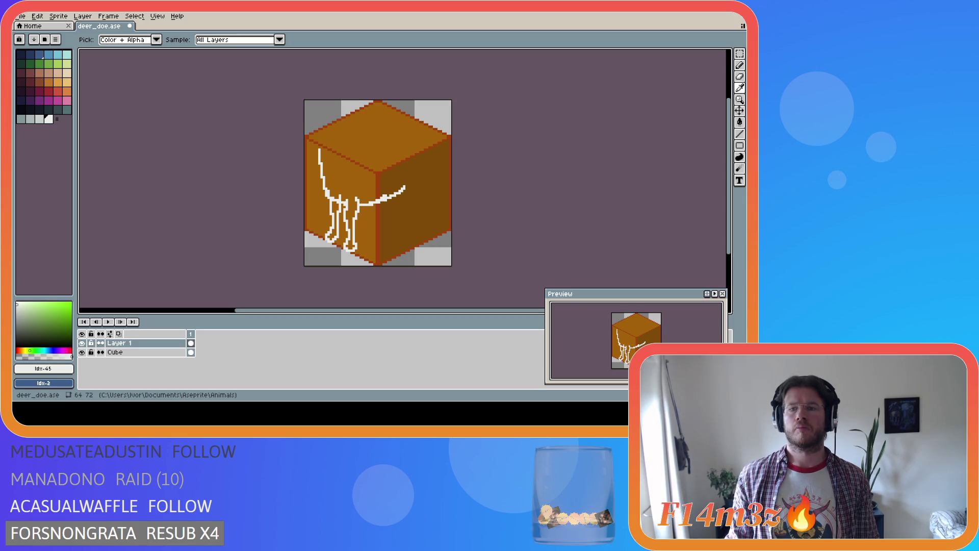
key("b")
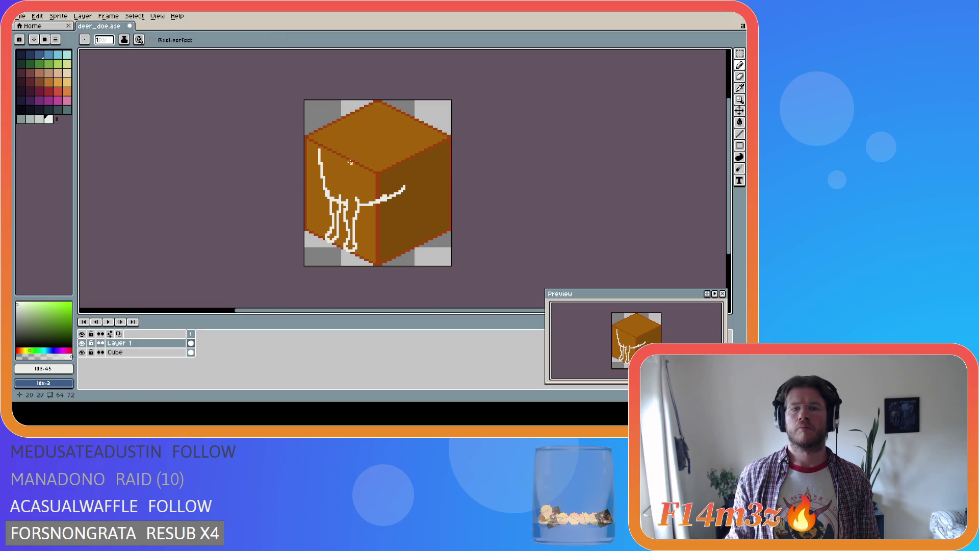
Step: Draw the rump and tail line in white over the cube guide
key("i")
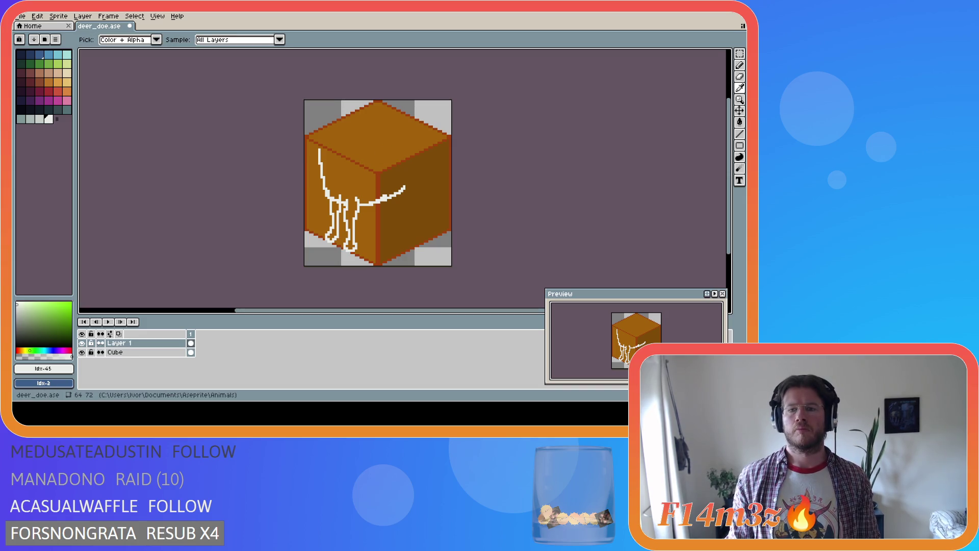
key("b")
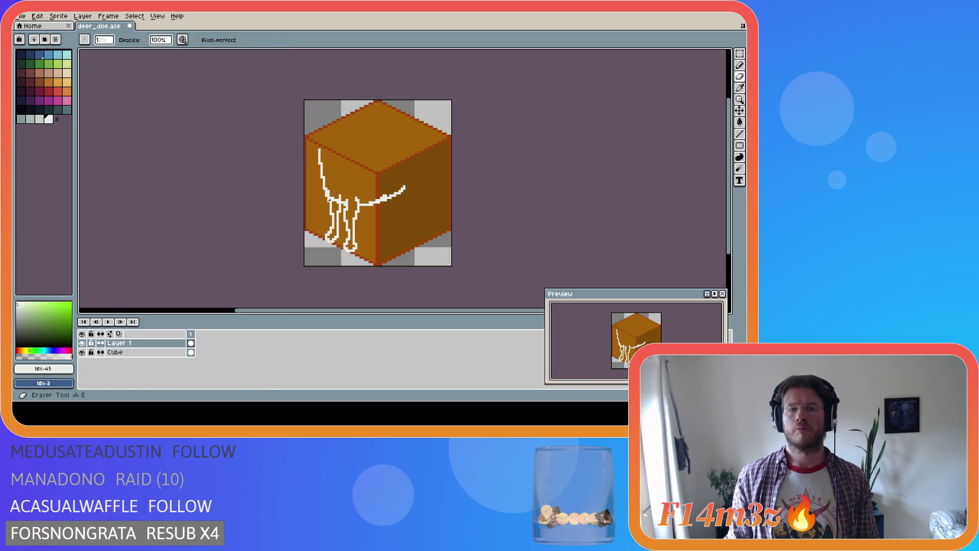
key("i")
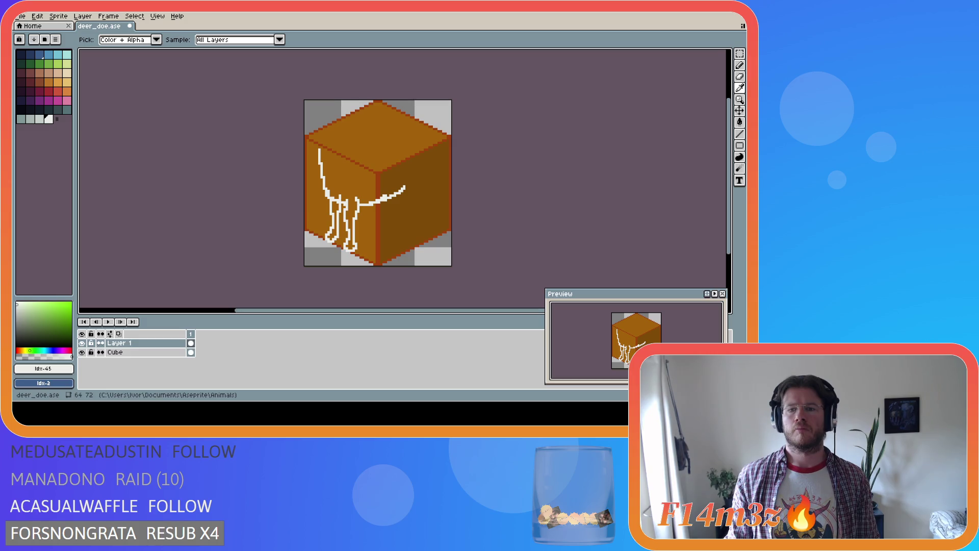
key("b")
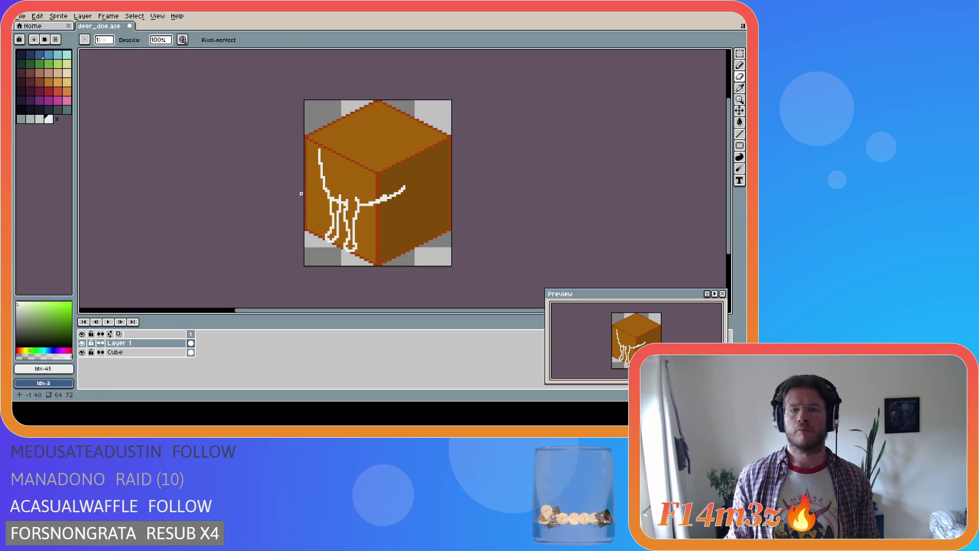
key("i")
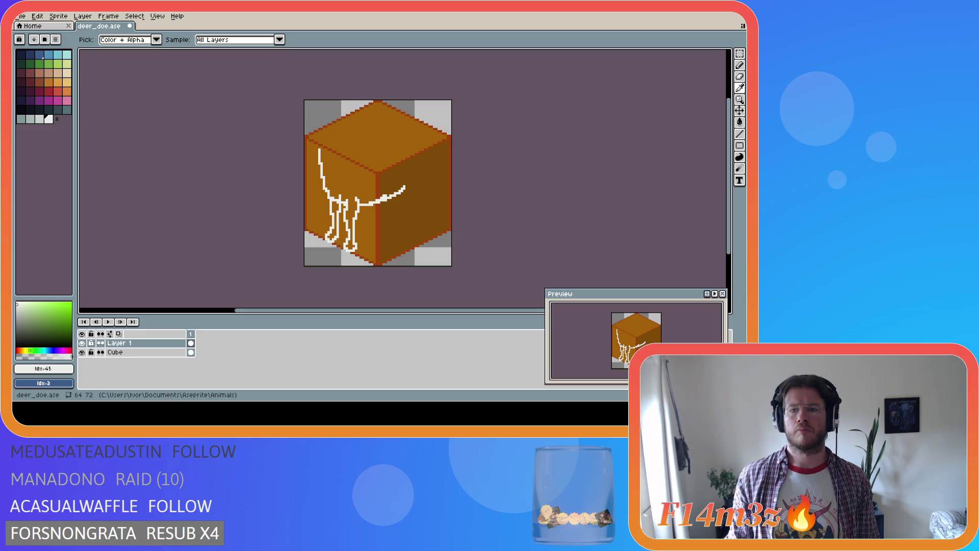
key("b")
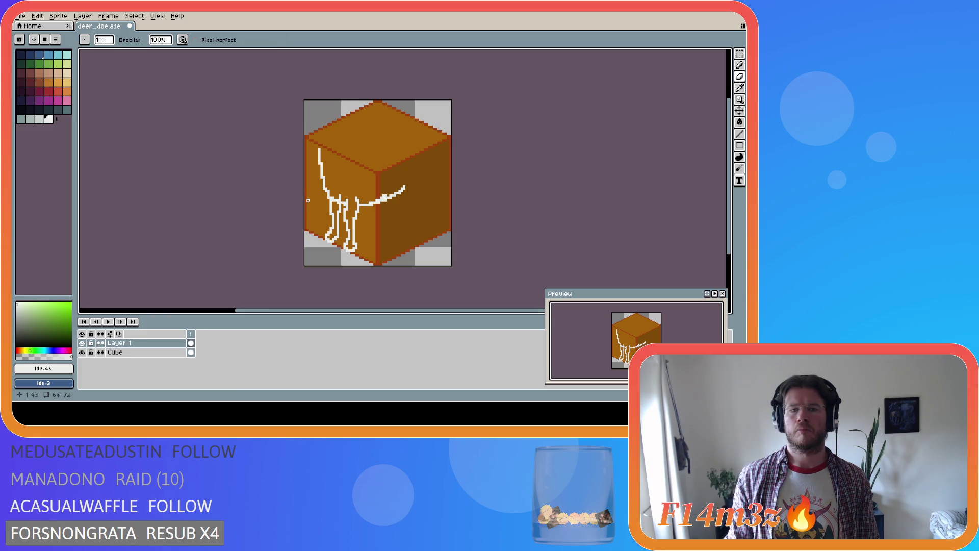
key("i")
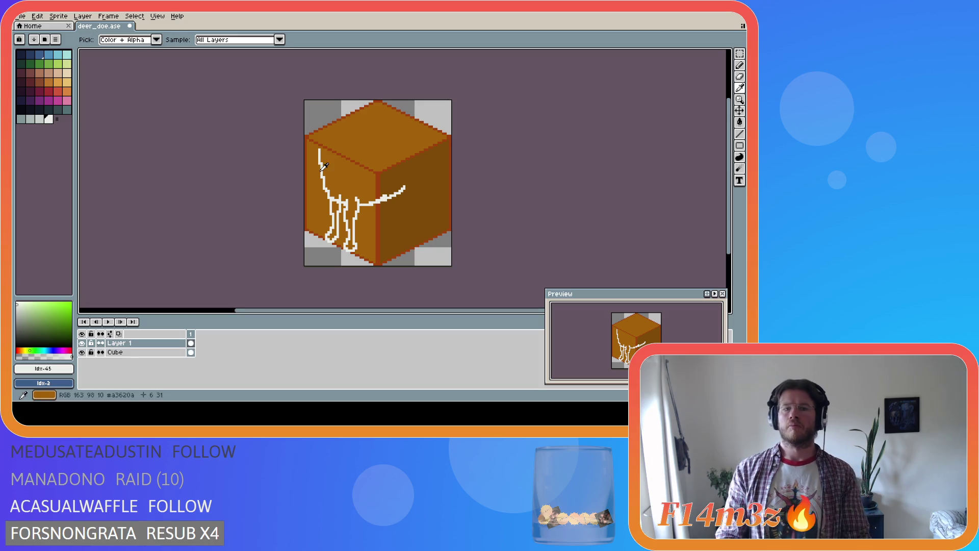
key("b")
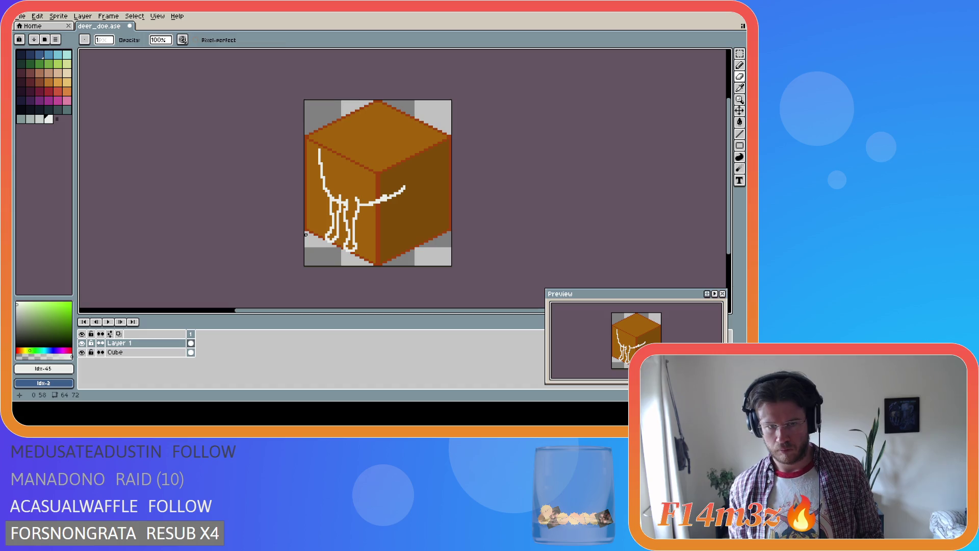
key("i")
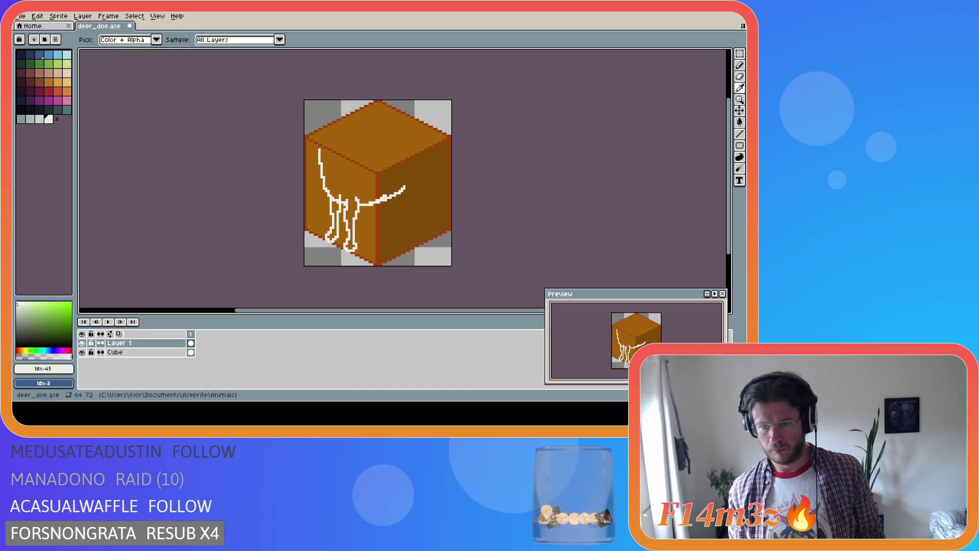
key("b")
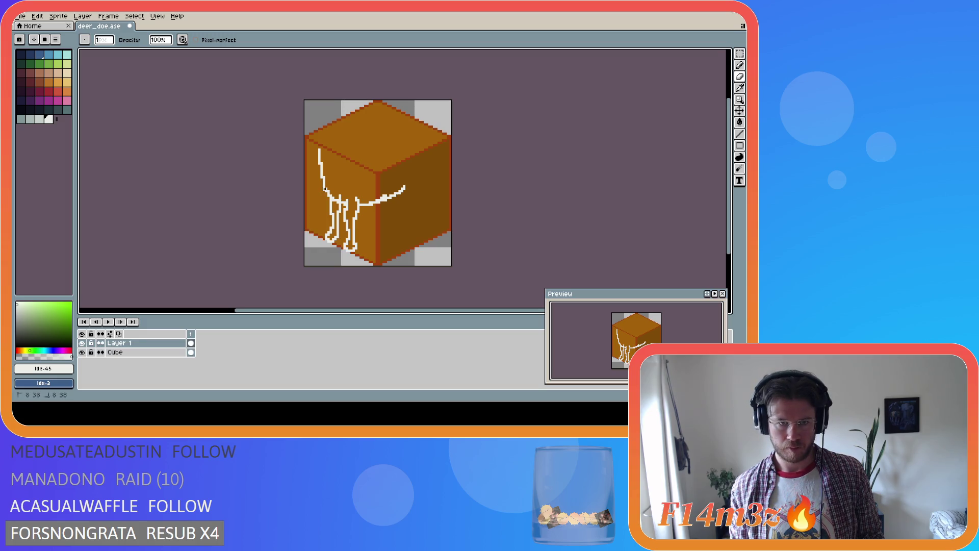
key("e")
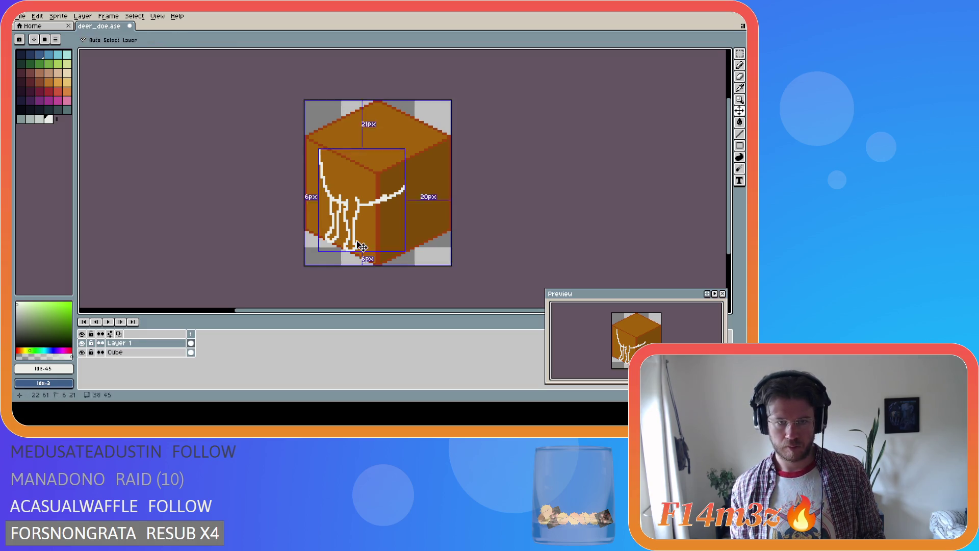
key("i")
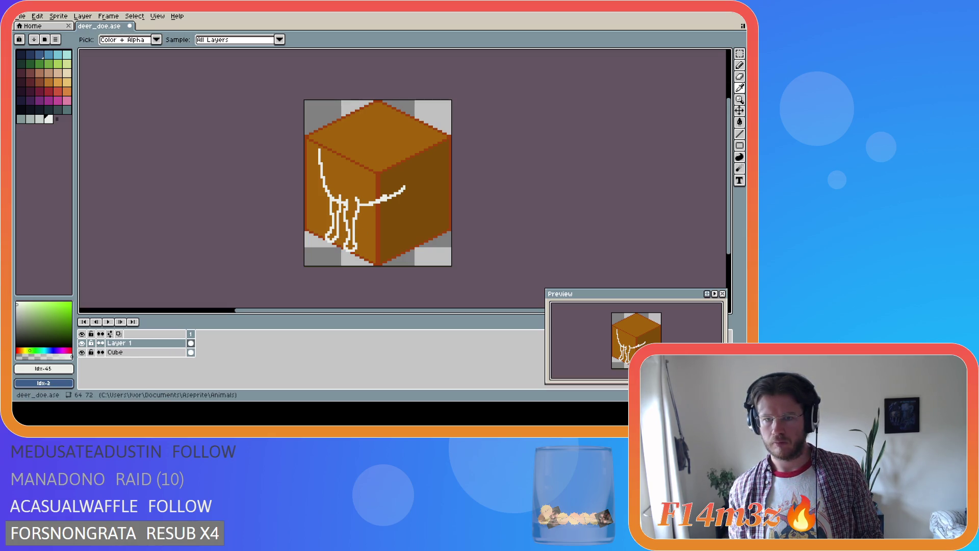
key("v")
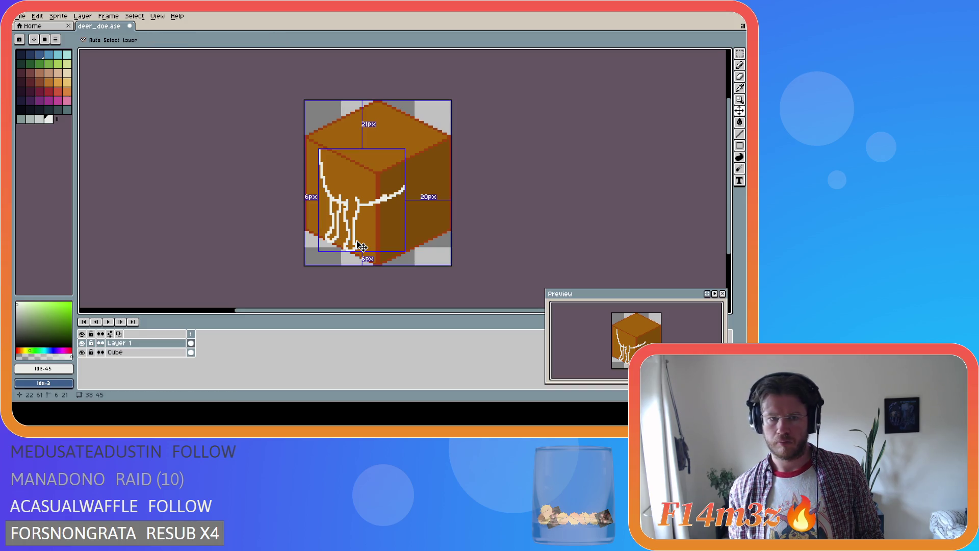
key("b")
key("ctrl")
key("ctrl")
key("ctrl")
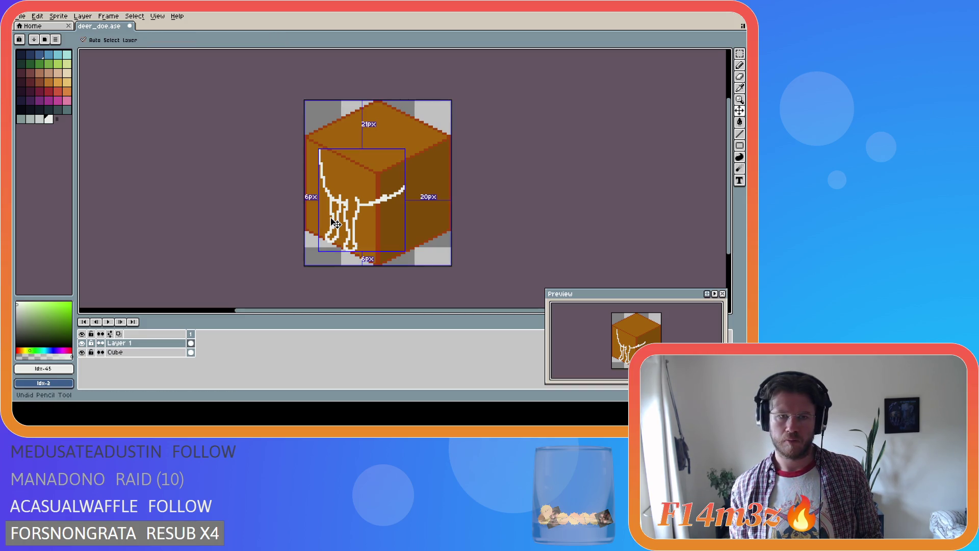
key("b")
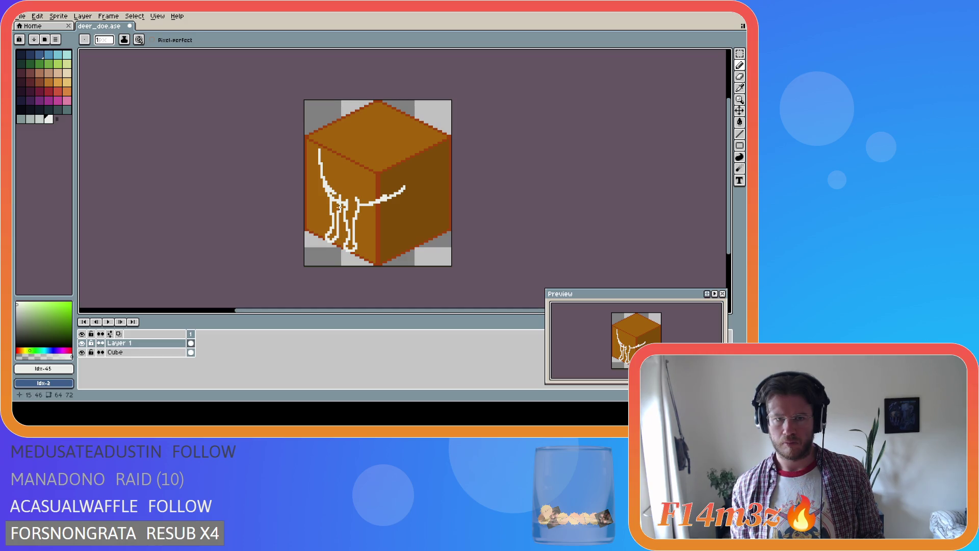
key("i")
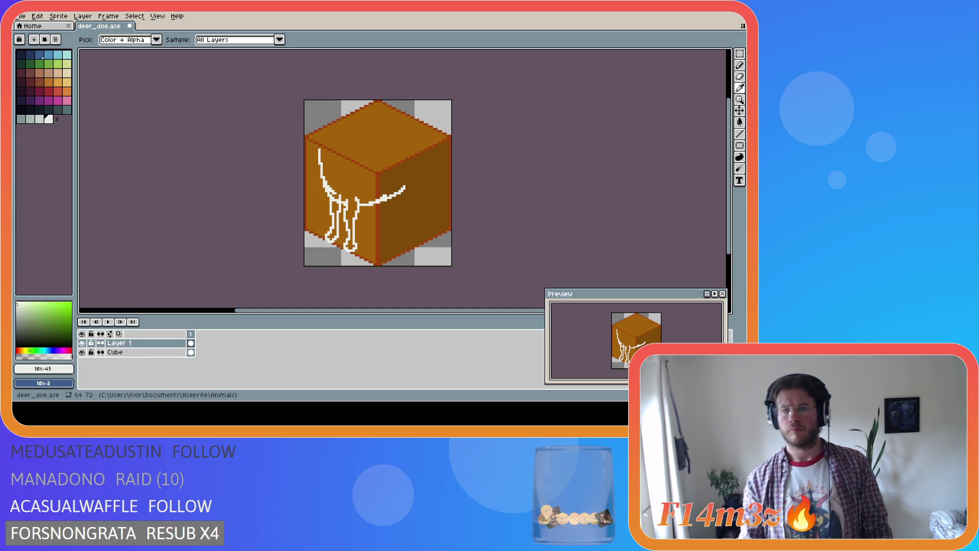
key("v")
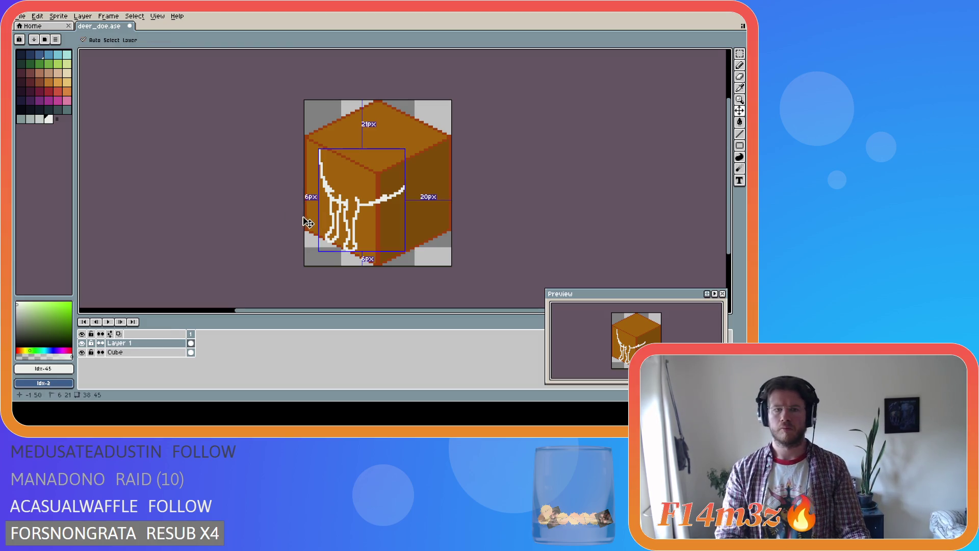
key("b")
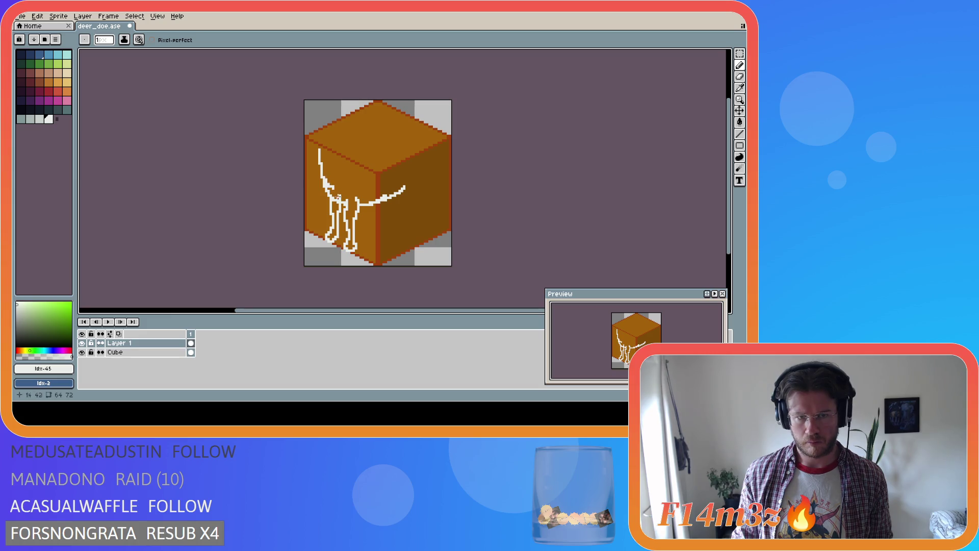
left_click_drag(323, 175, 334, 189)
key("ctrl+z")
key("ctrl+z")
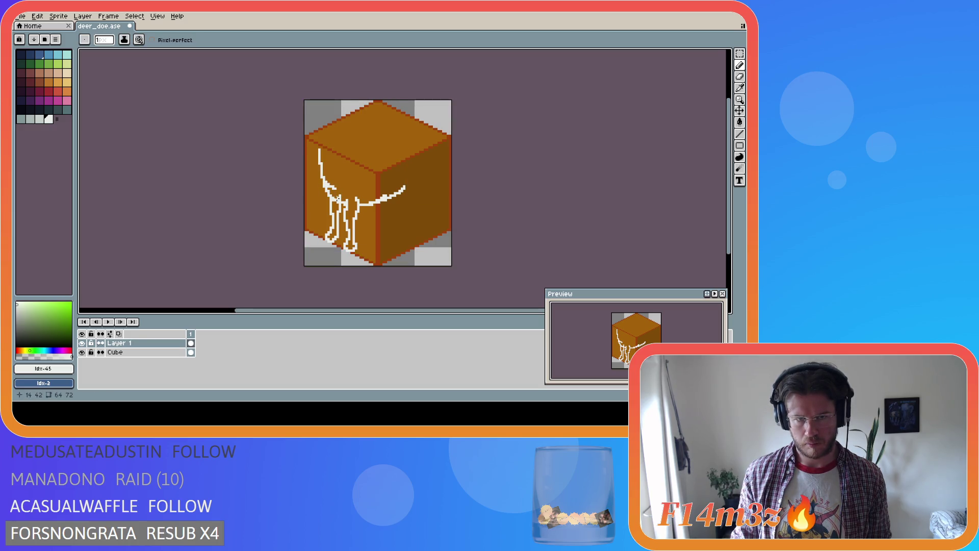
key("i")
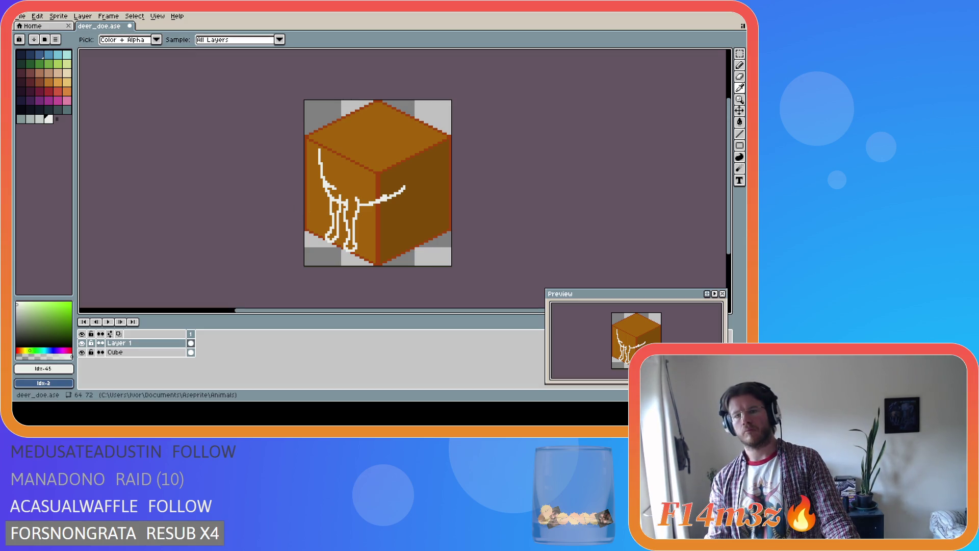
key("b")
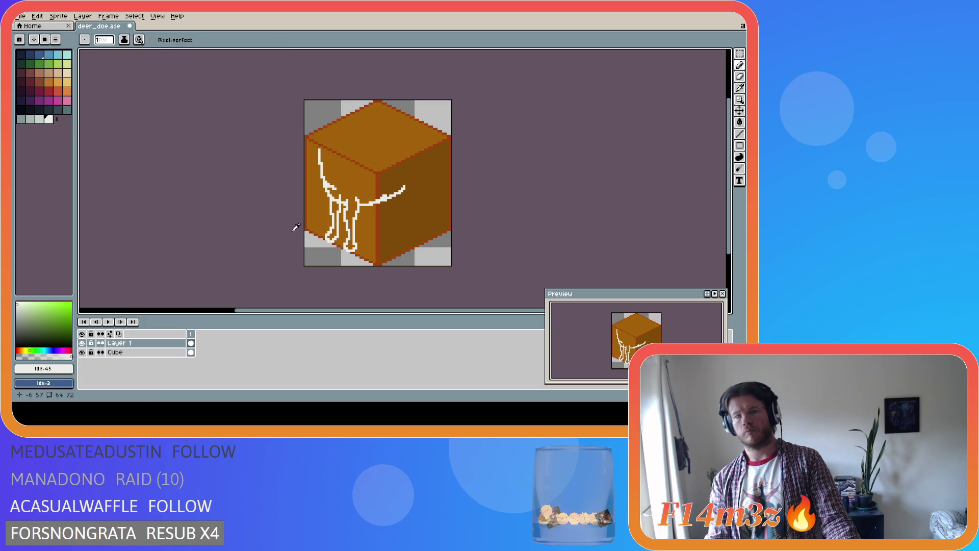
key("i")
key("b")
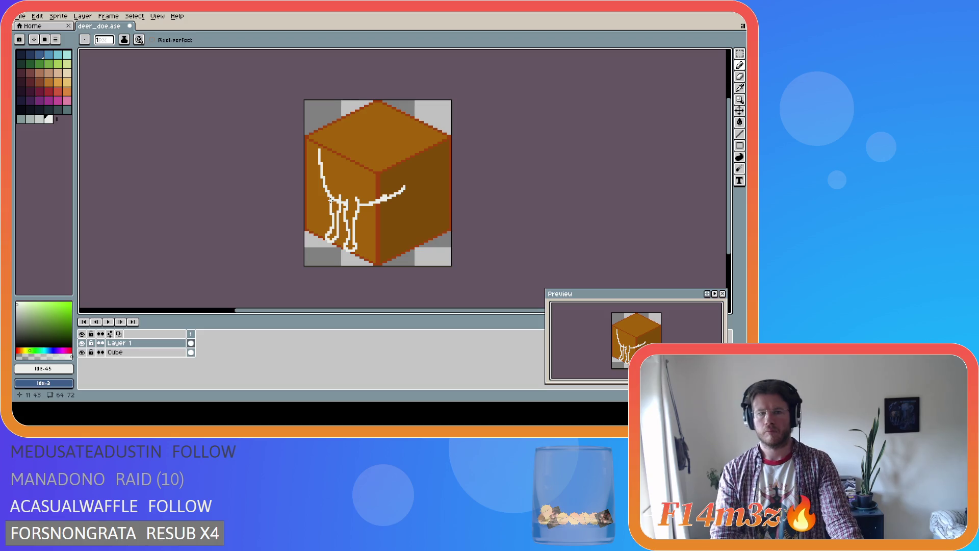
key("ctrl+z")
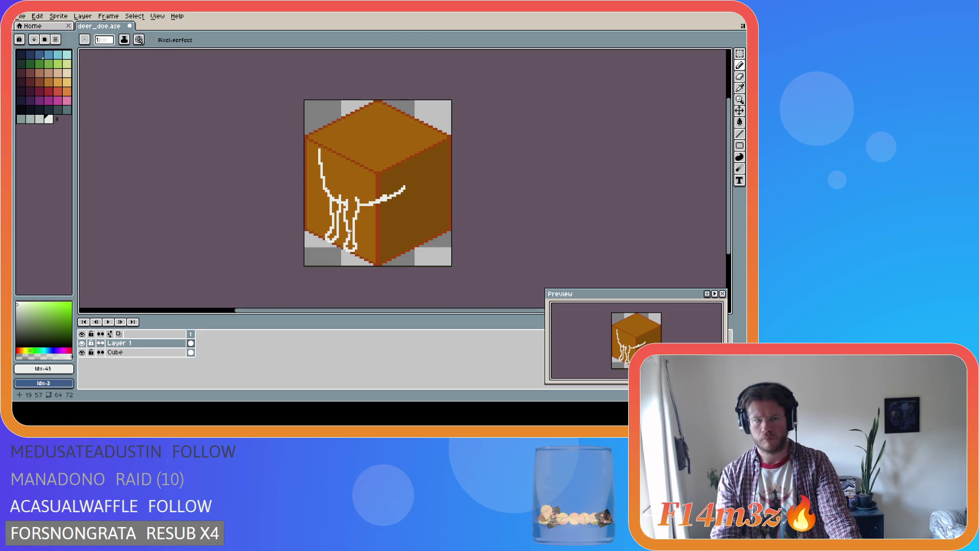
key("i")
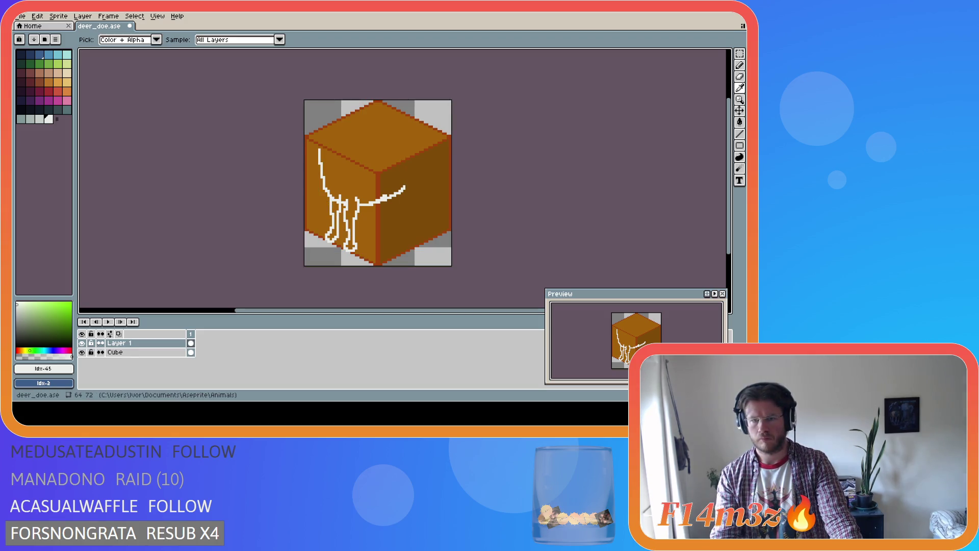
key("b")
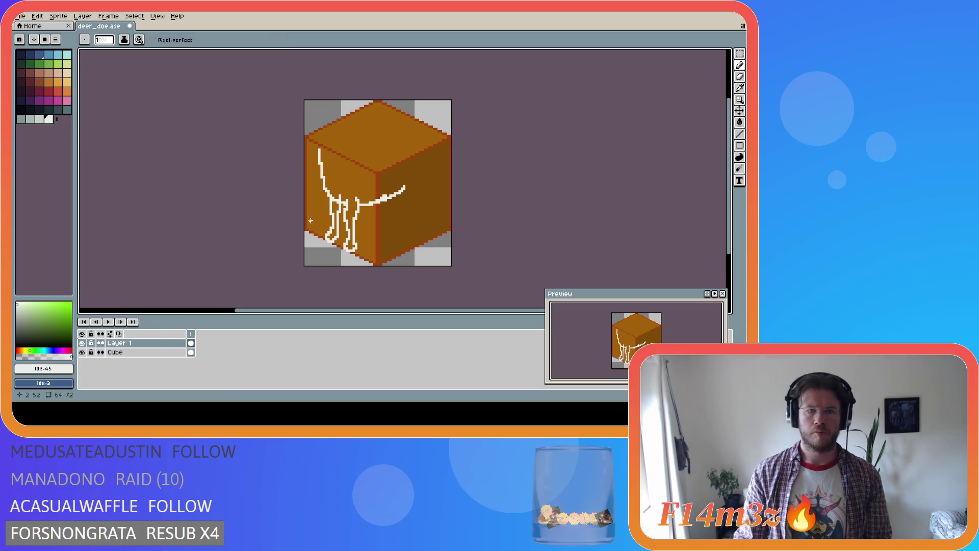
key("ctrl+z")
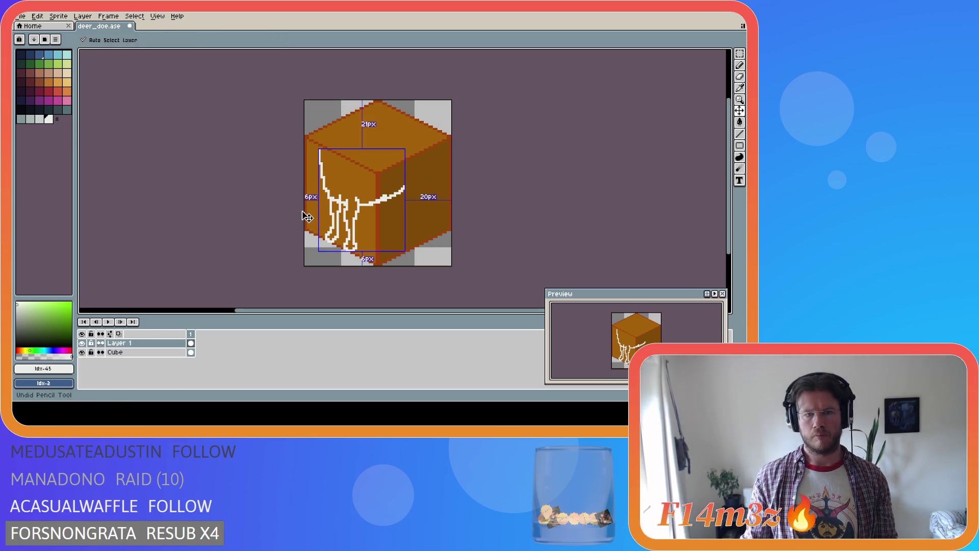
key("ctrl+y")
key("ctrl+y")
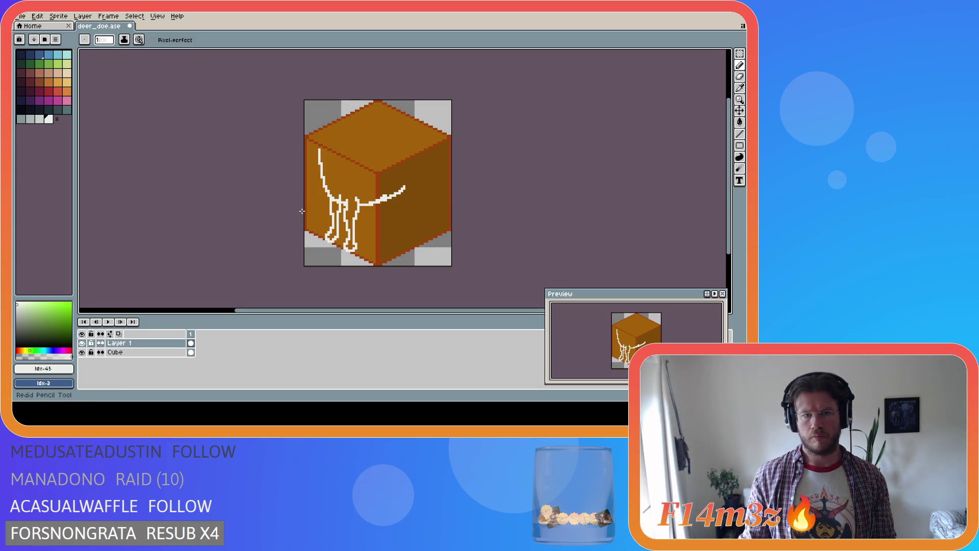
key("ctrl")
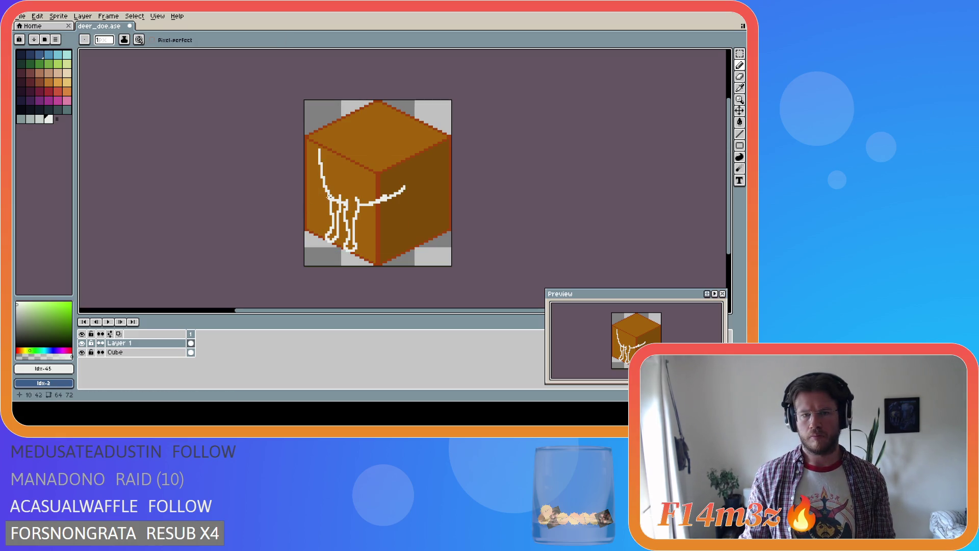
key("alt")
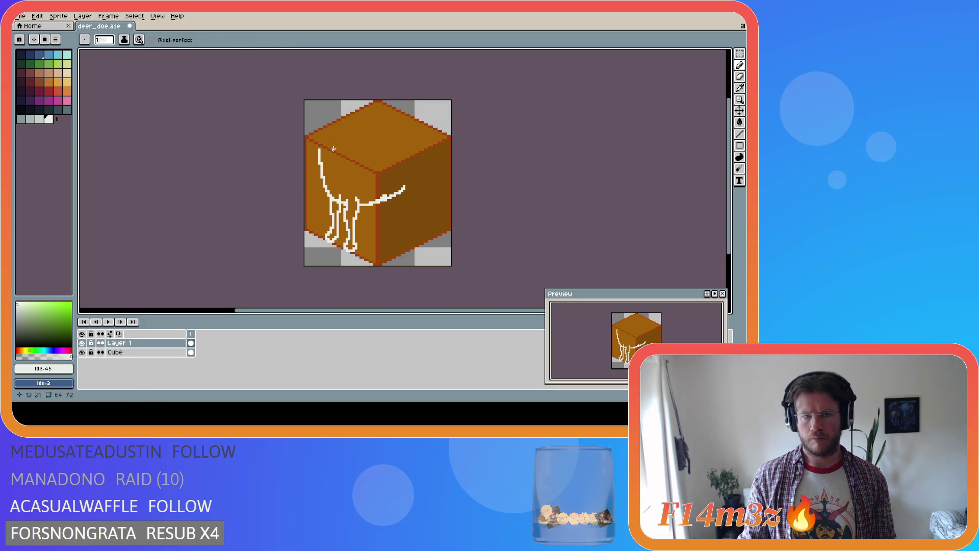
Step: Draw a curved white neck line at the cube's upper left, redrawing the ear curl straighter
left_click_drag(332, 147, 345, 174)
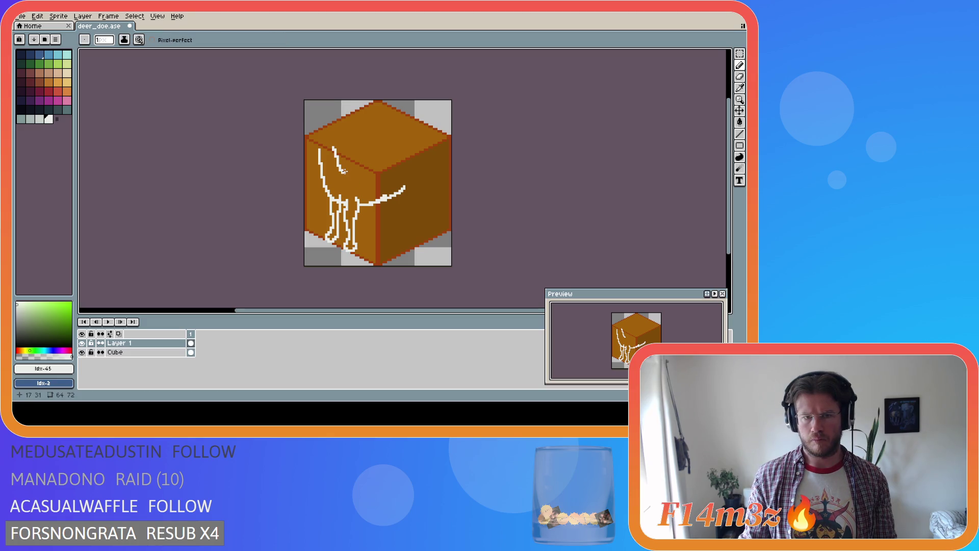
left_click_drag(345, 173, 352, 169)
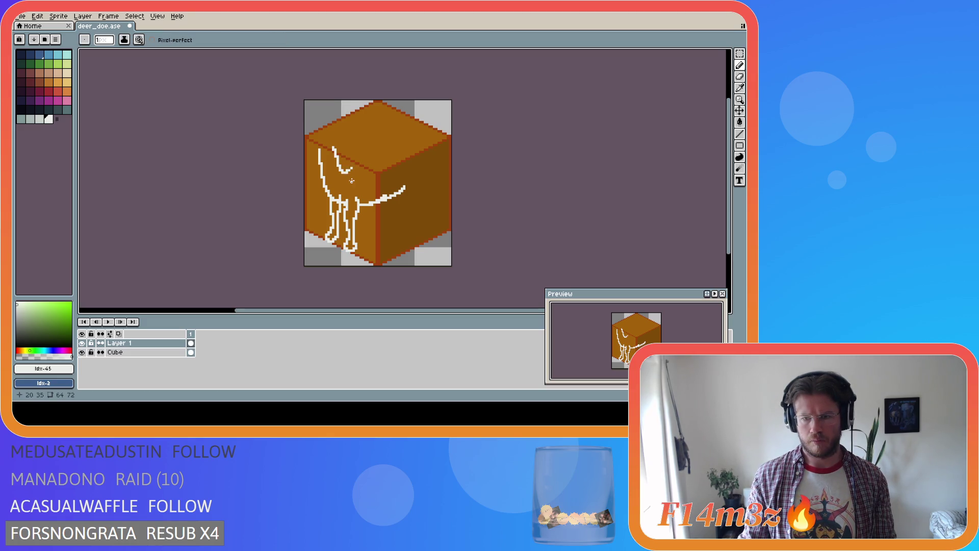
key("i")
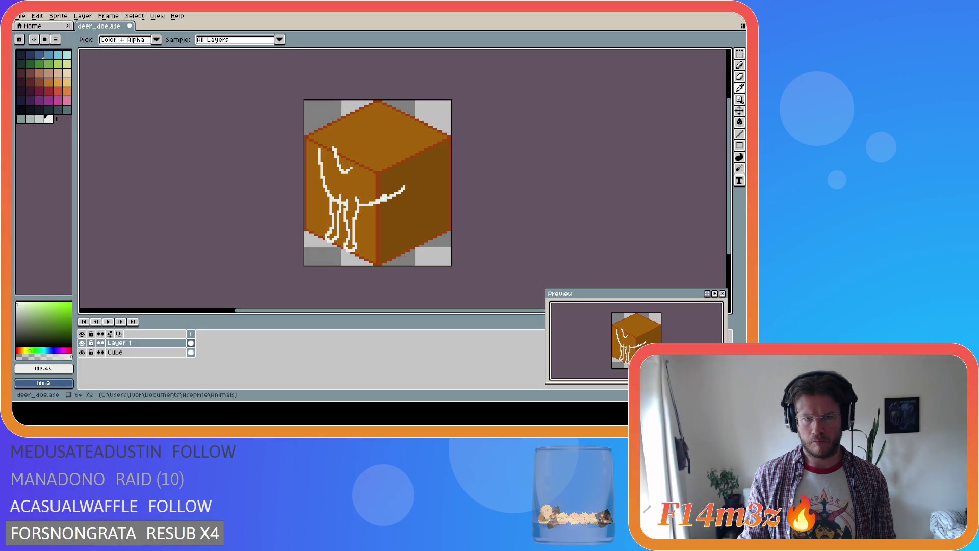
key("b")
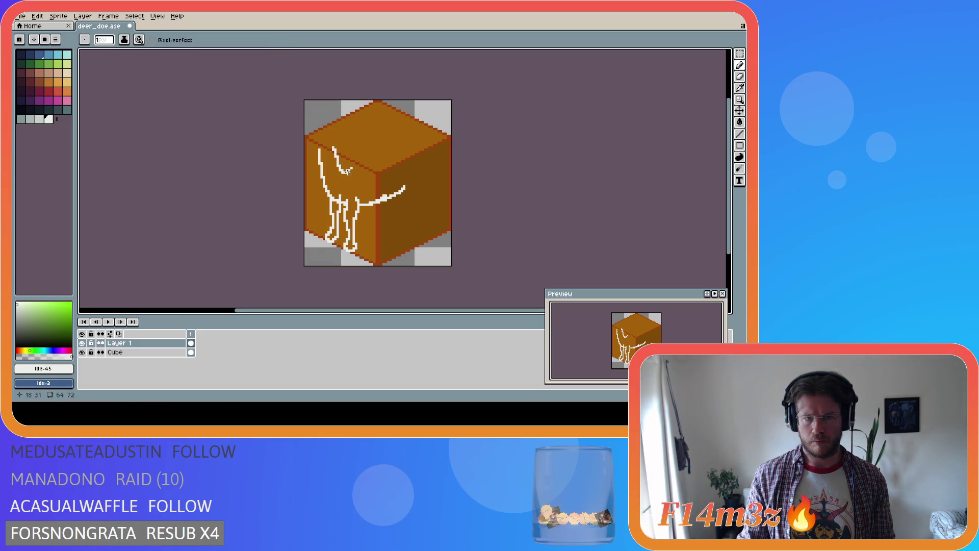
key("ctrl")
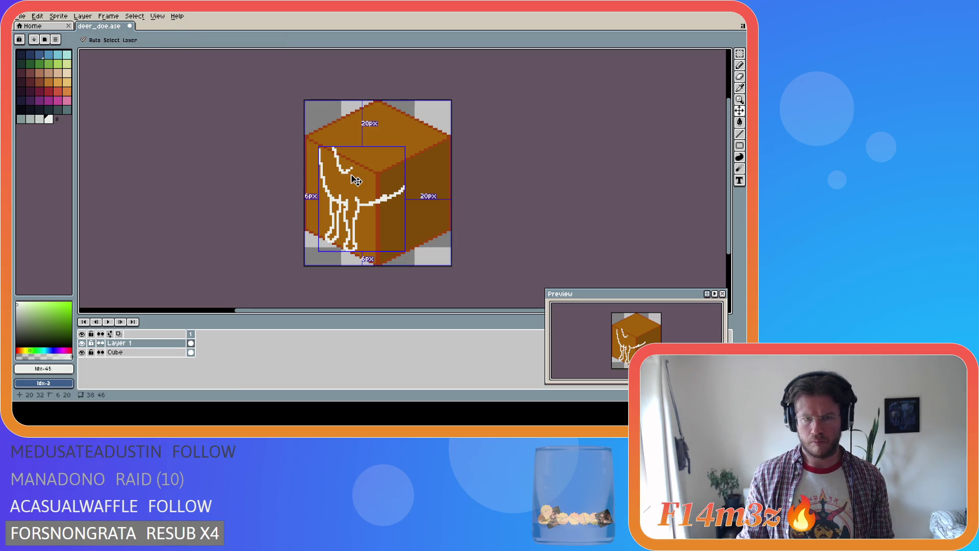
key("alt")
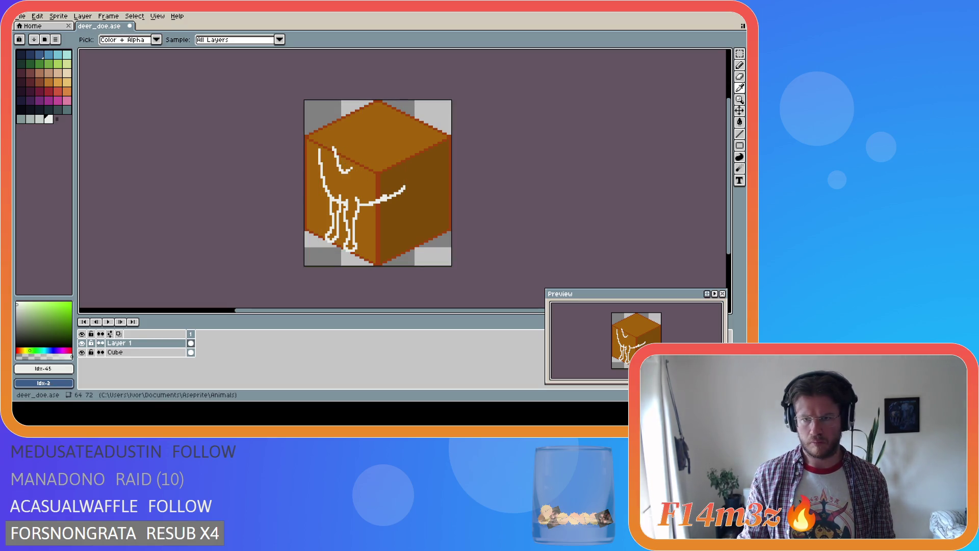
key("ctrl+z")
key("ctrl+z")
mouse_move(334, 146)
left_mouse_down()
mouse_move(340, 168)
mouse_move(354, 174)
left_mouse_up()
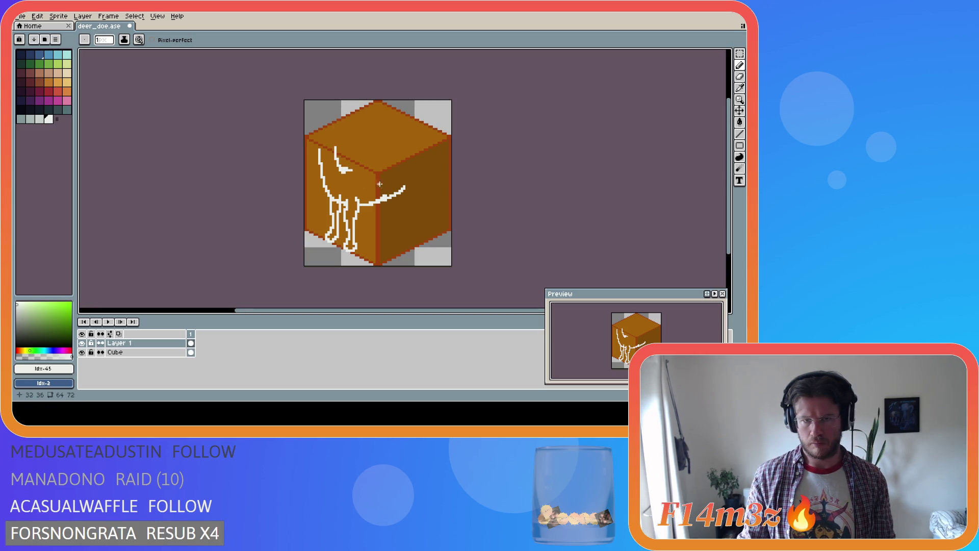
Step: Redraw the white head stroke rightward across the cube top toward its right edge
key("i")
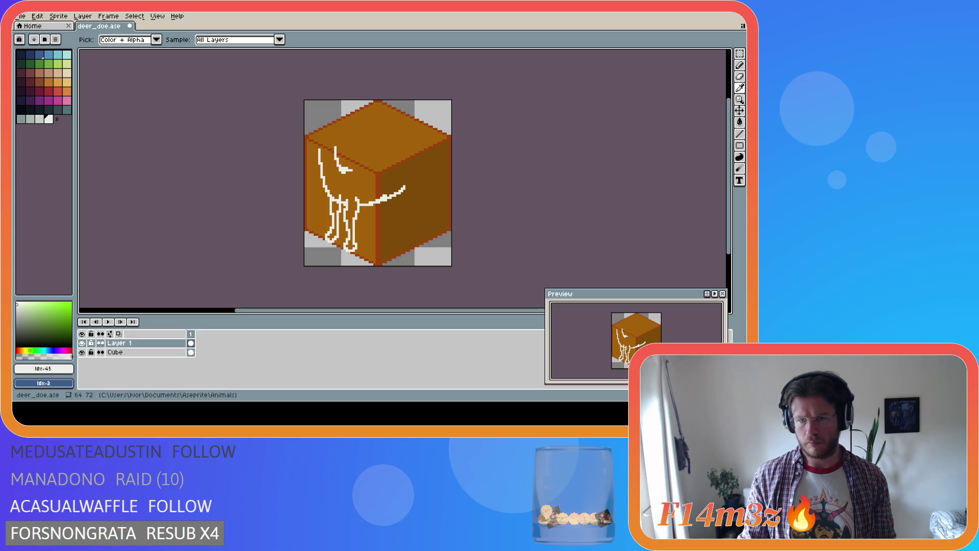
key("b")
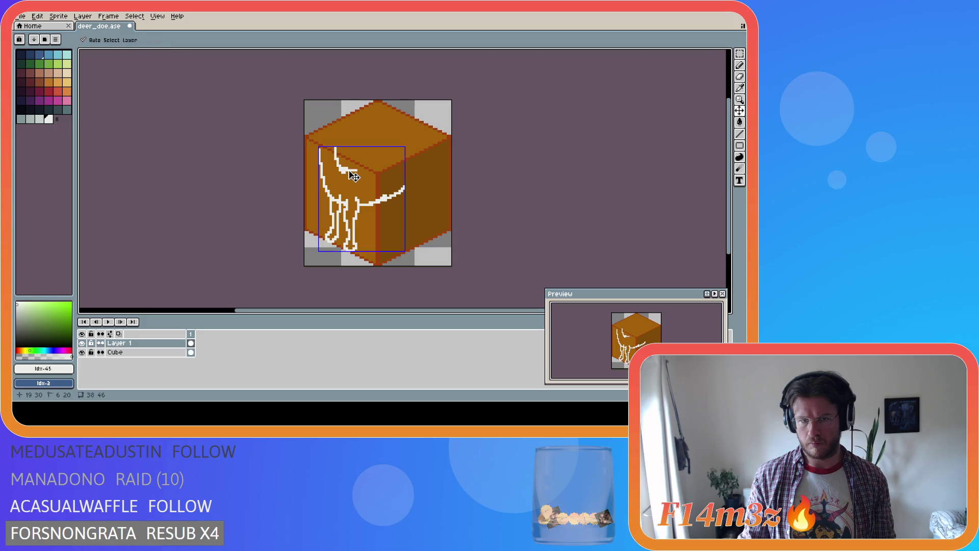
key("ctrl+z")
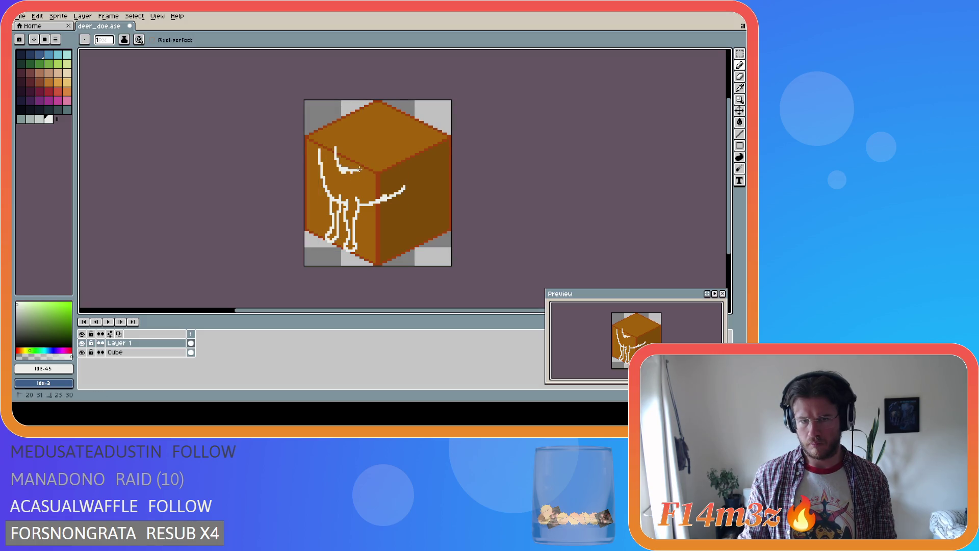
key("ctrl+z")
left_click_drag(351, 169, 380, 165)
key("ctrl+z")
key("i")
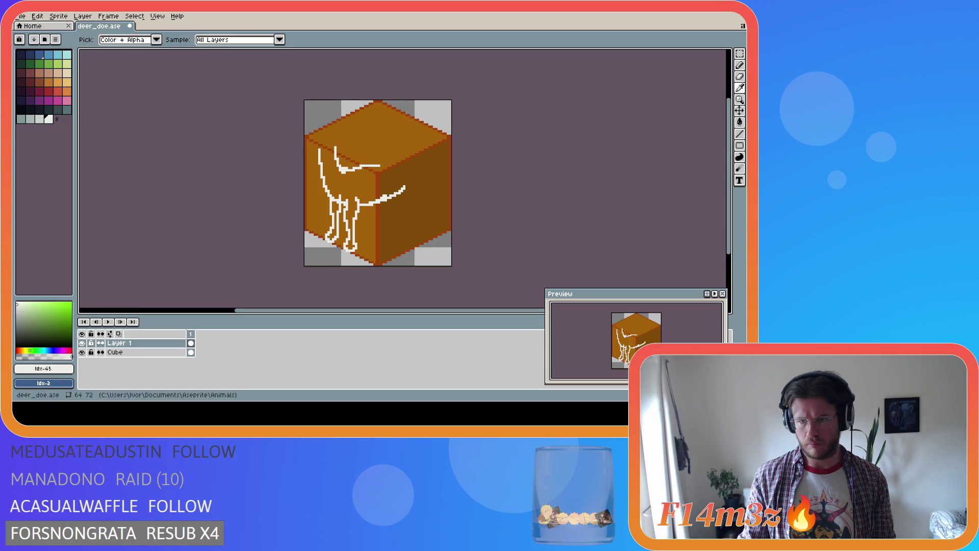
key("b")
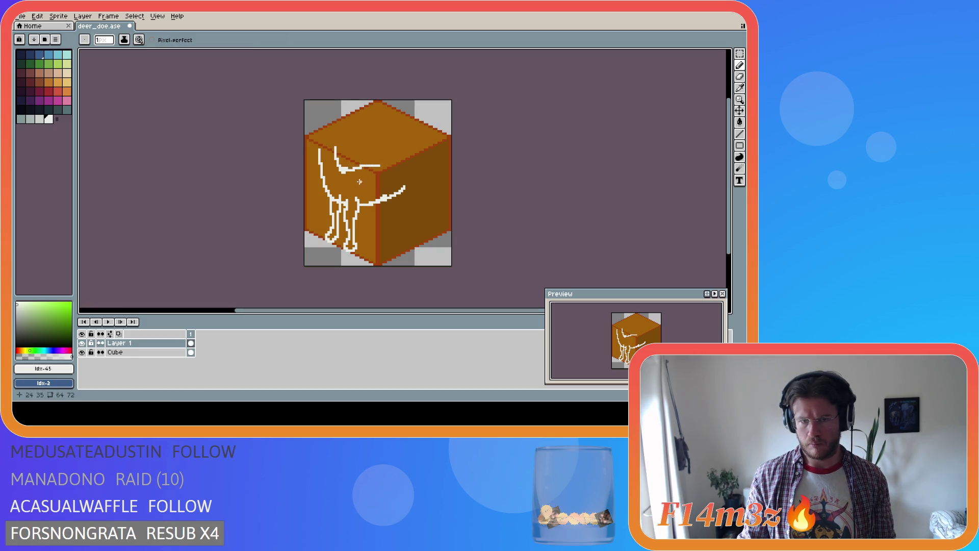
left_click_drag(380, 165, 389, 165)
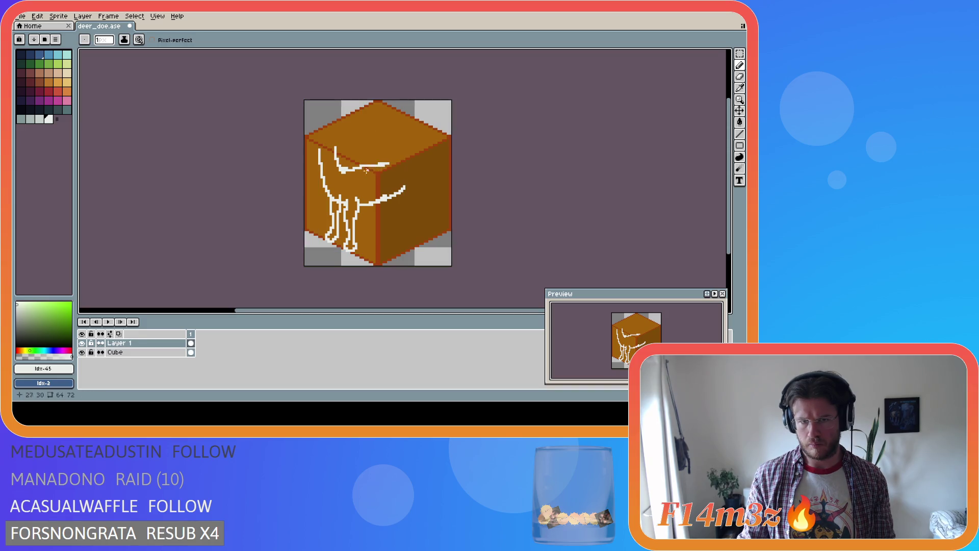
key("ctrl+z")
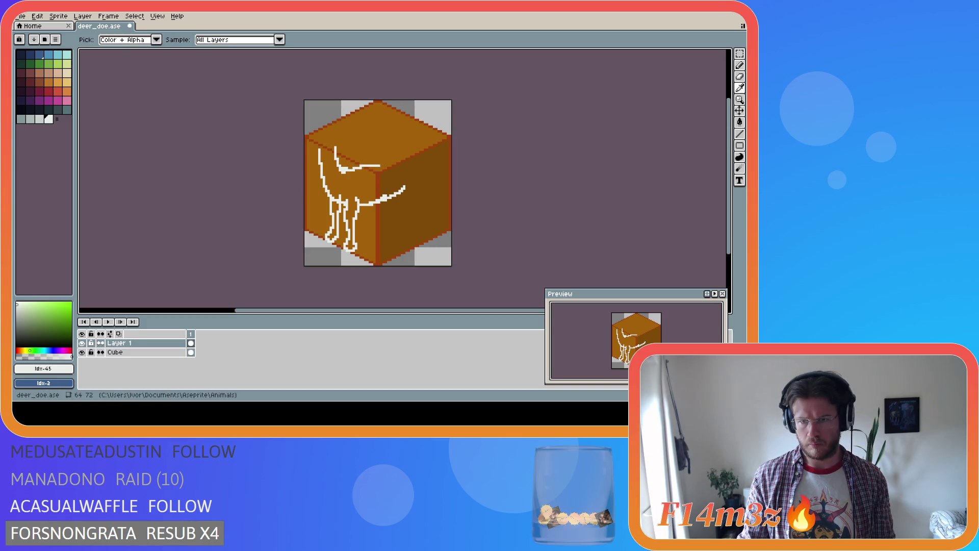
left_click_drag(371, 165, 416, 160)
Step: Undo the earlier short strokes, straight line and curve on the cube top
key("ctrl+z")
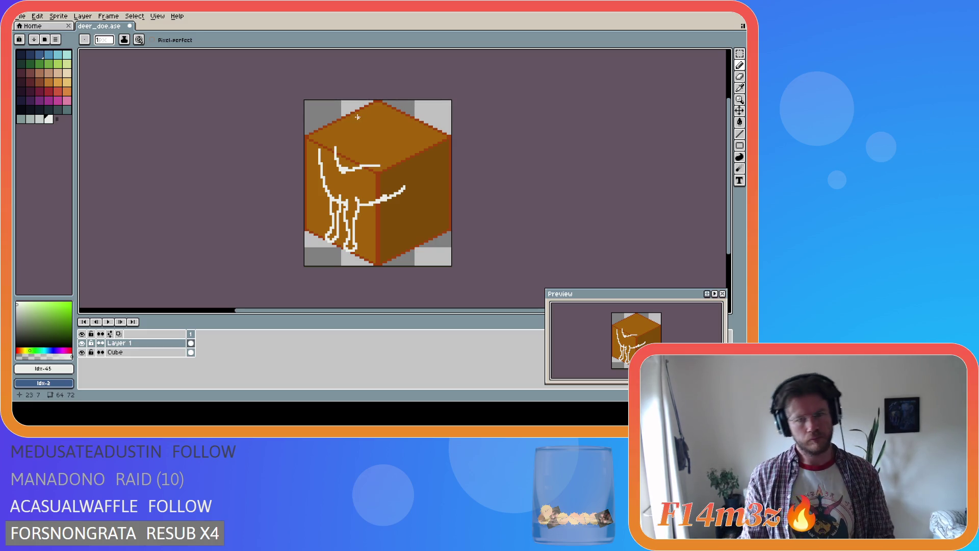
key("ctrl+z")
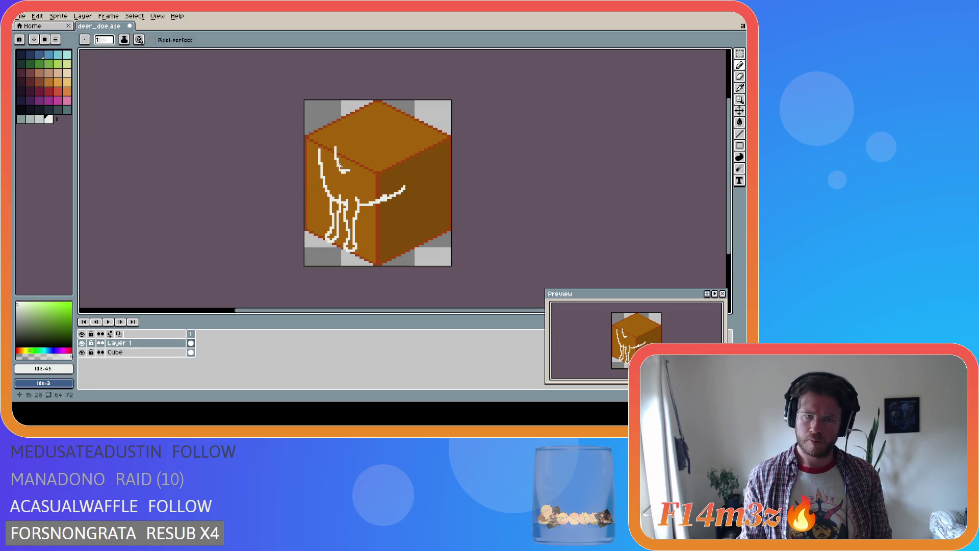
key("ctrl+z")
key("ctrl+z")
left_click_drag(359, 168, 339, 167)
key("ctrl+z")
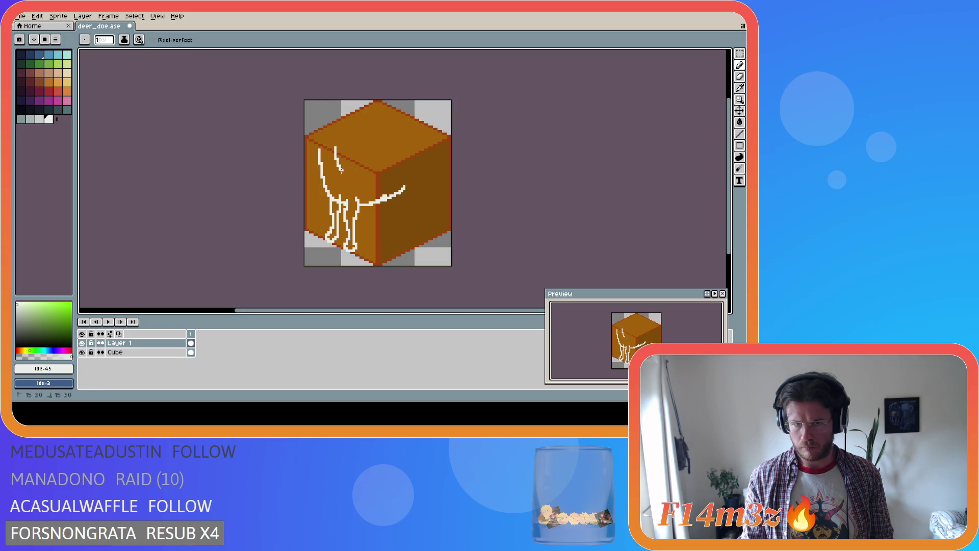
Step: Redraw the back as a straight line rising across the cube top toward the upper right
mouse_move(368, 167)
left_mouse_down()
mouse_move(377, 167)
mouse_move(341, 169)
left_mouse_up()
key("ctrl+z")
key("ctrl+z")
key("ctrl+z")
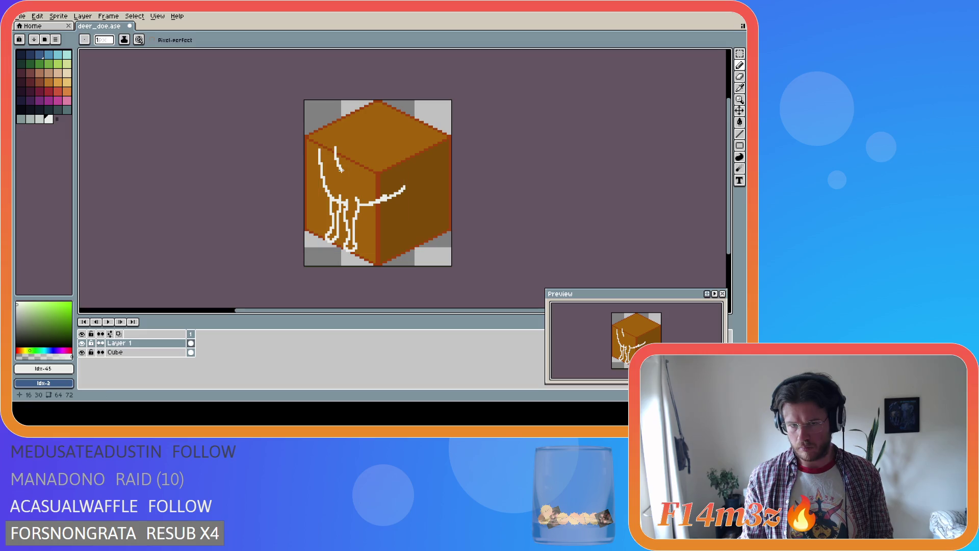
key("ctrl")
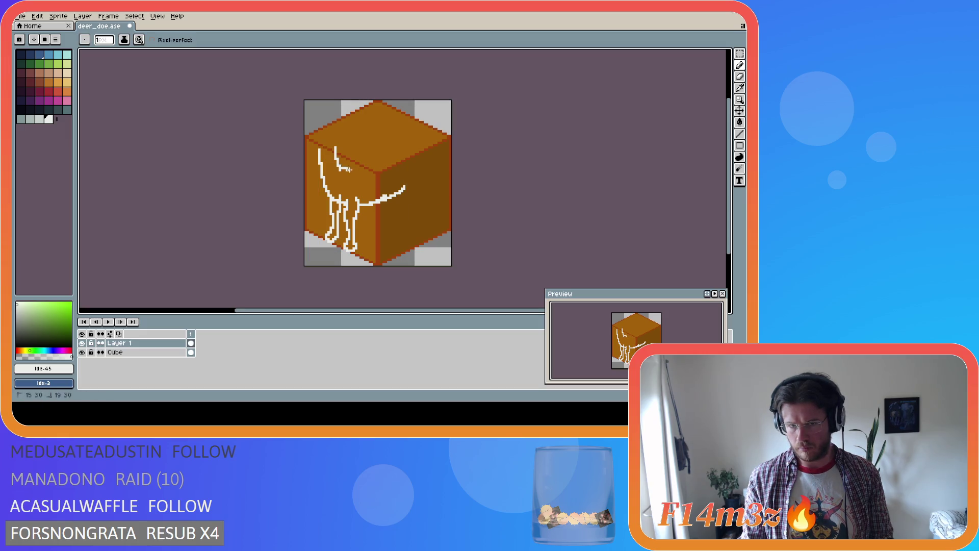
mouse_move(350, 174)
left_mouse_down()
mouse_move(391, 164)
mouse_move(377, 167)
left_mouse_up()
key("ctrl+z")
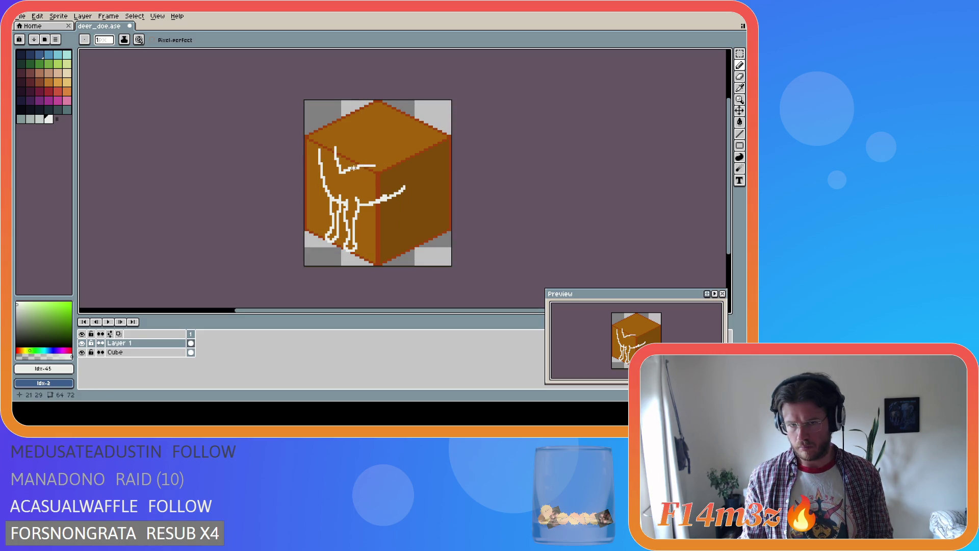
left_click_drag(360, 166, 412, 155)
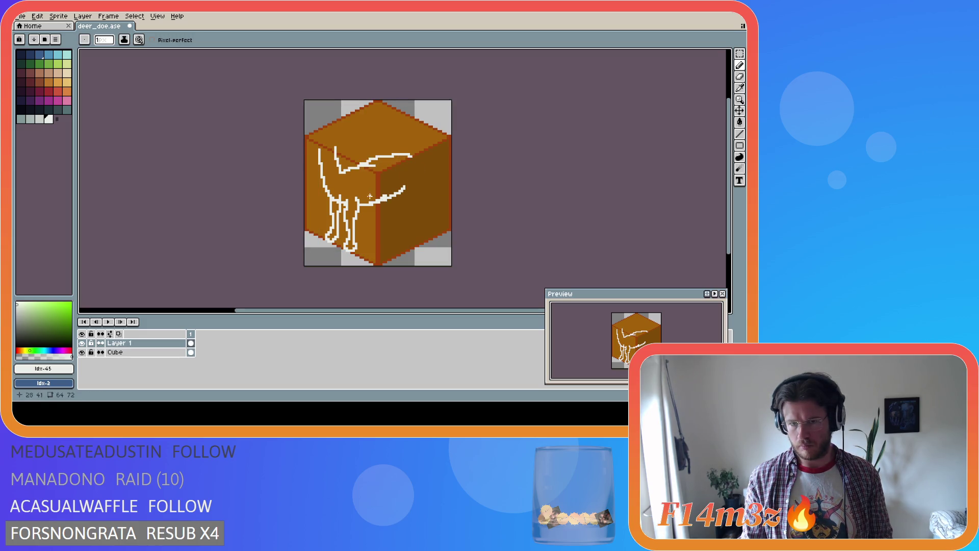
key("ctrl+z")
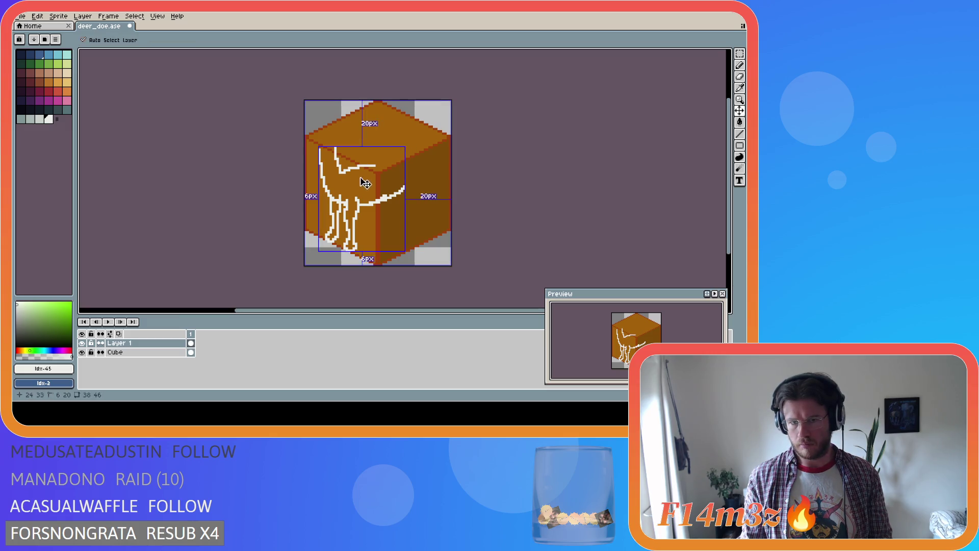
left_click_drag(366, 162, 419, 153)
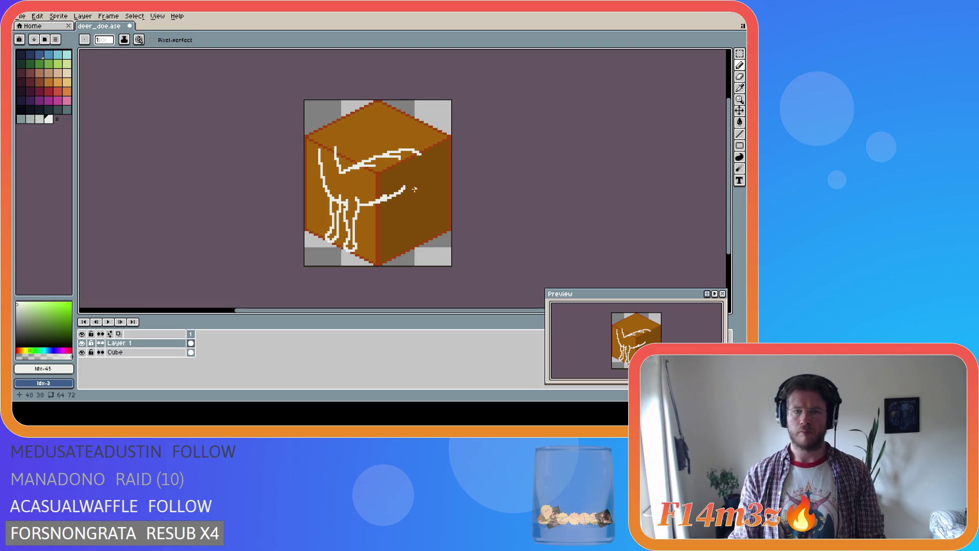
key("ctrl+z")
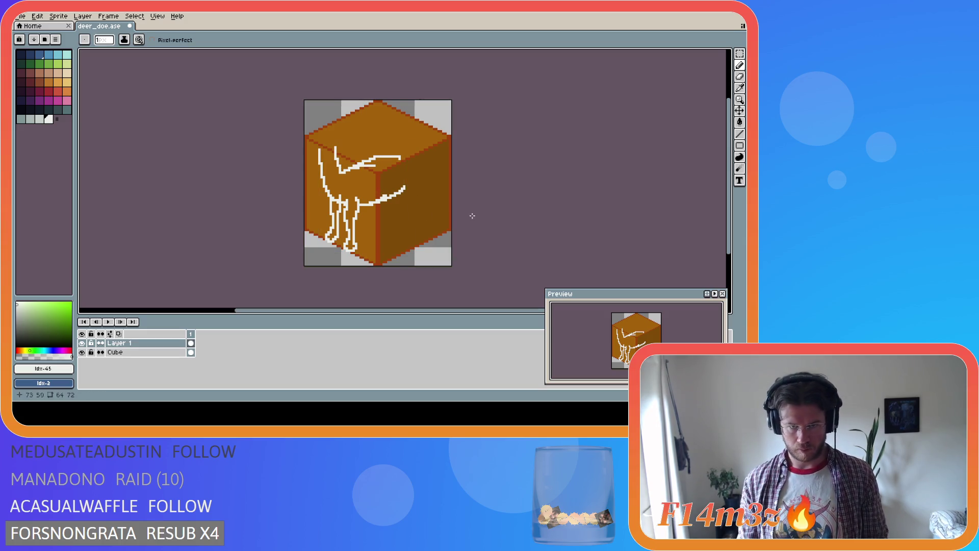
Step: Erase the head and neck line, then draw a short straight line down the rump
left_click_drag(400, 168, 352, 176)
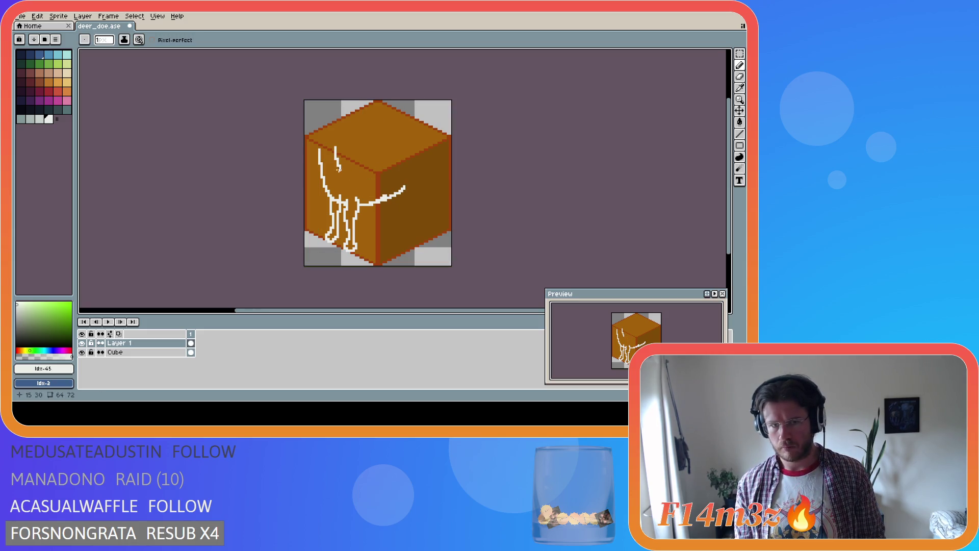
key("ctrl+z")
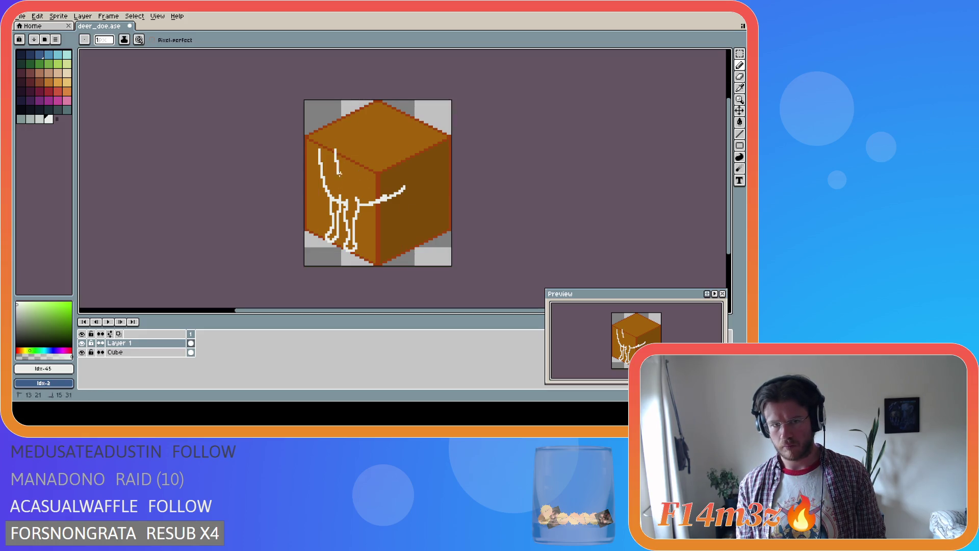
left_click_drag(330, 148, 341, 175)
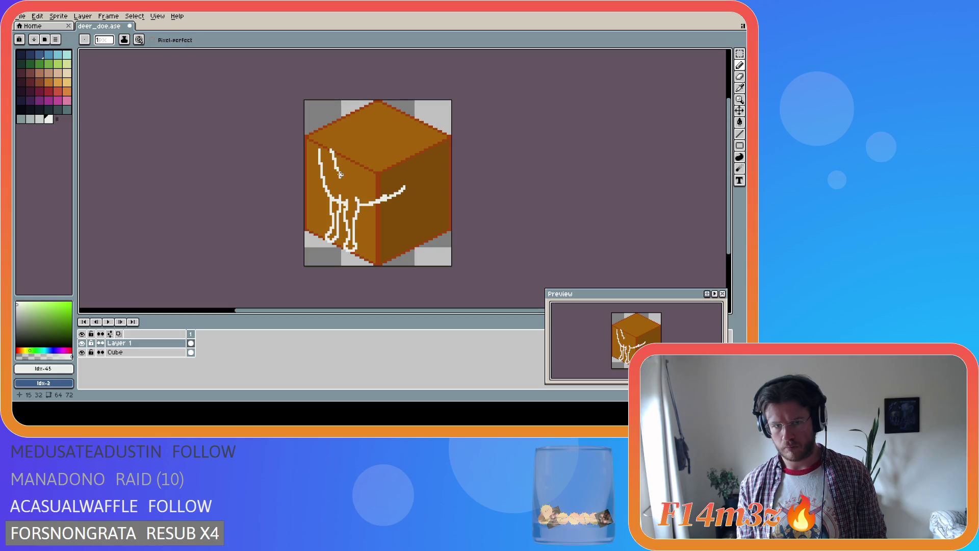
left_click(352, 172, "shift")
Step: Redraw the back line from the rump up to the right and thicken the head and ear
key("ctrl+z")
key("ctrl+z")
mouse_move(332, 149)
left_mouse_down()
mouse_move(344, 171)
mouse_move(386, 168)
left_mouse_up()
left_click(395, 163, "shift")
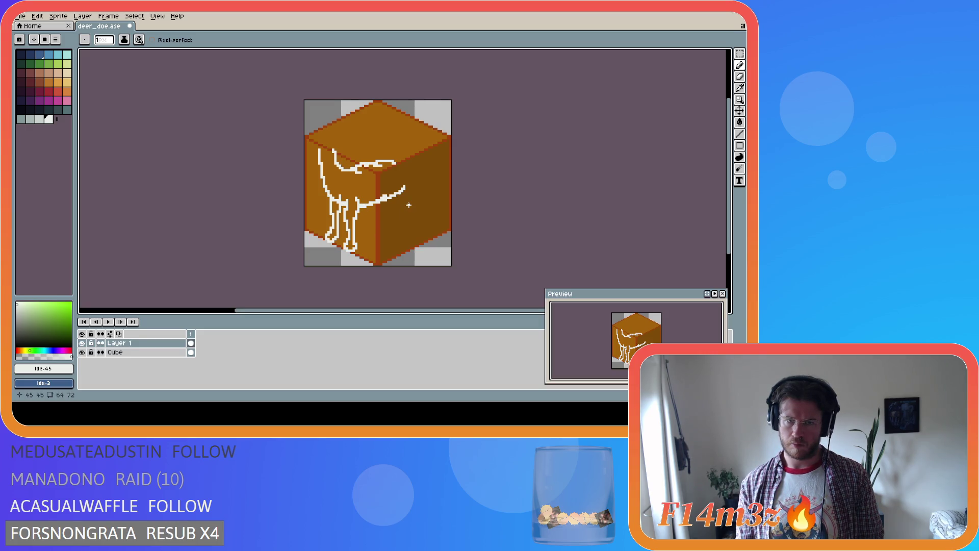
left_click_drag(367, 163, 399, 159)
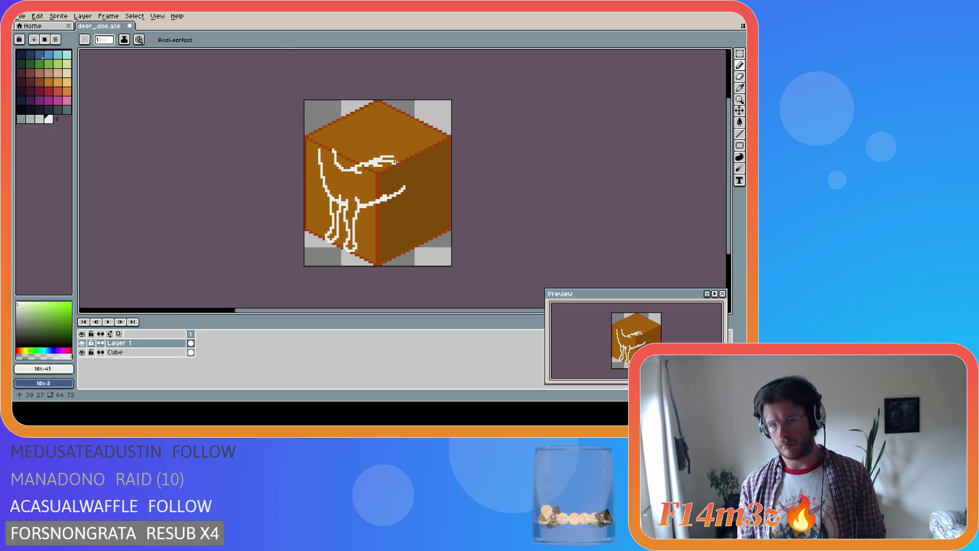
Step: Extend the head and snout rightward and run a chest line down the cube's right face
key("i")
key("b")
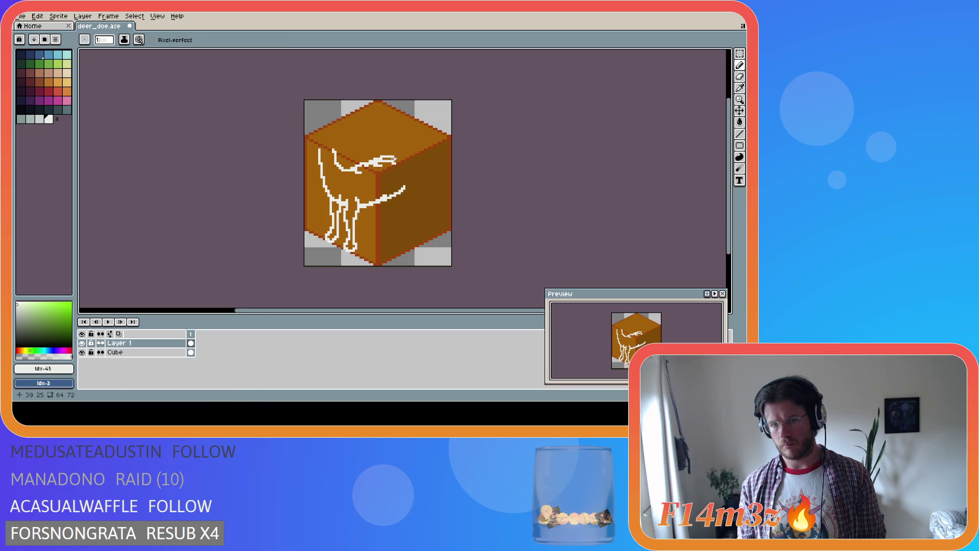
mouse_move(384, 158)
left_mouse_down()
mouse_move(421, 152)
mouse_move(429, 167)
mouse_move(424, 180)
left_mouse_up()
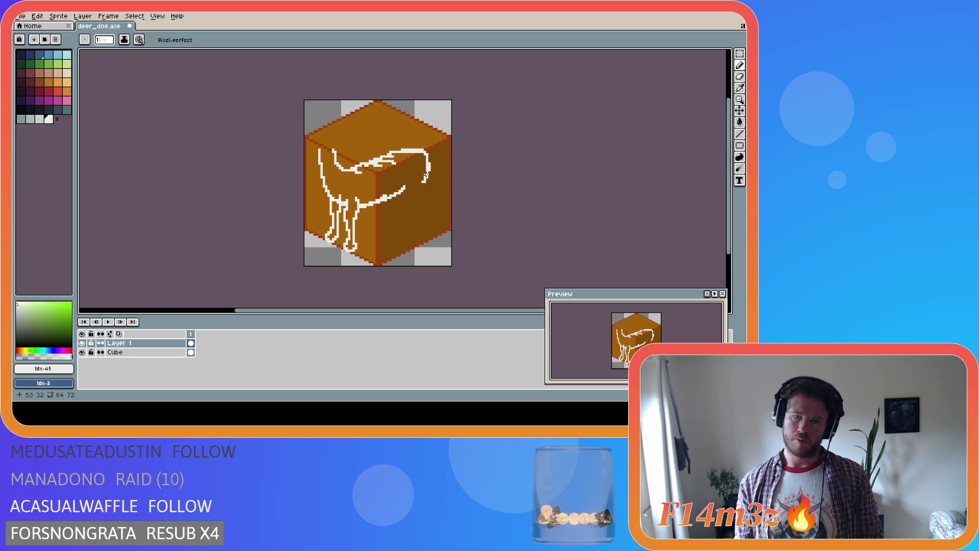
left_click_drag(422, 180, 424, 212)
key("ctrl+z")
key("ctrl+z")
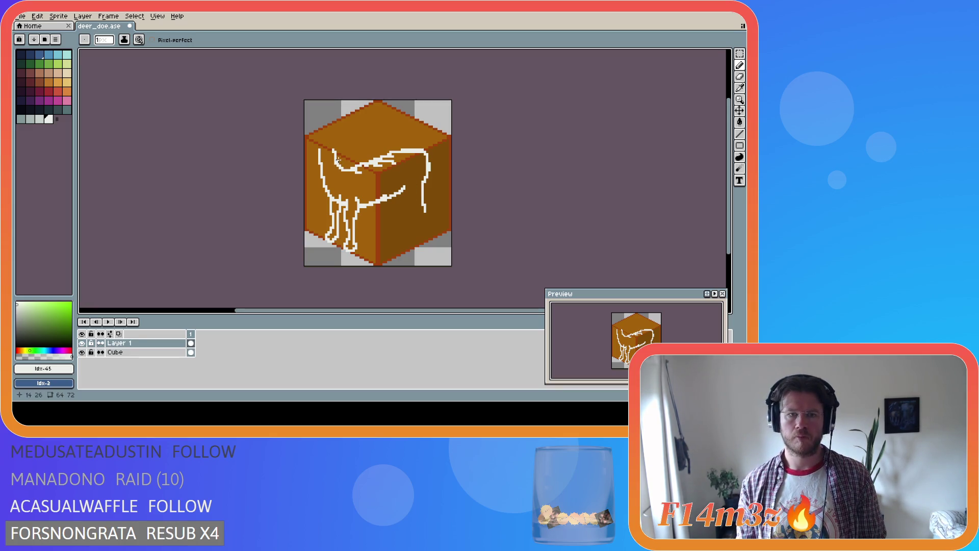
key("e")
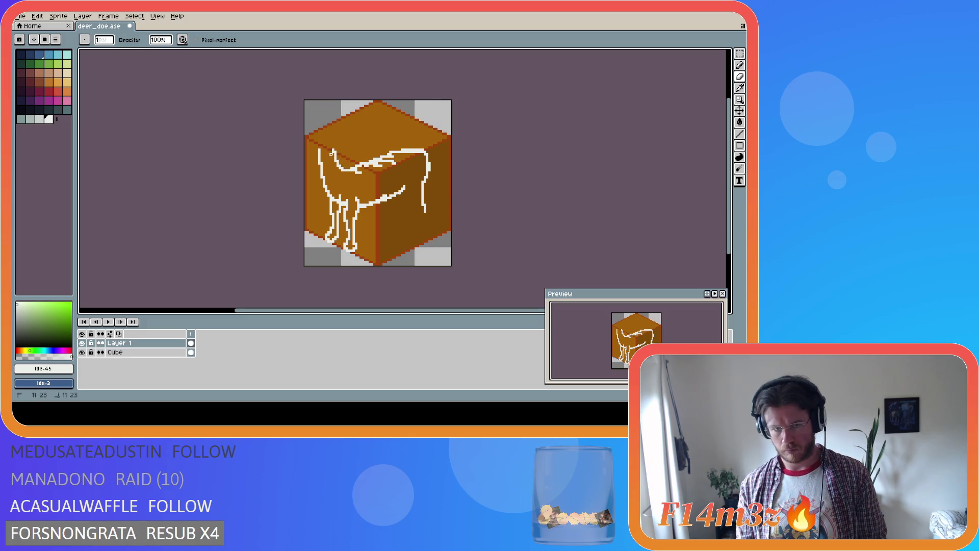
key("b")
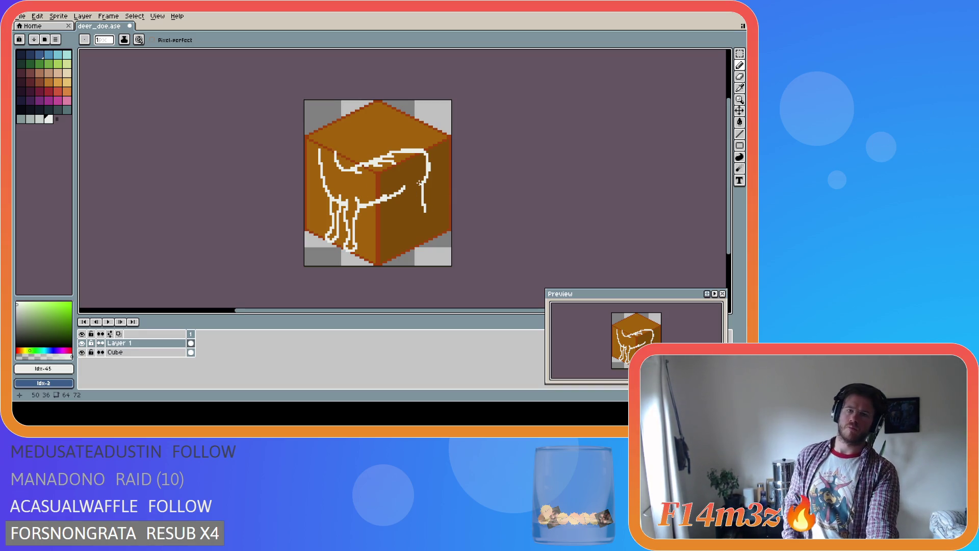
key("i")
key("b")
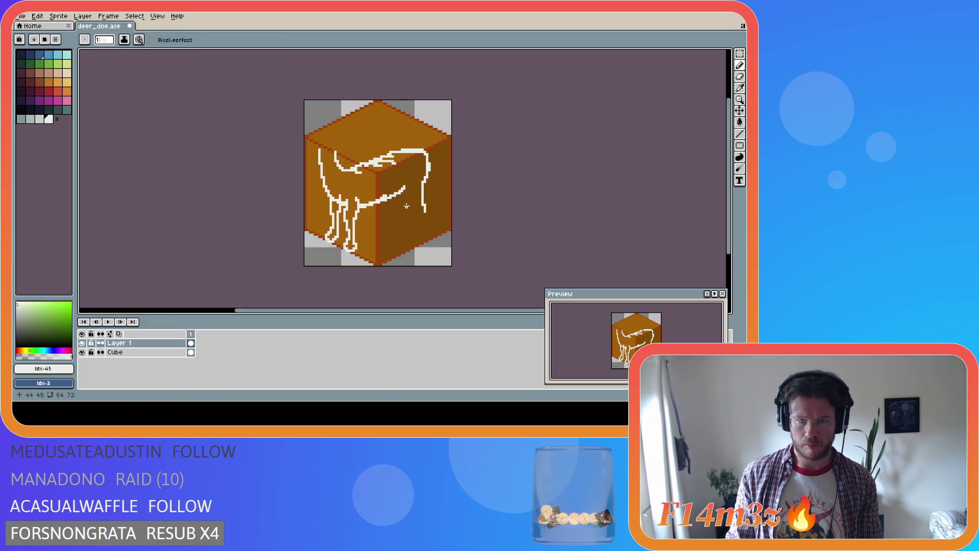
Step: Move the deer's head about 10 px left and deselect
key("m")
left_click_drag(408, 140, 434, 247)
left_click_drag(430, 192, 425, 190)
key("Return")
key("ctrl+d")
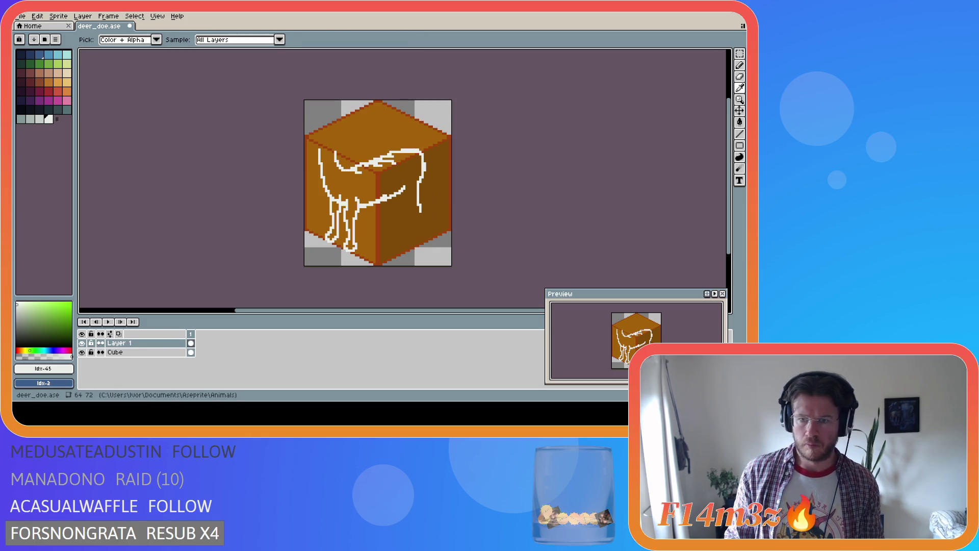
Step: Try extending the hind-leg line downward, then erase the bottom of the leg
key("m")
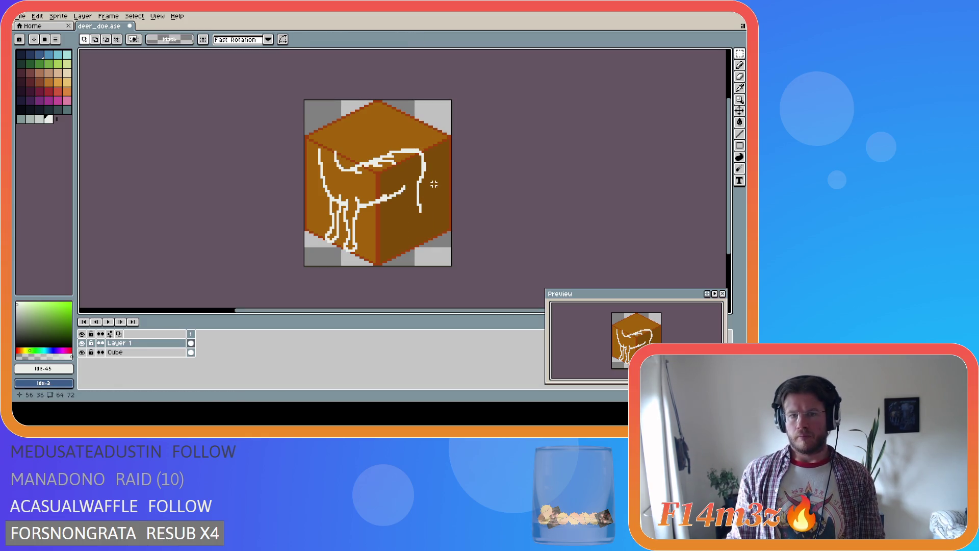
key("i")
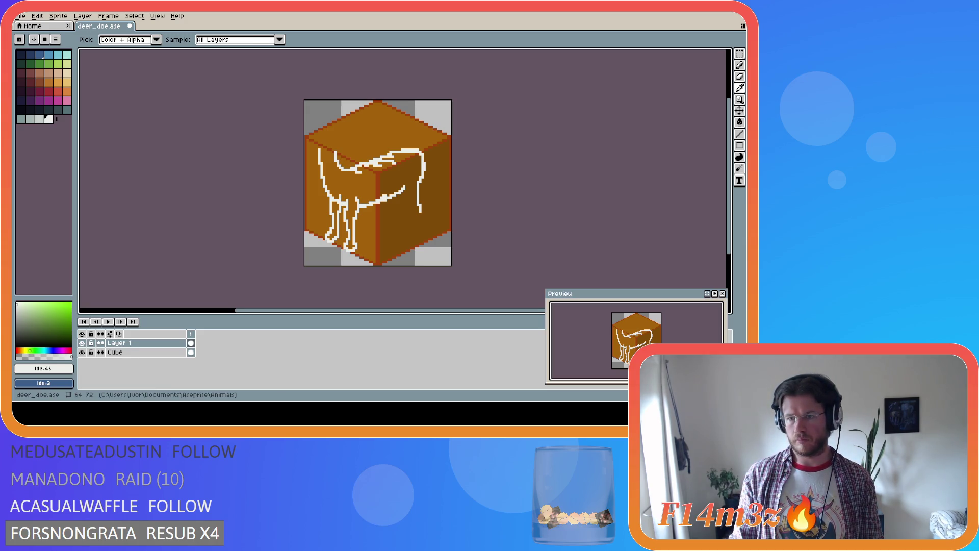
key("m")
key("i")
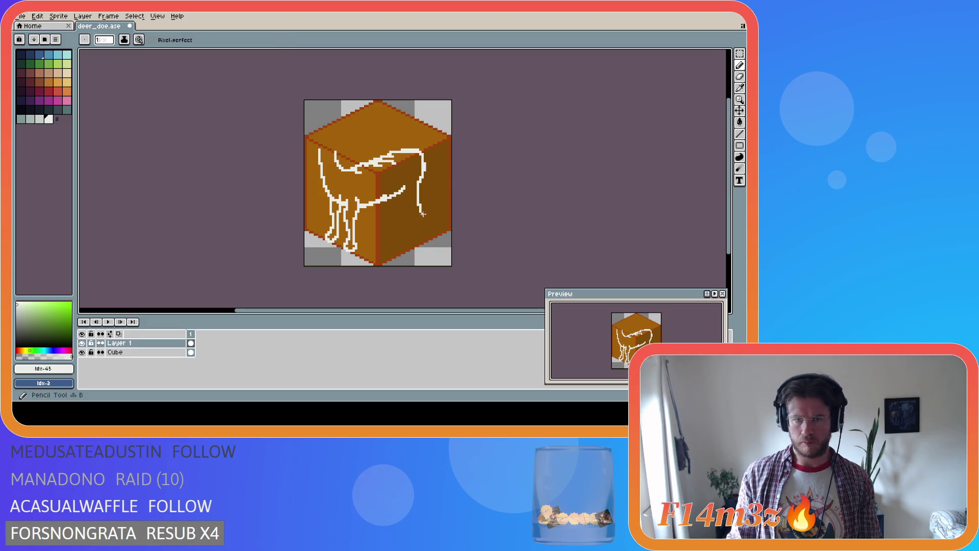
key("b")
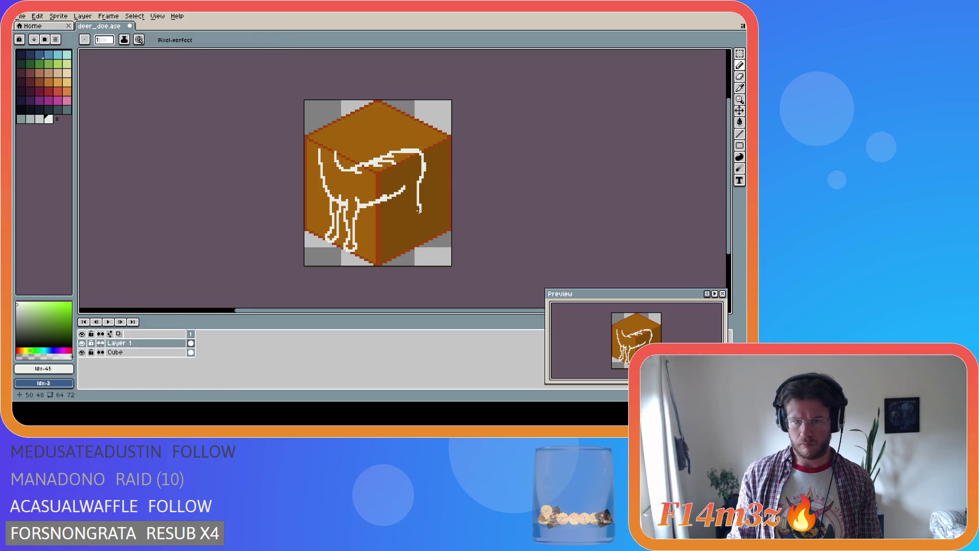
left_click_drag(421, 210, 413, 232)
key("ctrl+z")
key("e")
left_click_drag(421, 213, 418, 205)
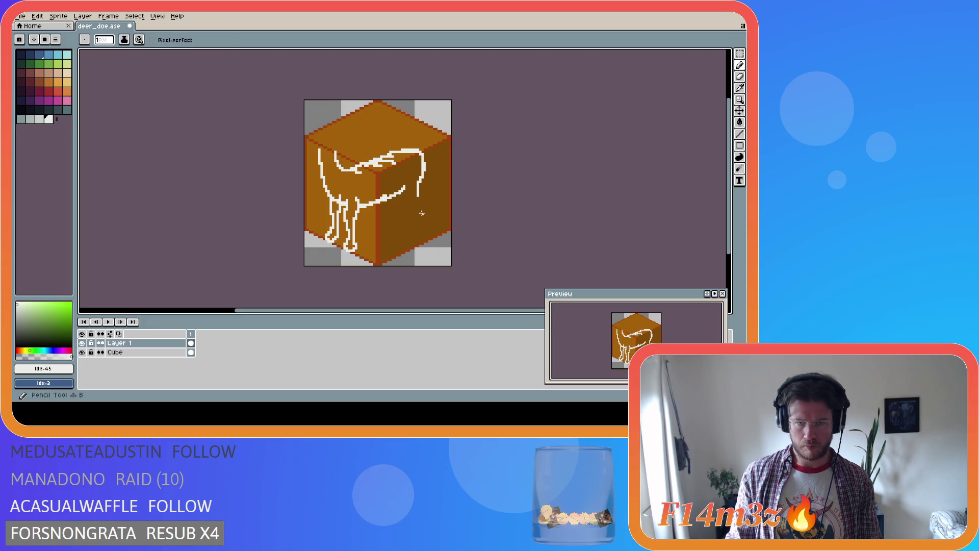
Step: Redraw the hind leg downward toward a small foot, undoing the curved-foot attempts
key("i")
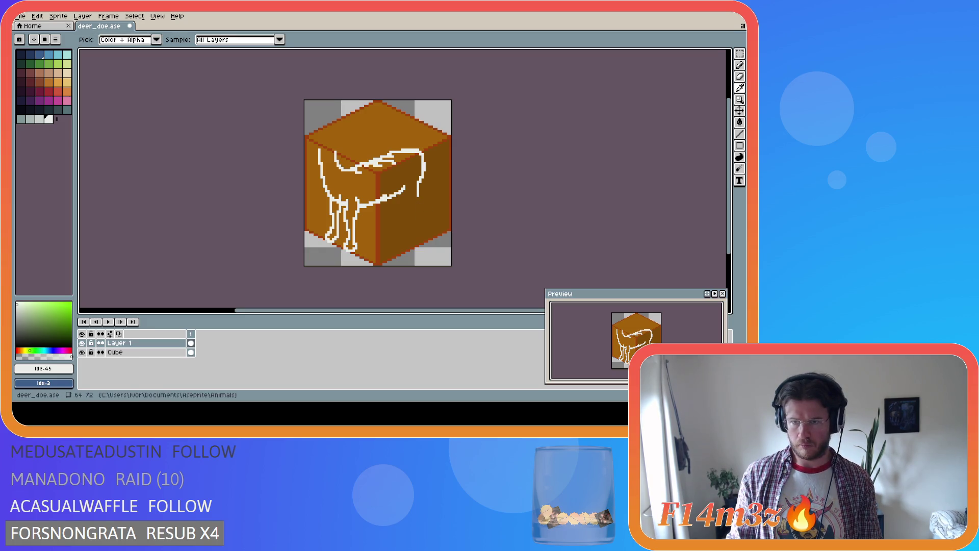
key("b")
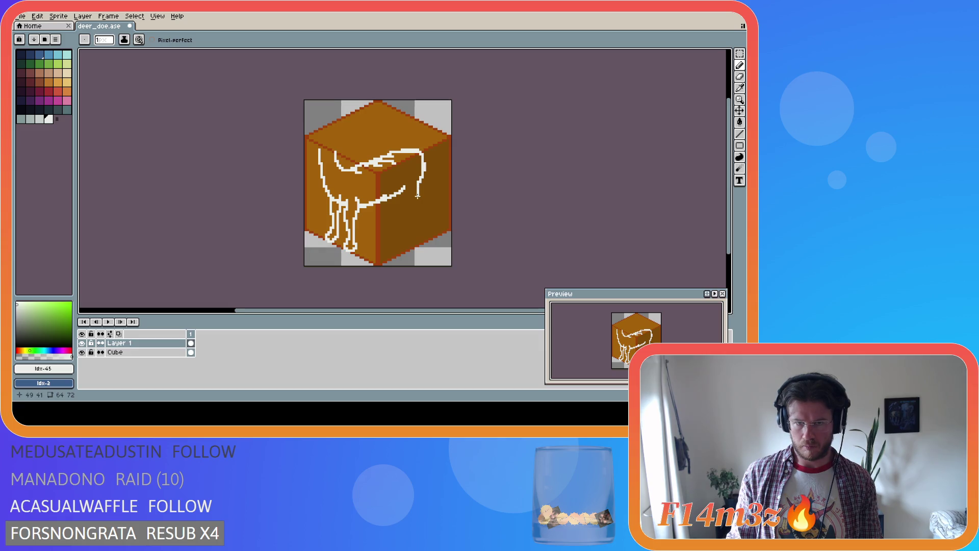
key("i")
key("b")
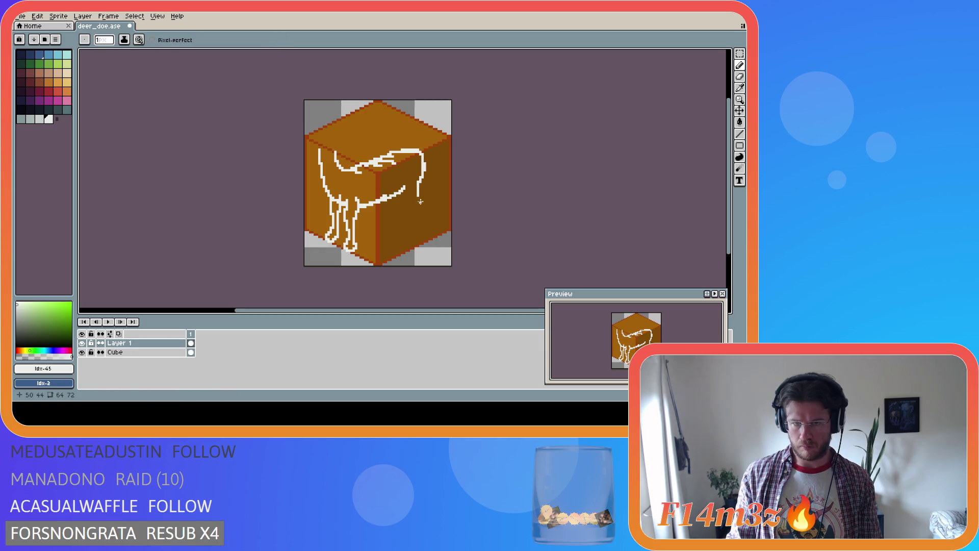
left_click_drag(418, 196, 417, 217)
key("ctrl+z")
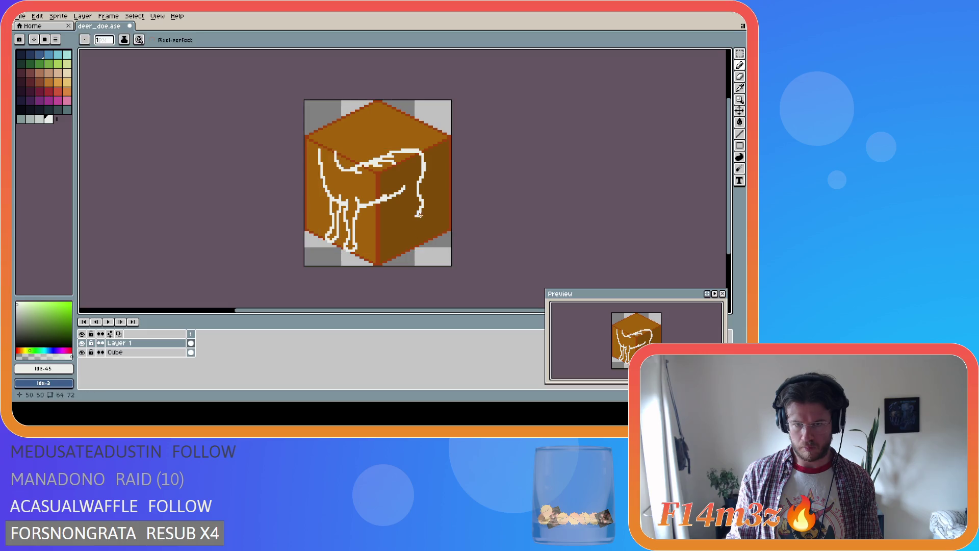
left_click_drag(421, 207, 419, 227)
key("ctrl+z")
Step: Add a short tail stroke at the rump, undoing the overlong versions
key("i")
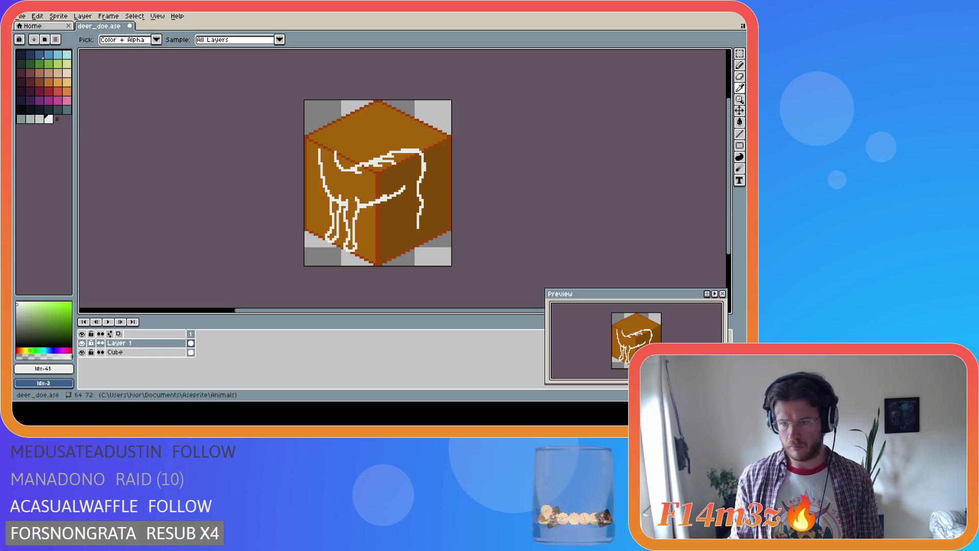
key("b")
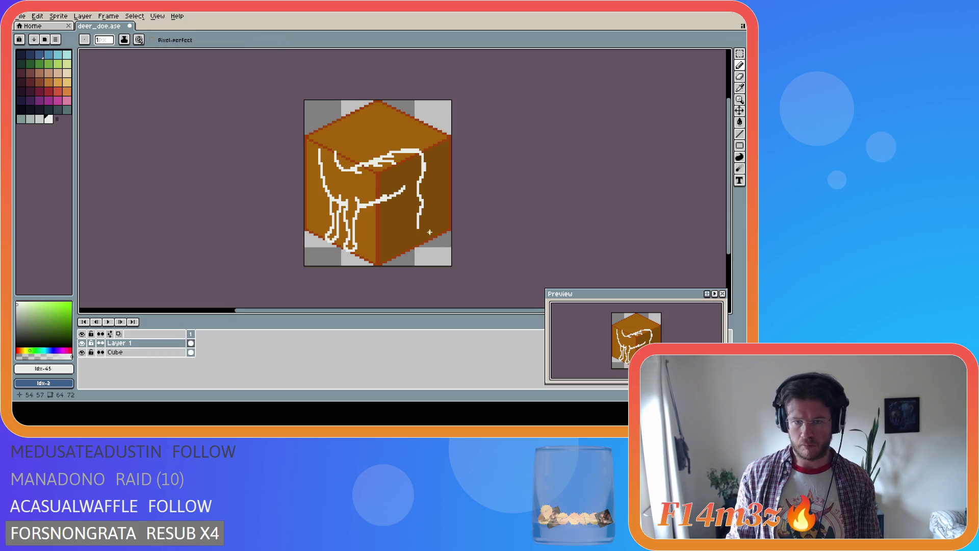
key("i")
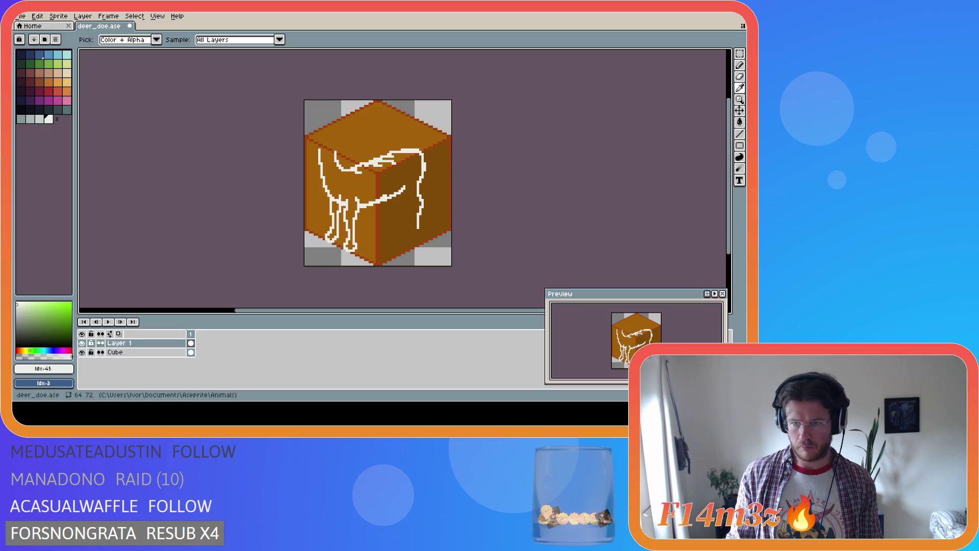
key("v")
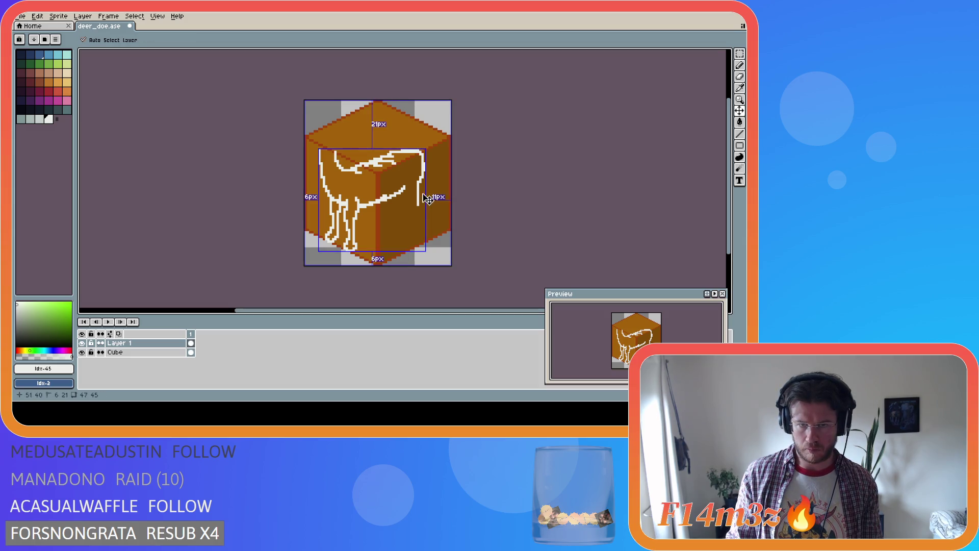
key("b")
left_click_drag(417, 194, 418, 191)
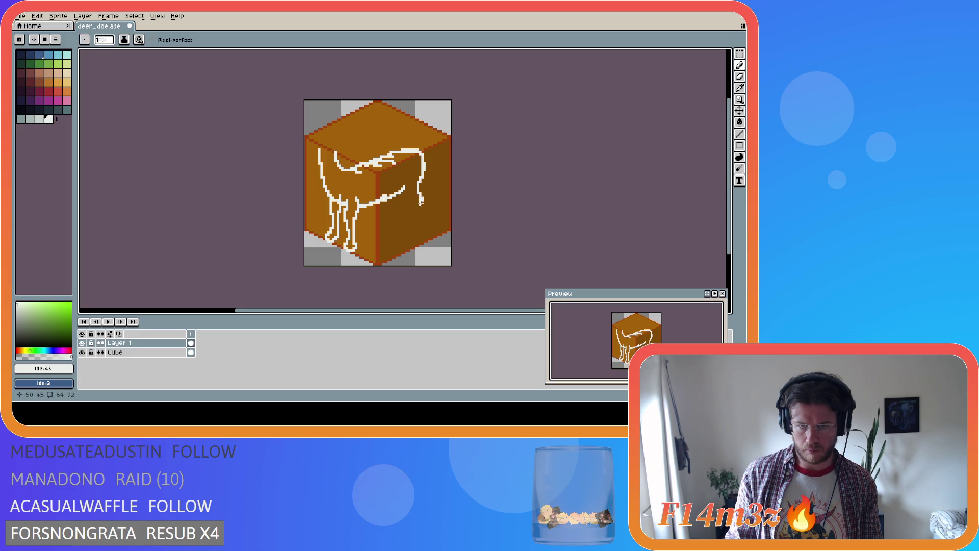
left_click_drag(420, 204, 419, 203)
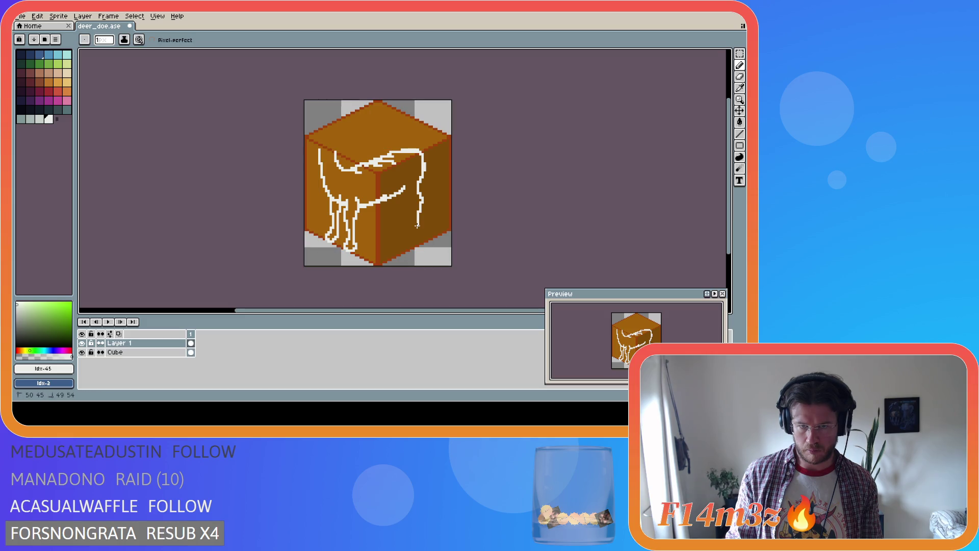
key("ctrl")
key("ctrl+z")
key("ctrl+z")
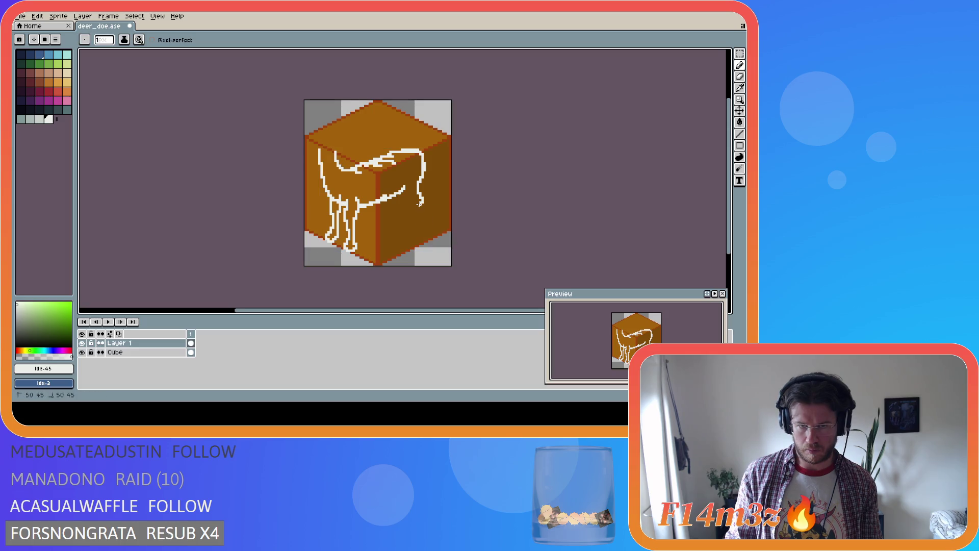
key("ctrl+z")
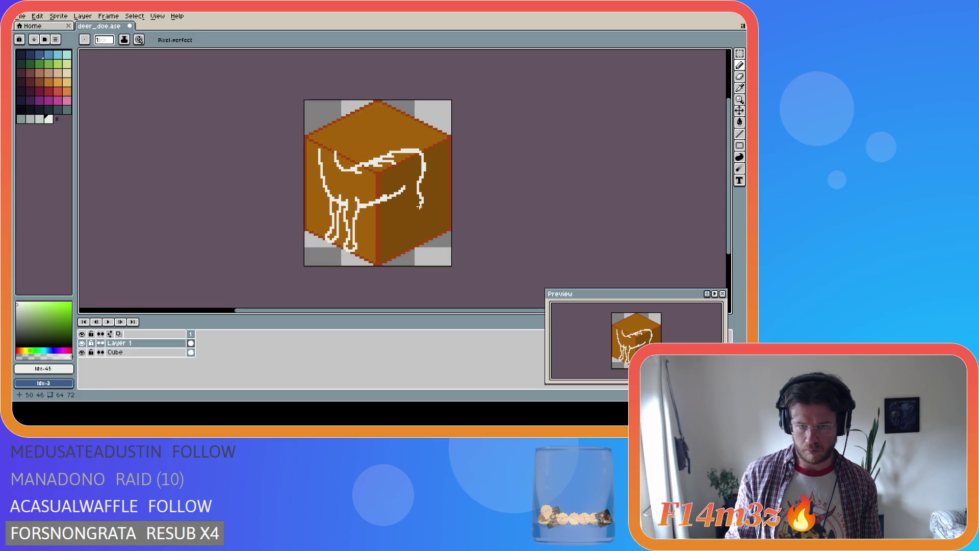
left_click_drag(418, 208, 415, 224)
key("ctrl+z")
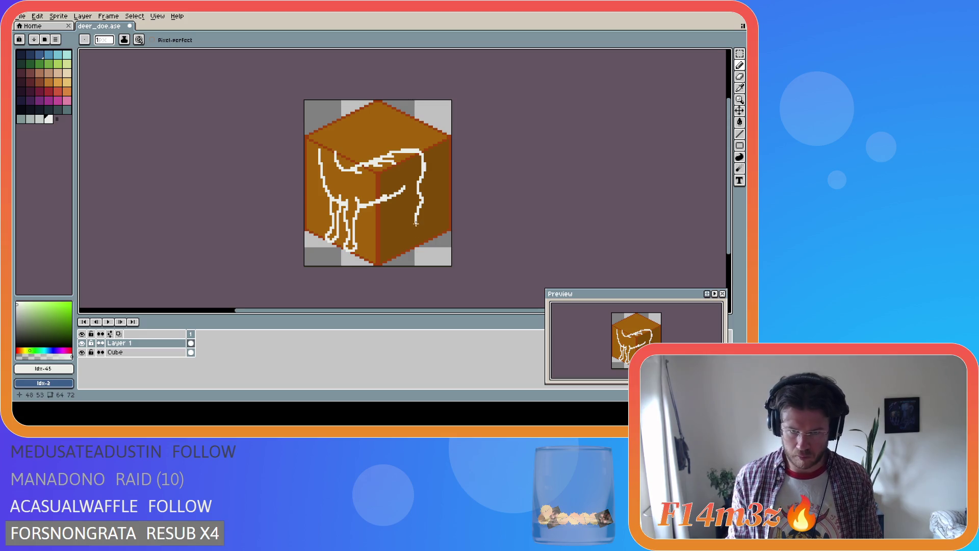
key("i")
key("b")
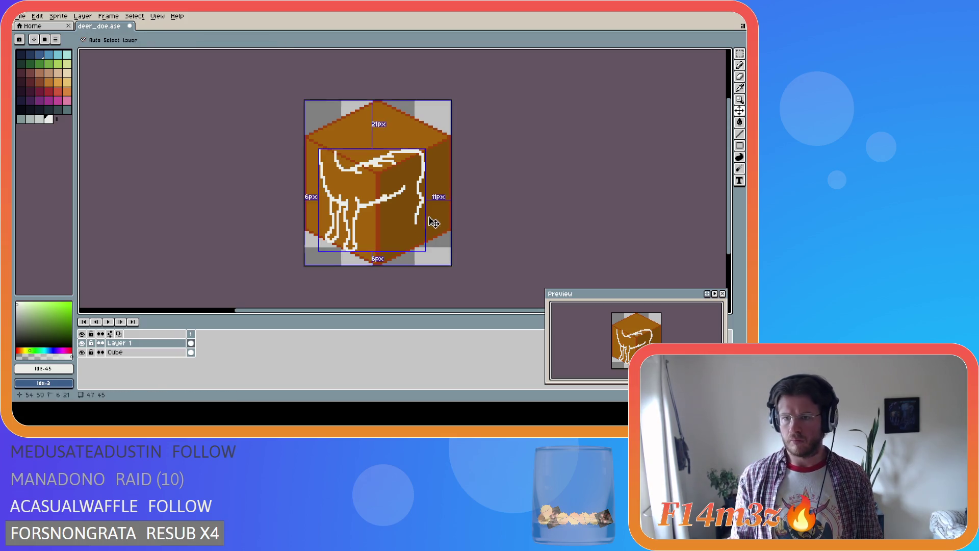
Step: Redraw the hind leg as a vertical stroke ending in a small hooked foot
left_click_drag(419, 205, 418, 221)
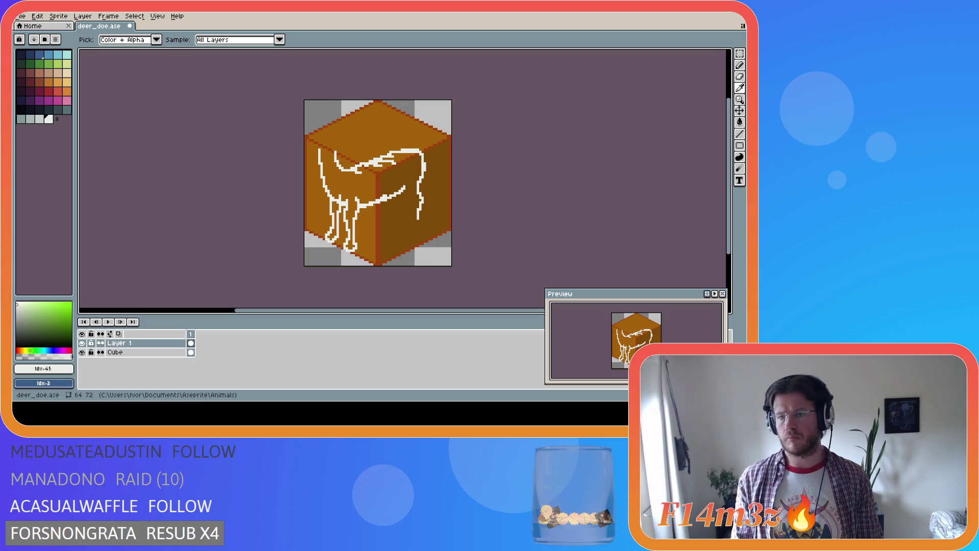
left_click_drag(418, 219, 409, 229)
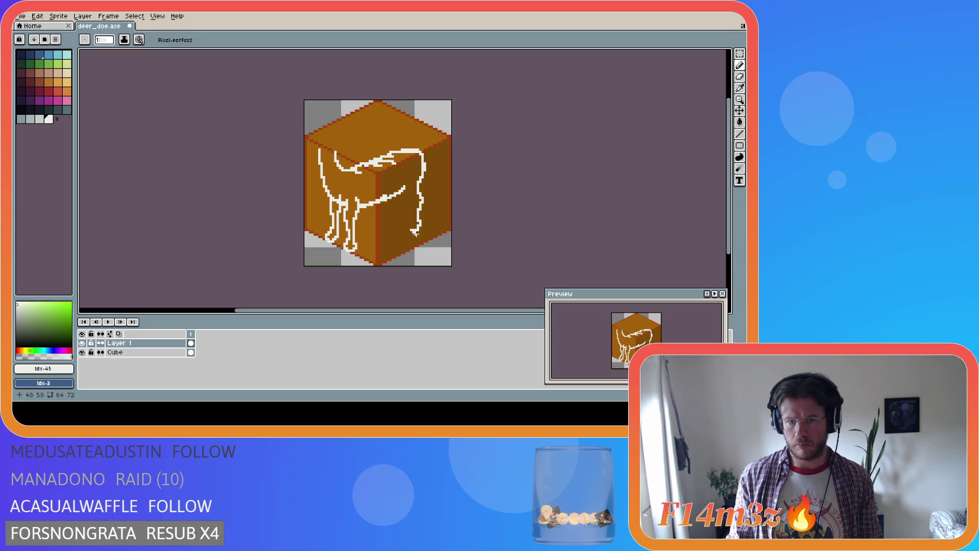
key("v")
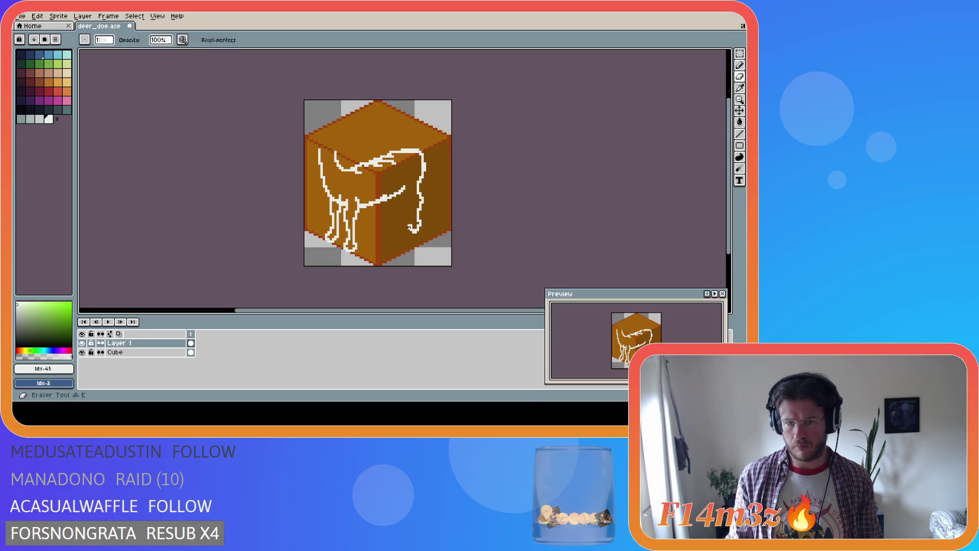
key("b")
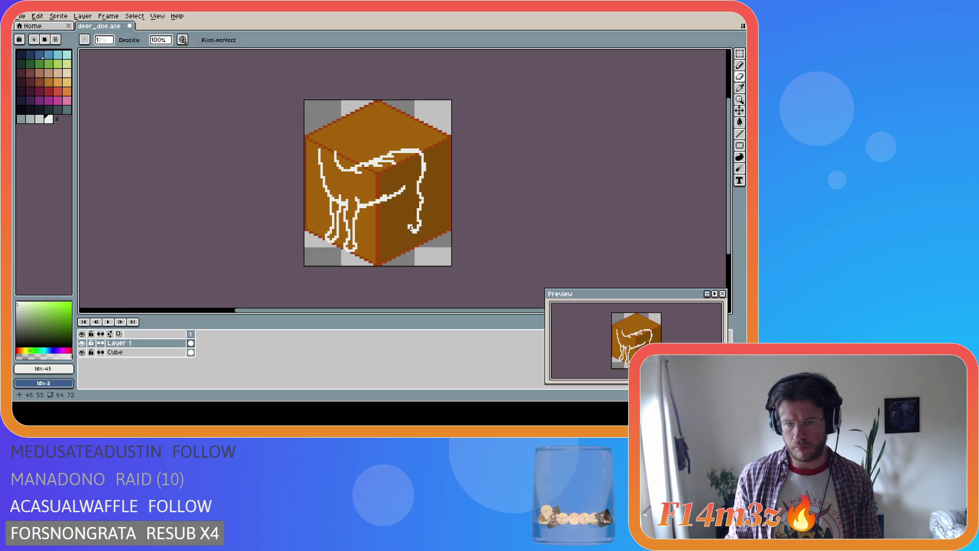
left_click_drag(408, 226, 411, 222)
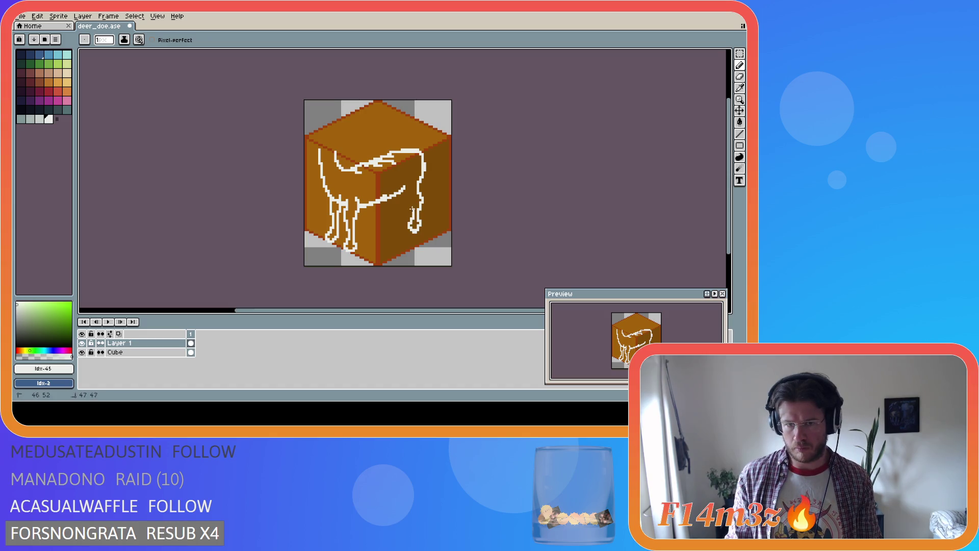
key("i")
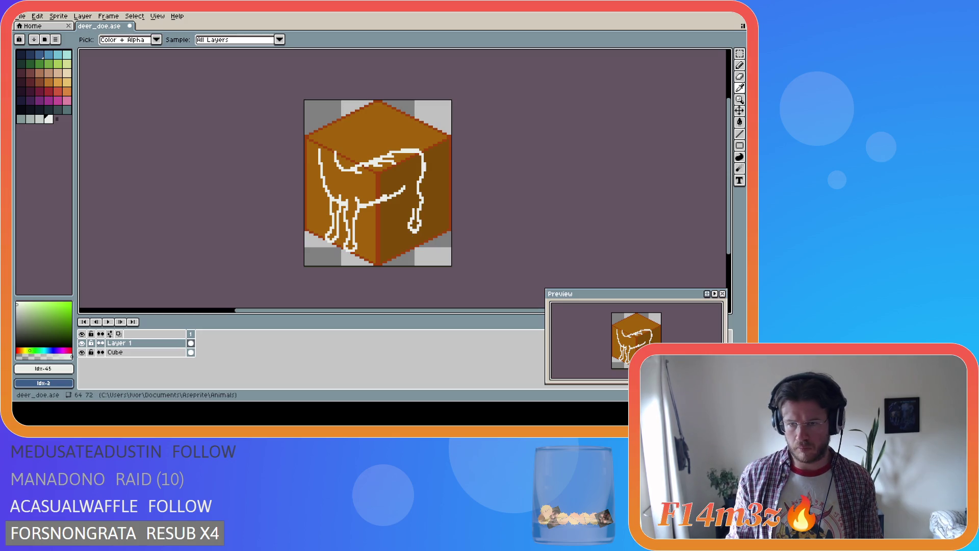
key("b")
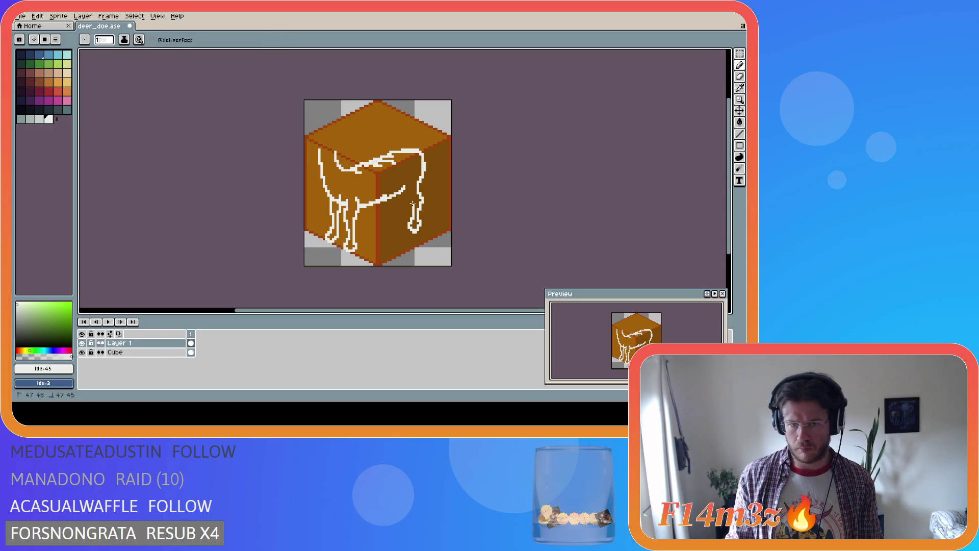
Step: Touch up the leg pixels with pencil and eraser, then save deer_doe.ase
left_click_drag(411, 200, 410, 197)
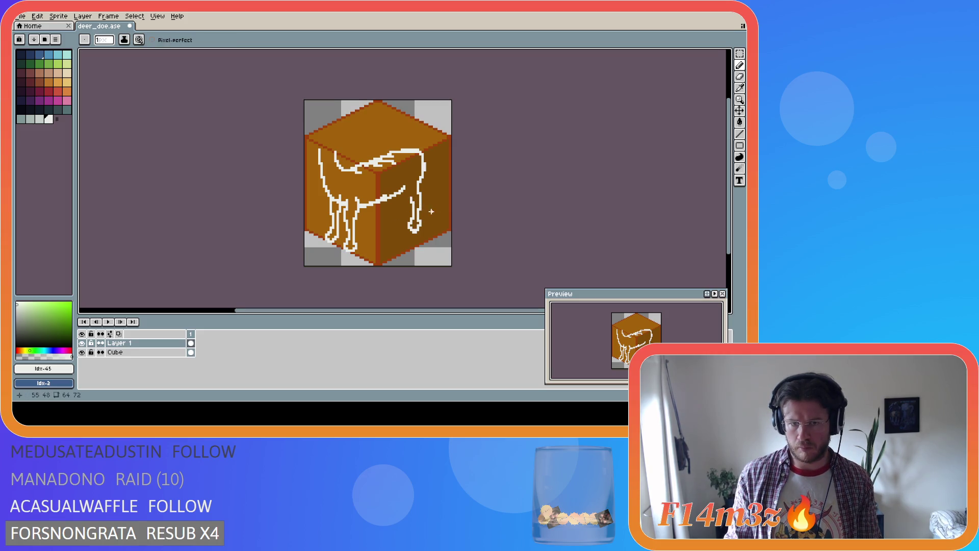
key("e")
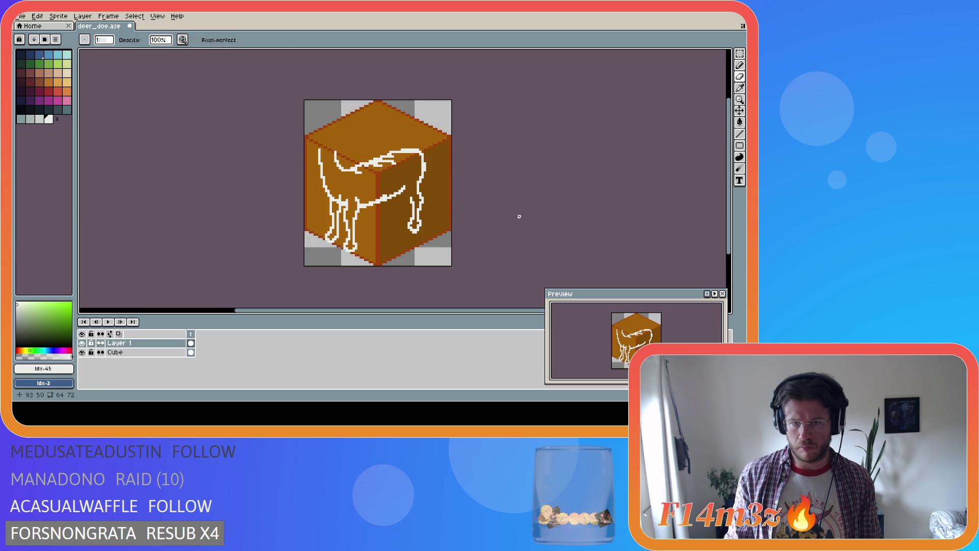
key("i")
key("e")
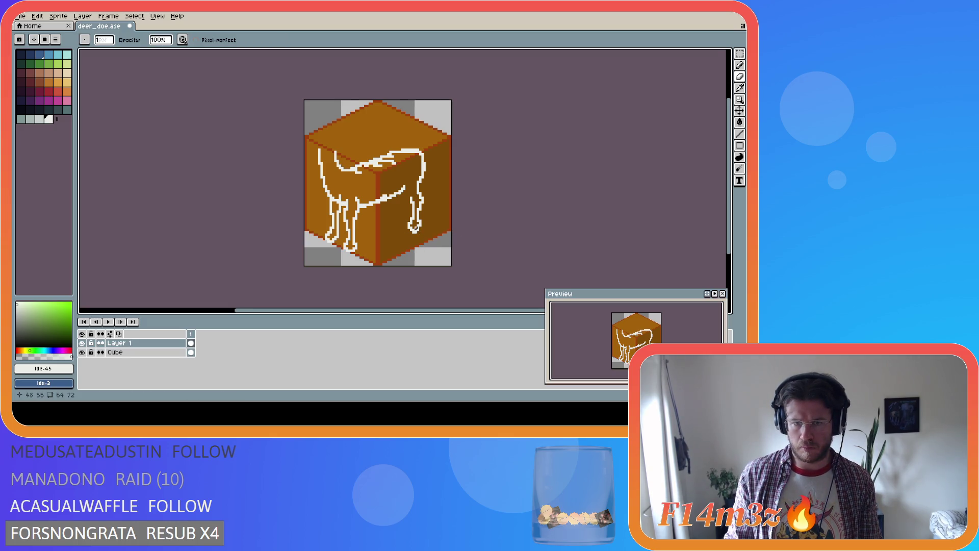
key("i")
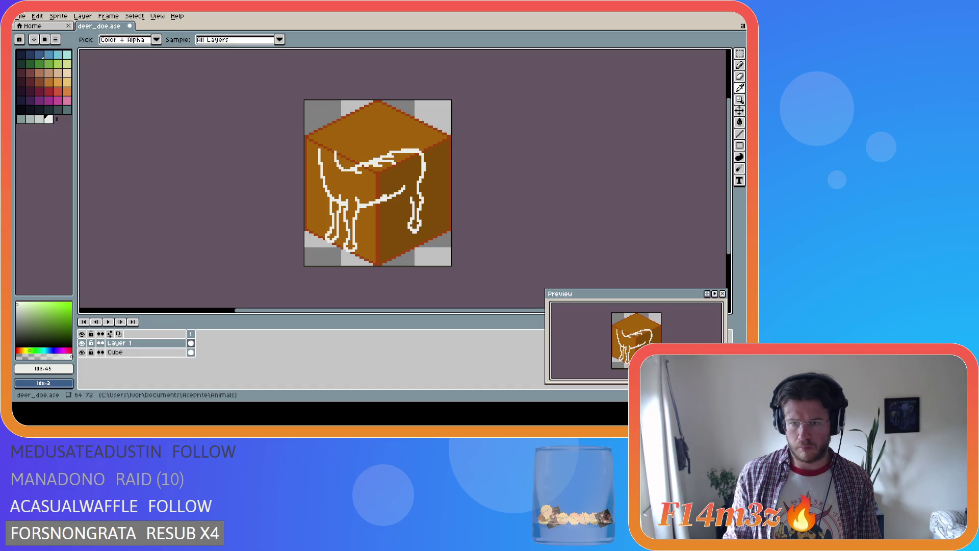
key("e")
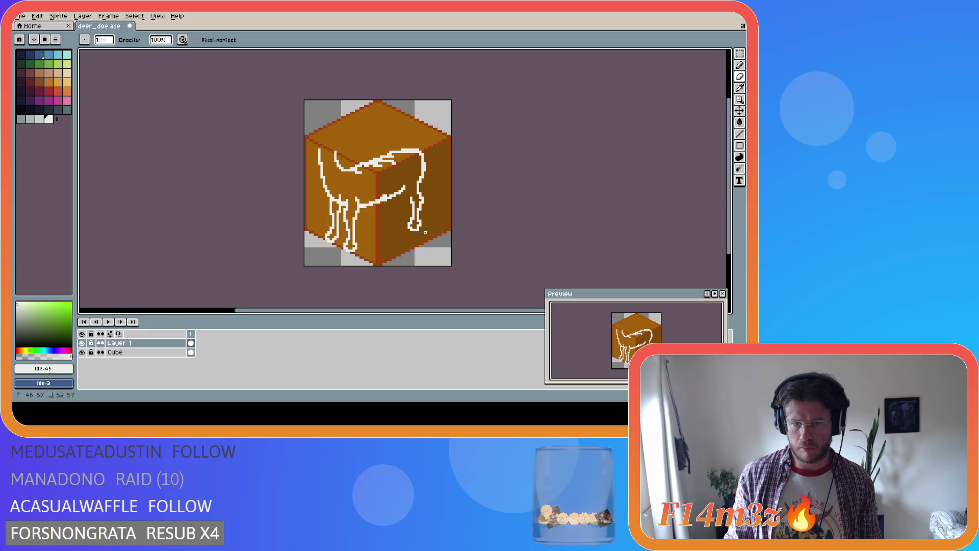
key("i")
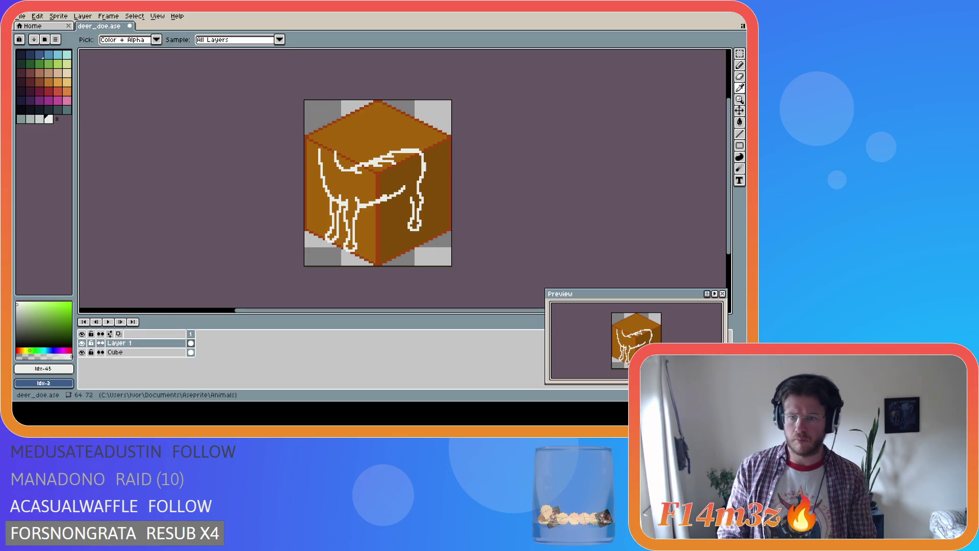
key("e")
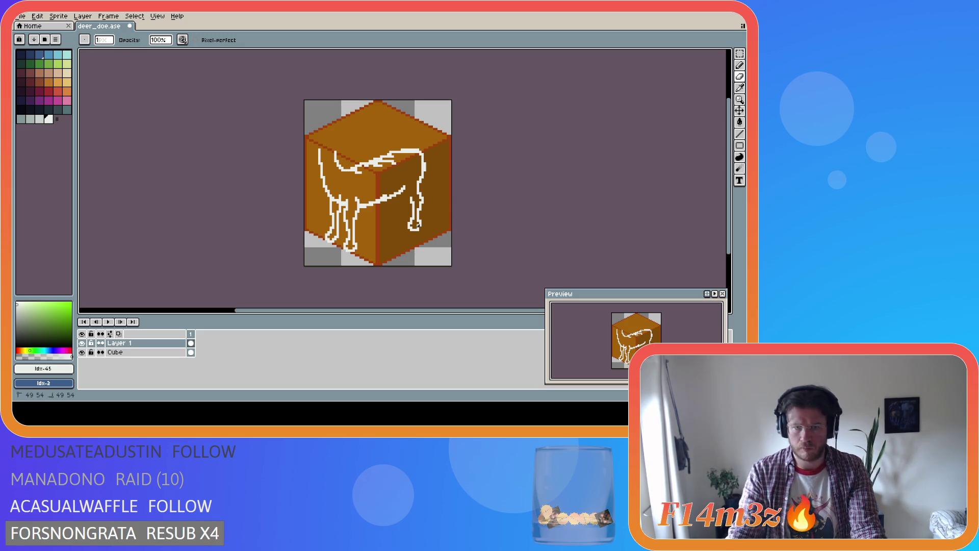
key("b")
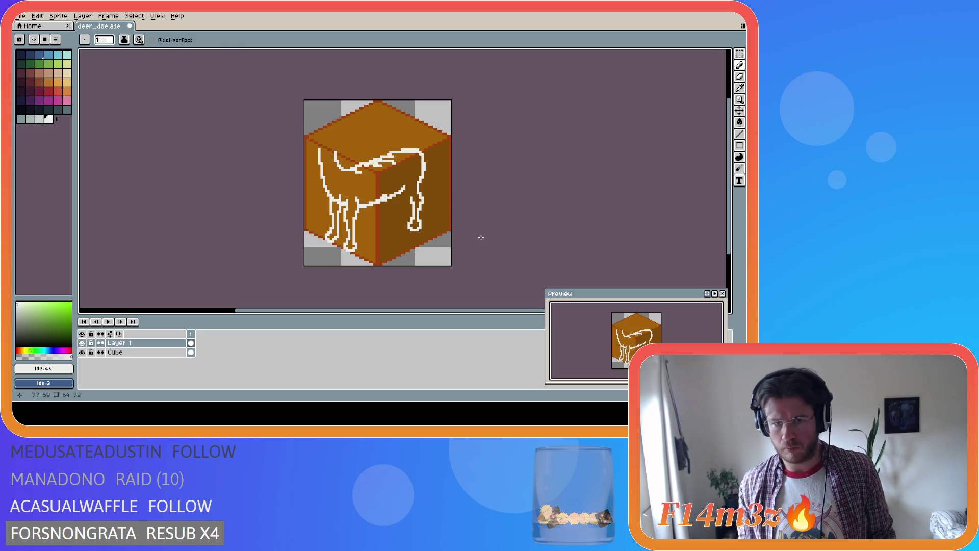
key("ctrl+z")
key("ctrl+y")
key("ctrl+s")
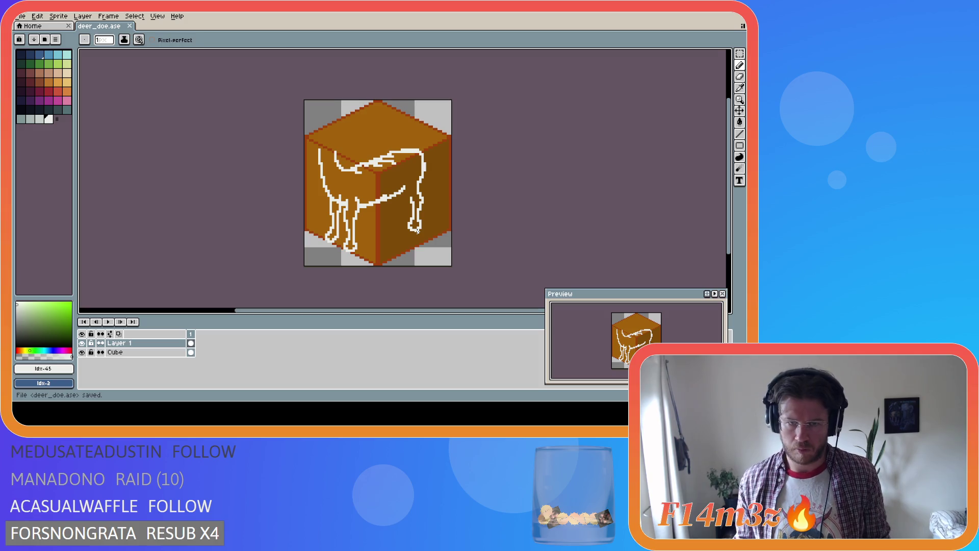
Step: Marquee the rear hoof pixels and drop them in a slightly shifted position
key("i")
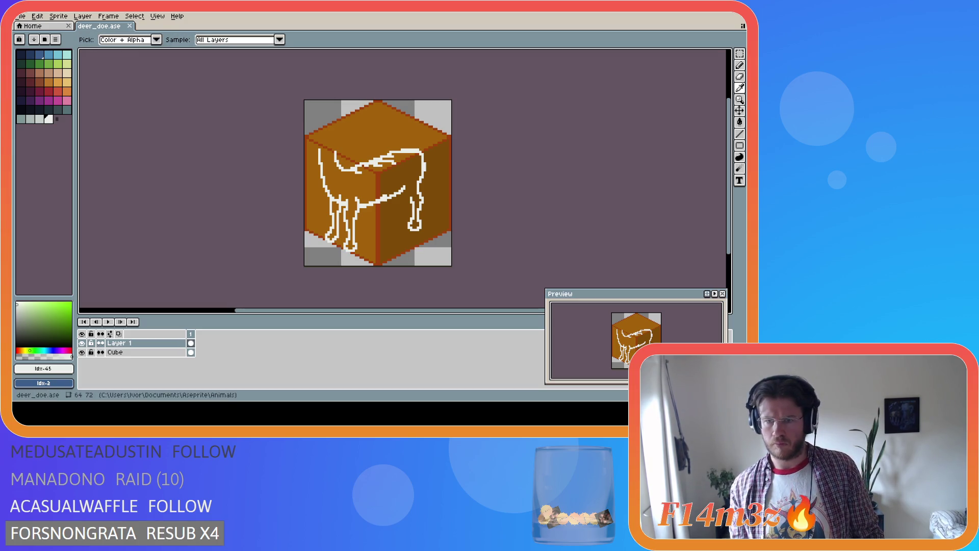
key("b")
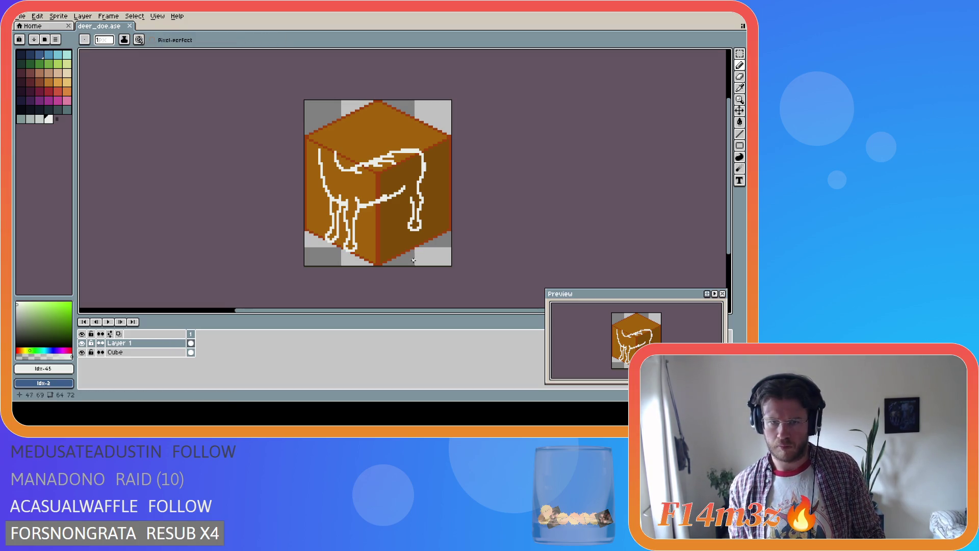
key("m")
left_click_drag(428, 236, 421, 224)
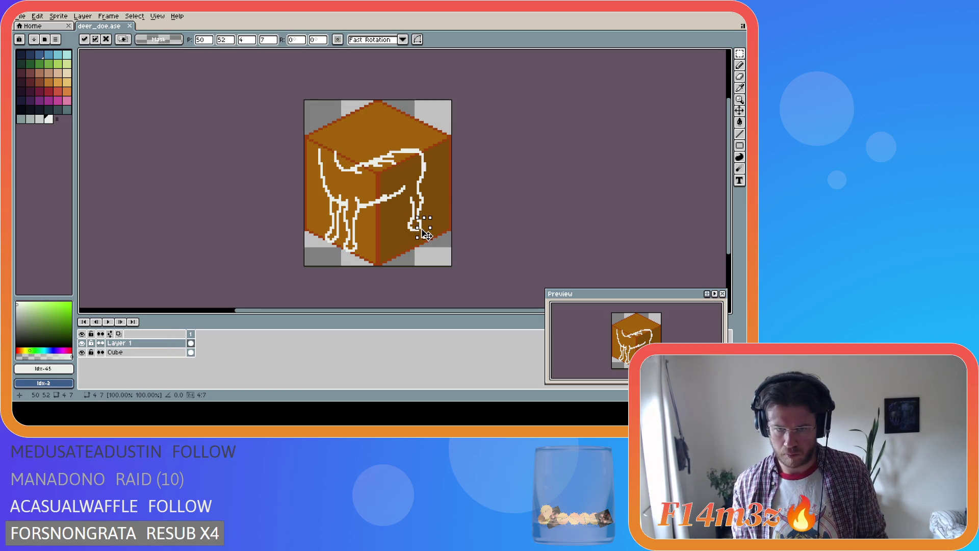
left_click(431, 235)
key("v")
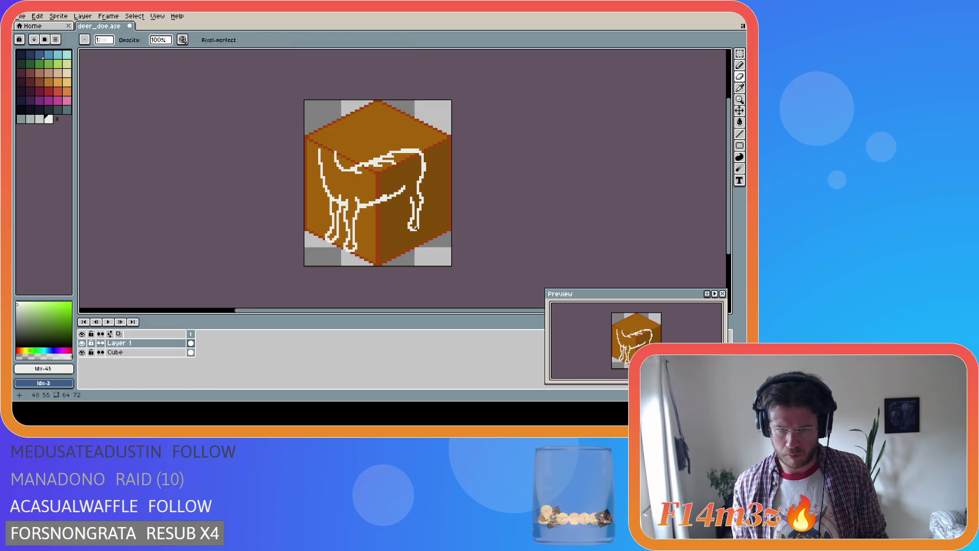
key("b")
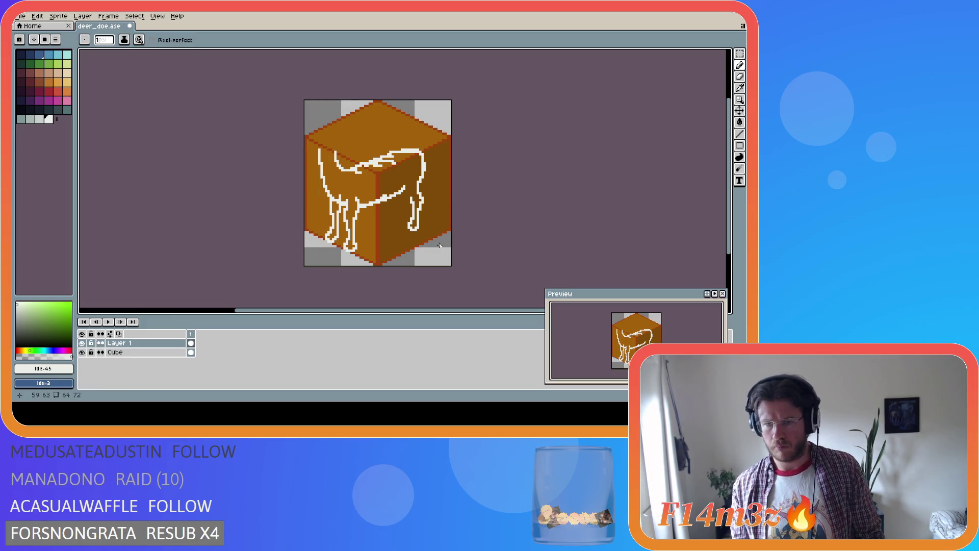
key("e")
key("b")
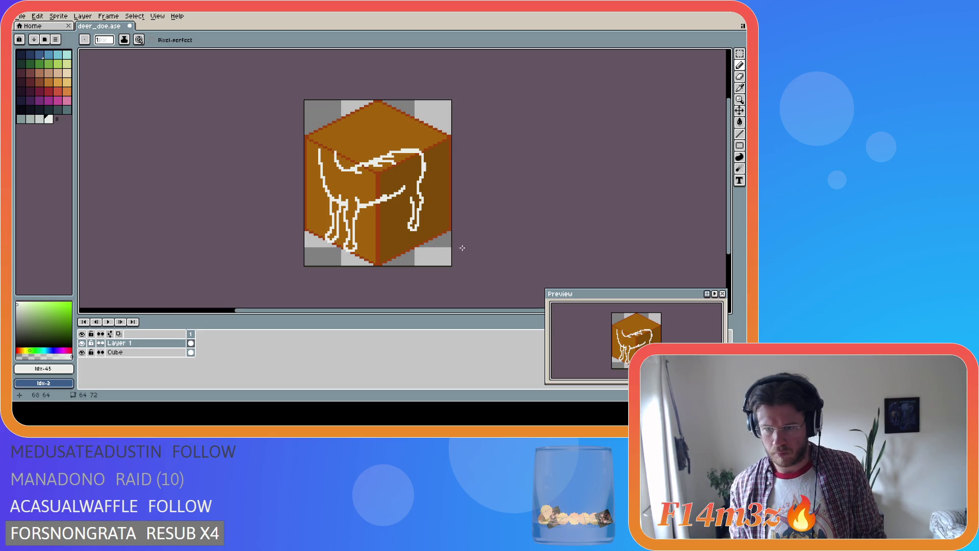
Step: Draw a curve from the deer's back up toward the head, then undo it
key("e")
key("b")
key("ctrl+a")
key("ctrl+d")
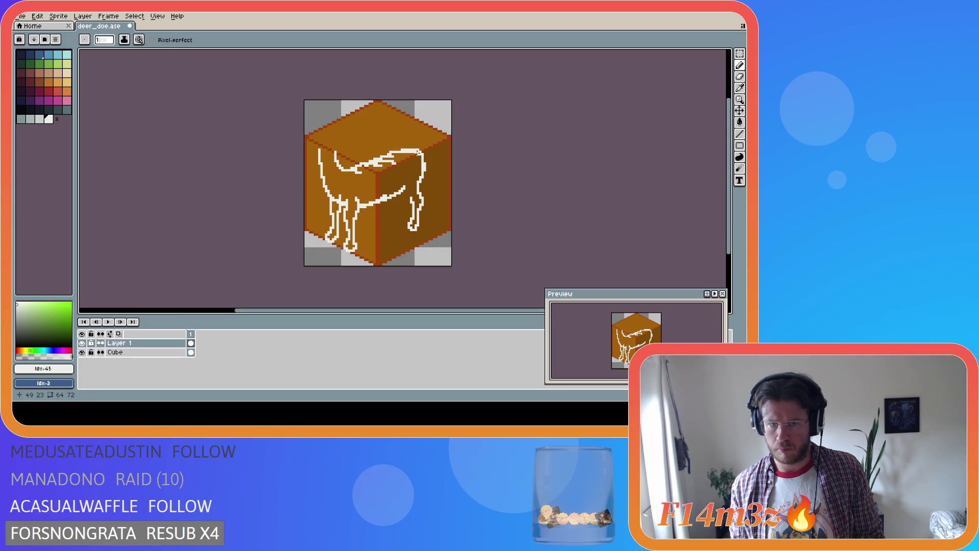
left_click_drag(417, 150, 426, 162)
key("ctrl+z")
key("ctrl+d")
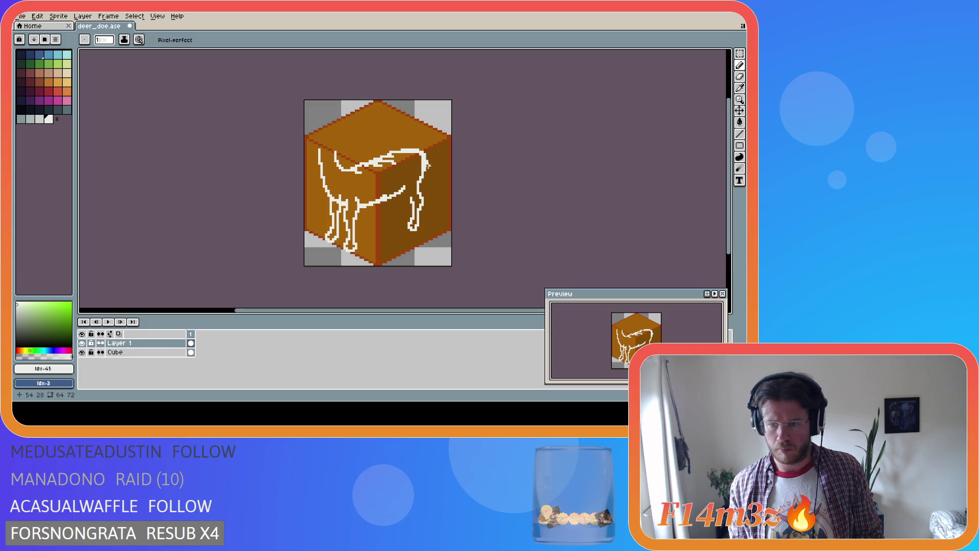
key("l")
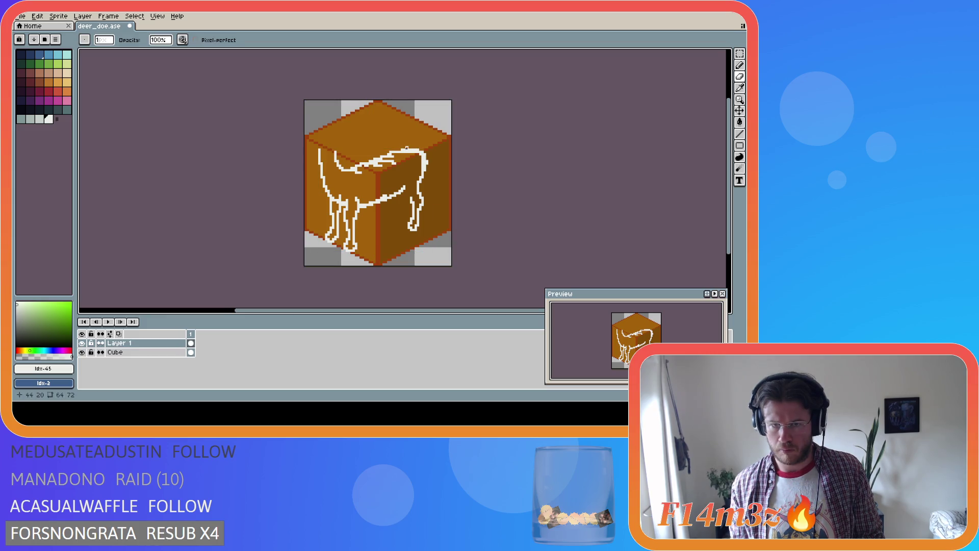
Step: Extend the head outline with a short line and erase stray pixels around it
left_click_drag(418, 150, 427, 154)
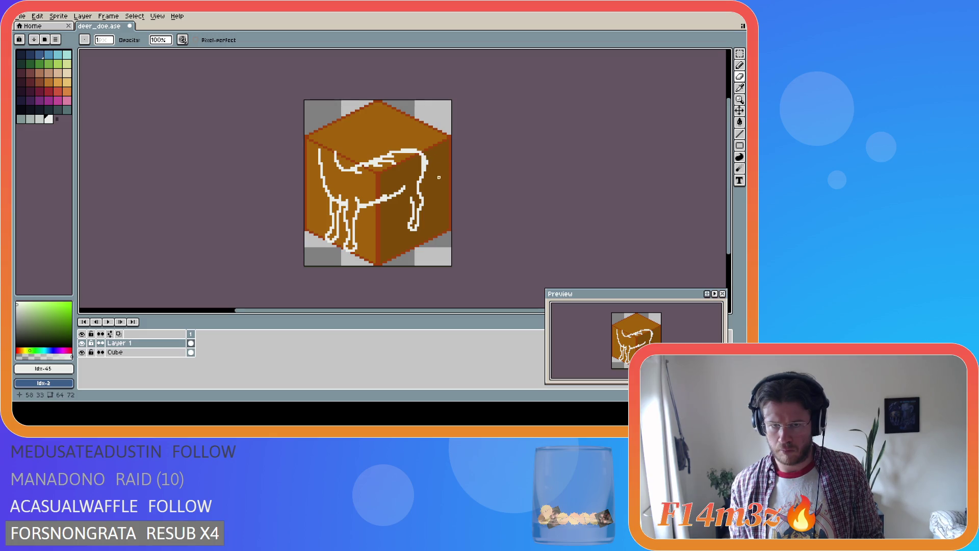
key("b")
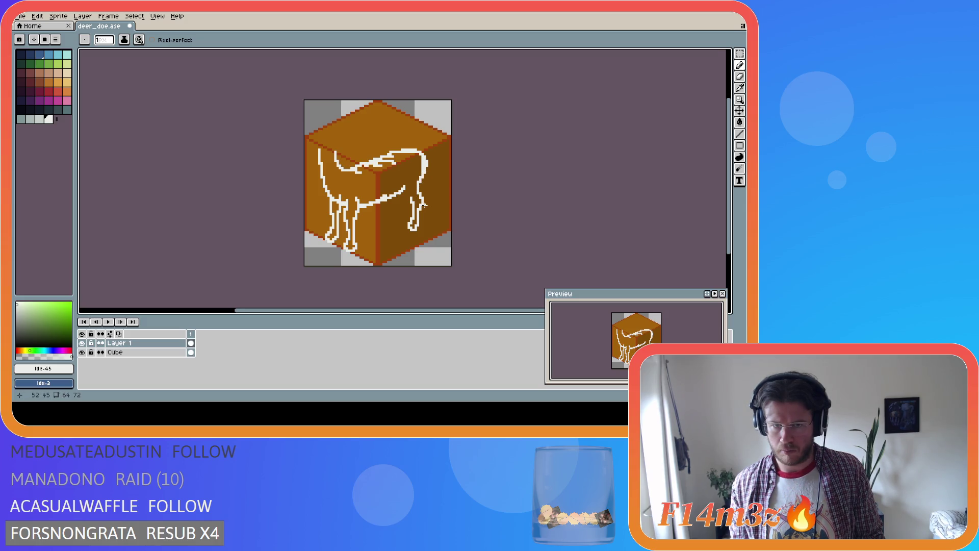
key("shift")
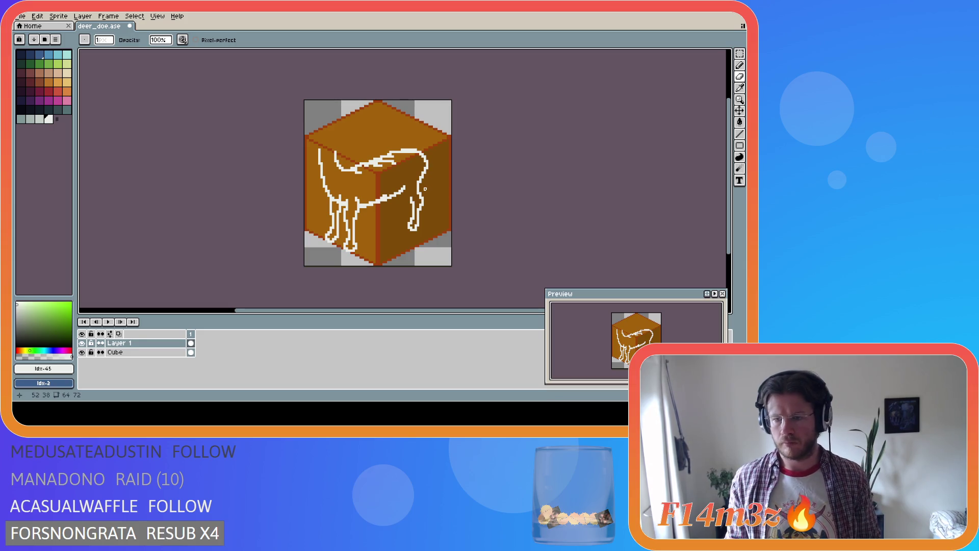
key("i")
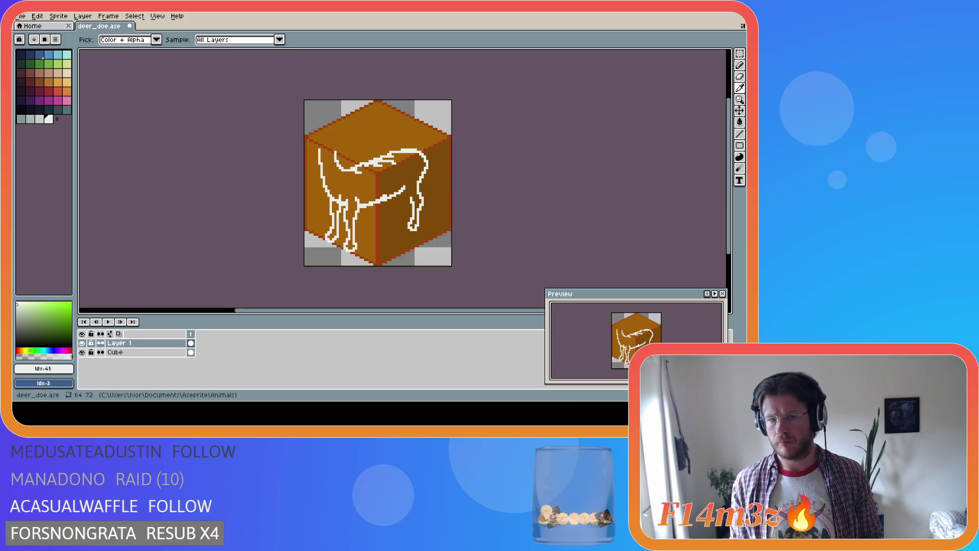
key("b")
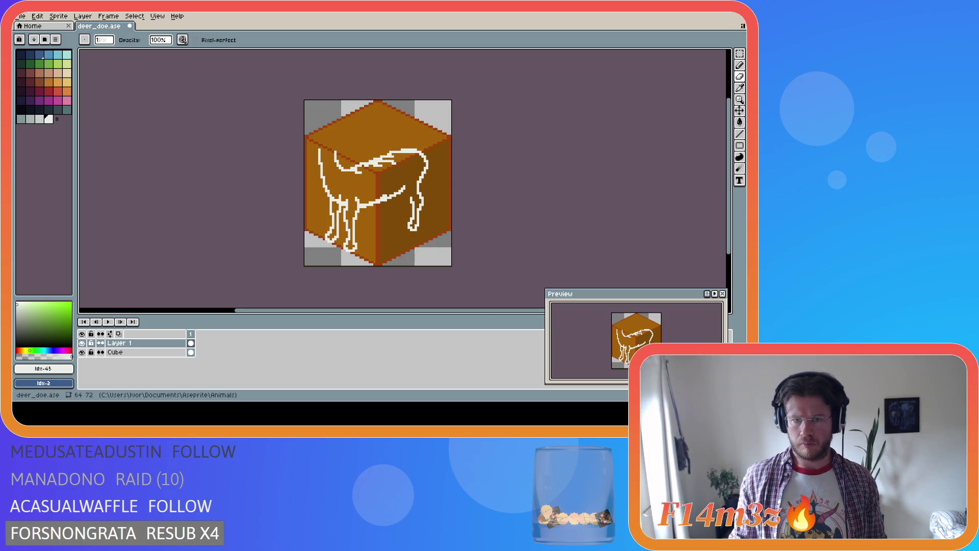
key("e")
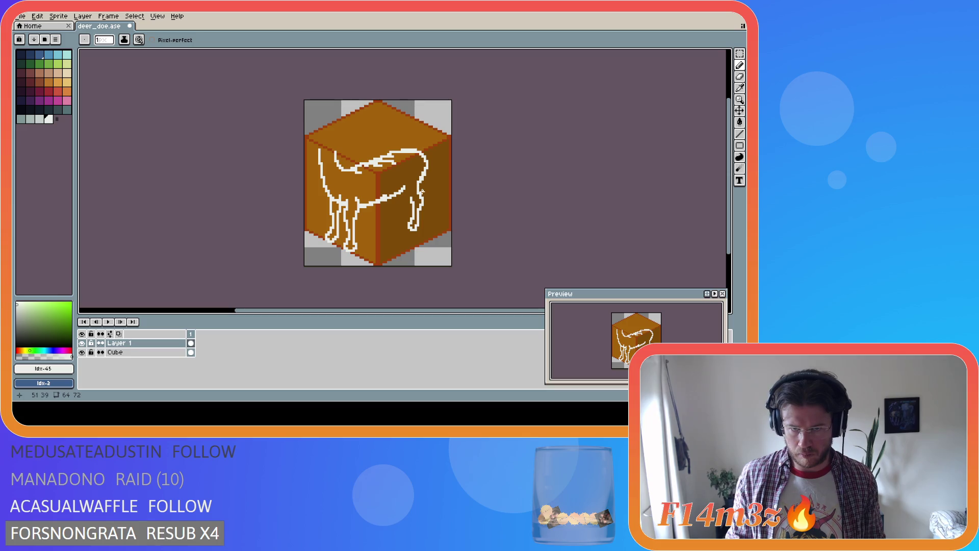
key("e")
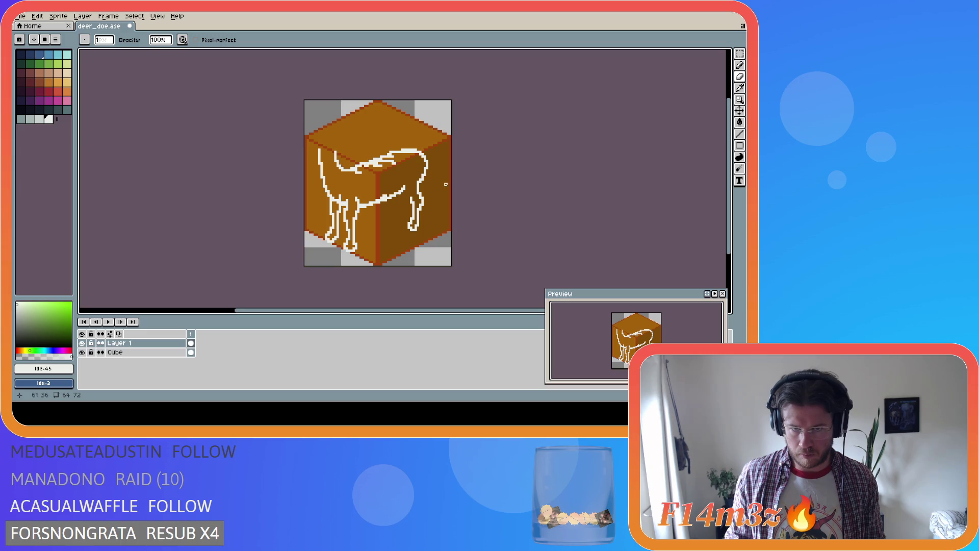
key("i")
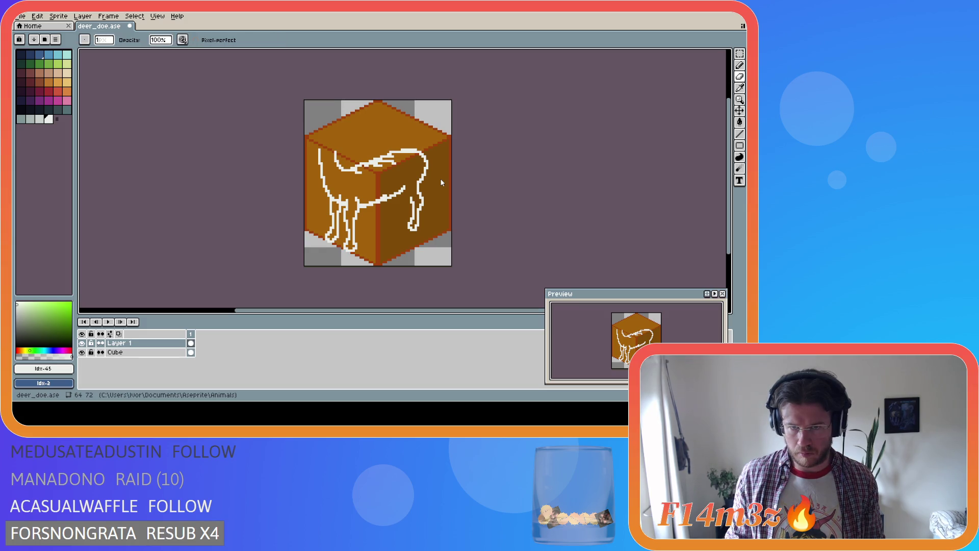
Step: Refine the head outline with alternating eraser and pencil touches
key("ctrl+z")
key("ctrl+z")
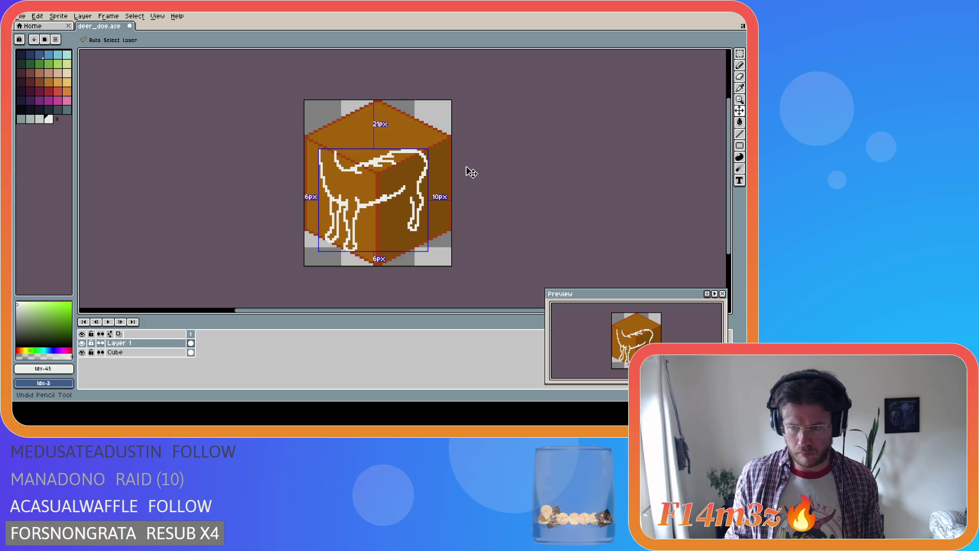
key("ctrl+y")
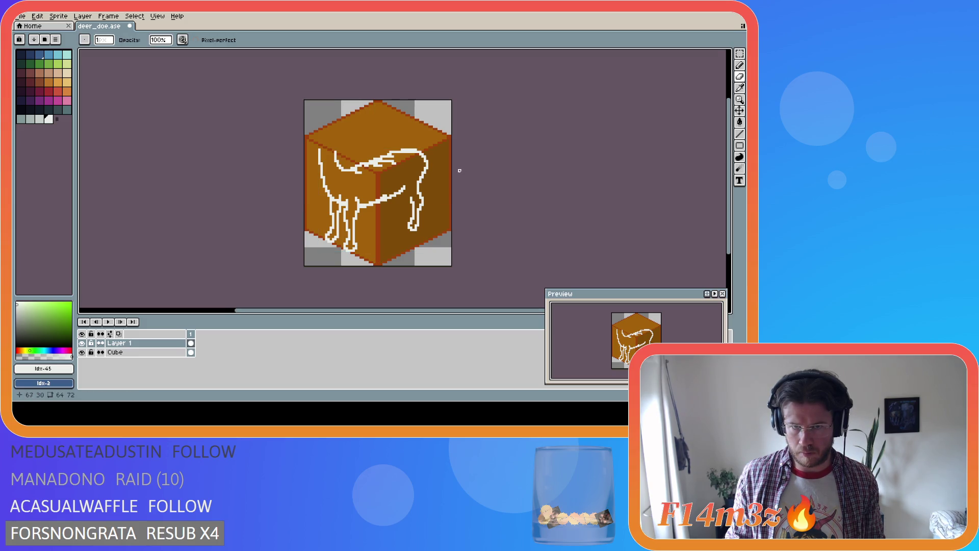
key("e")
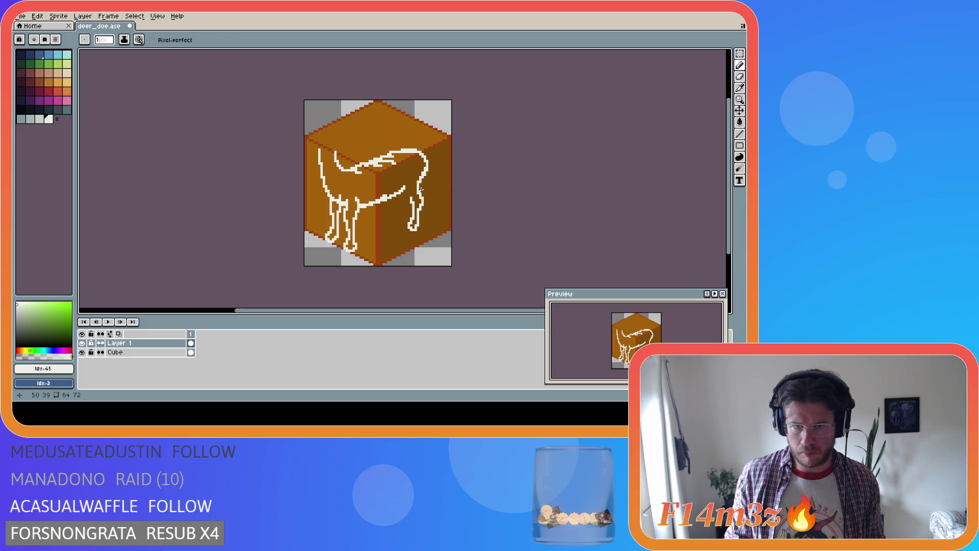
key("b")
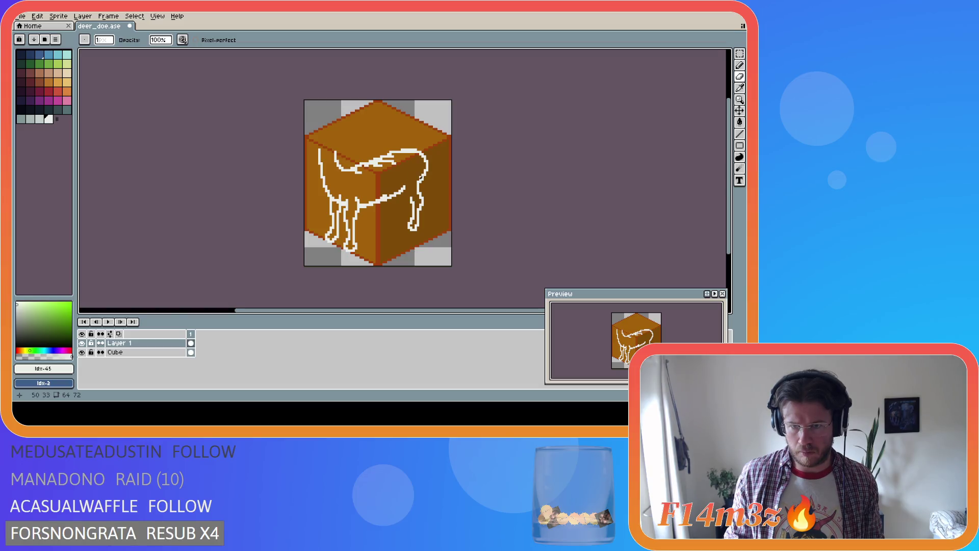
key("e")
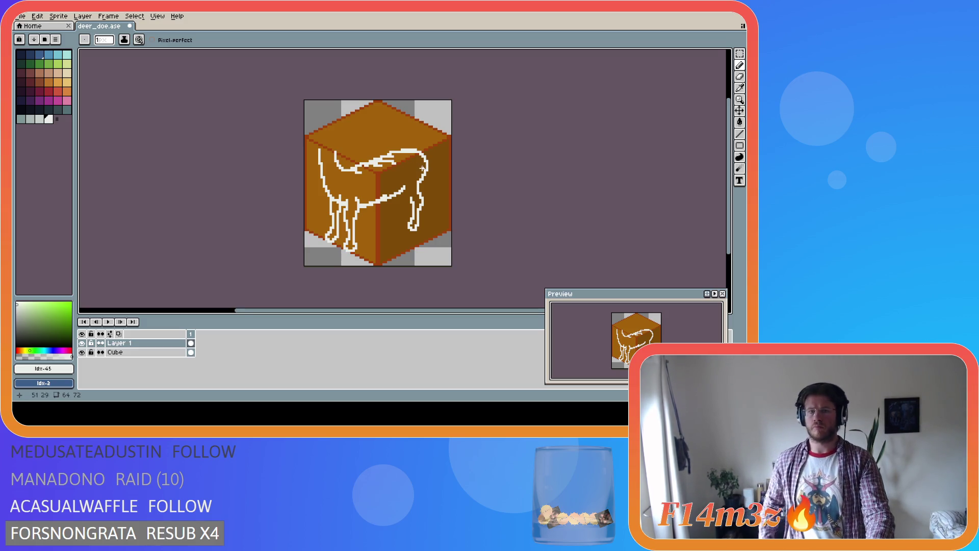
key("b")
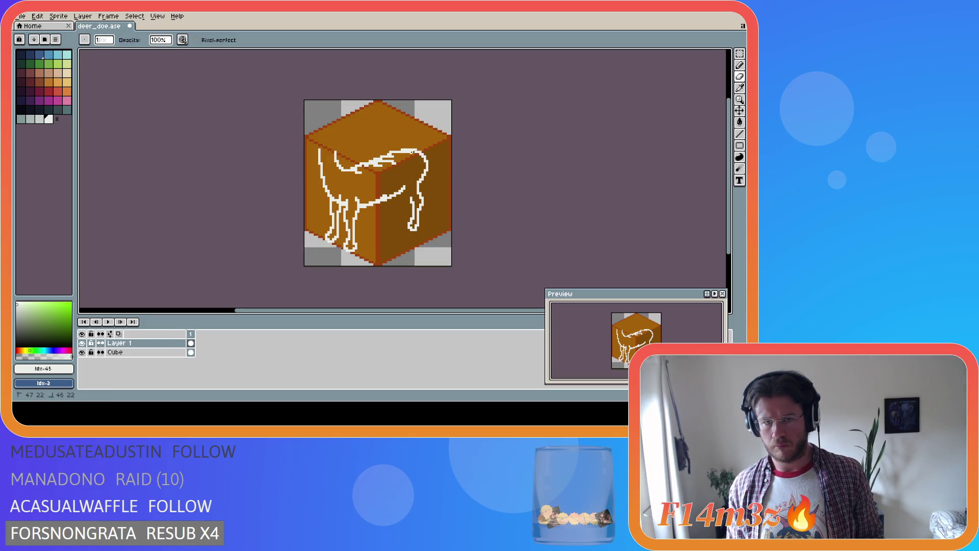
key("ctrl+z")
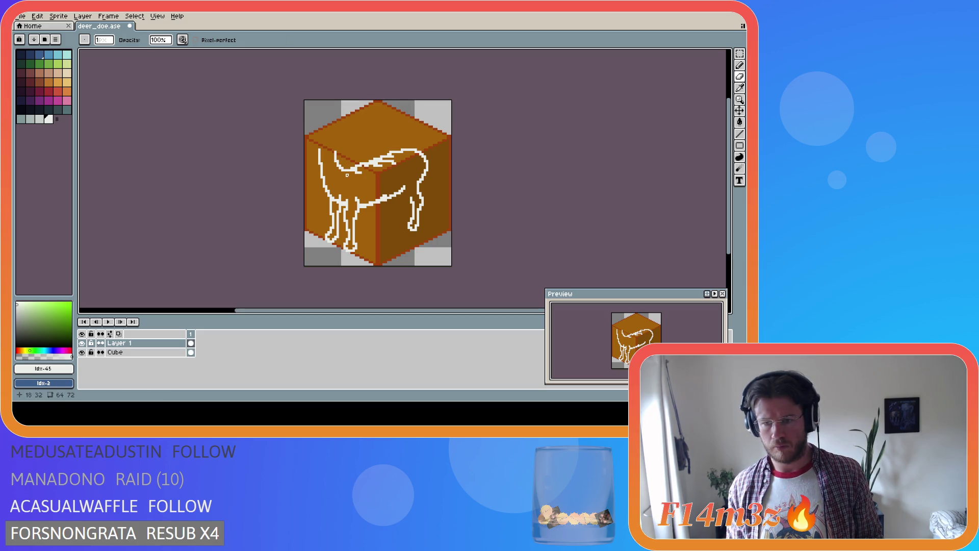
key("i")
key("b")
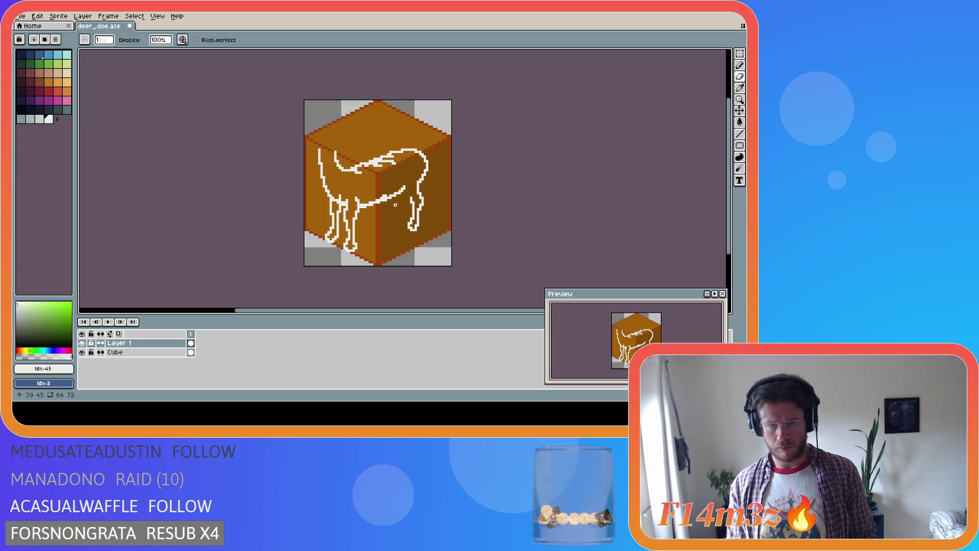
Step: Select the deer's front half and shift it a few pixels left
key("m")
mouse_move(431, 126)
left_mouse_down()
mouse_move(416, 222)
mouse_move(364, 258)
left_mouse_up()
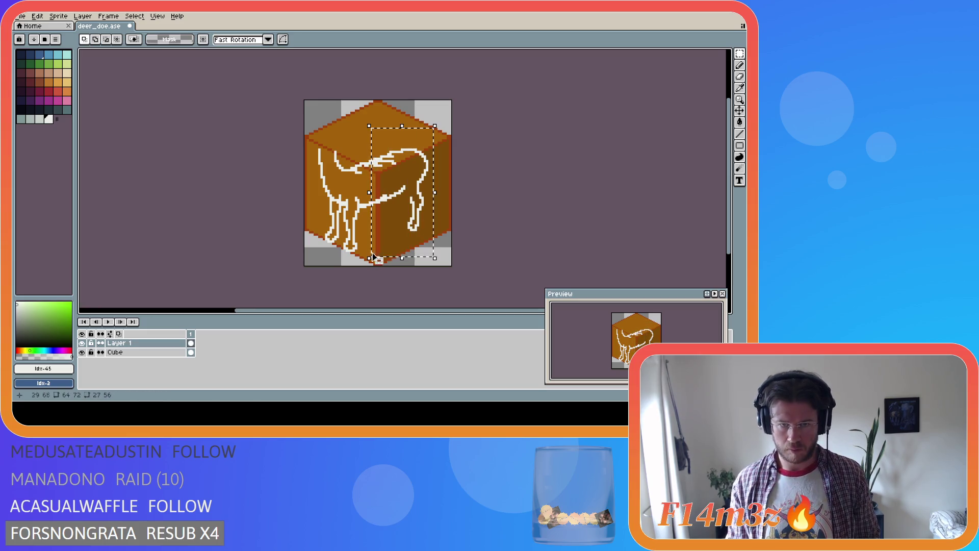
left_click(421, 214)
left_click_drag(421, 214, 417, 218)
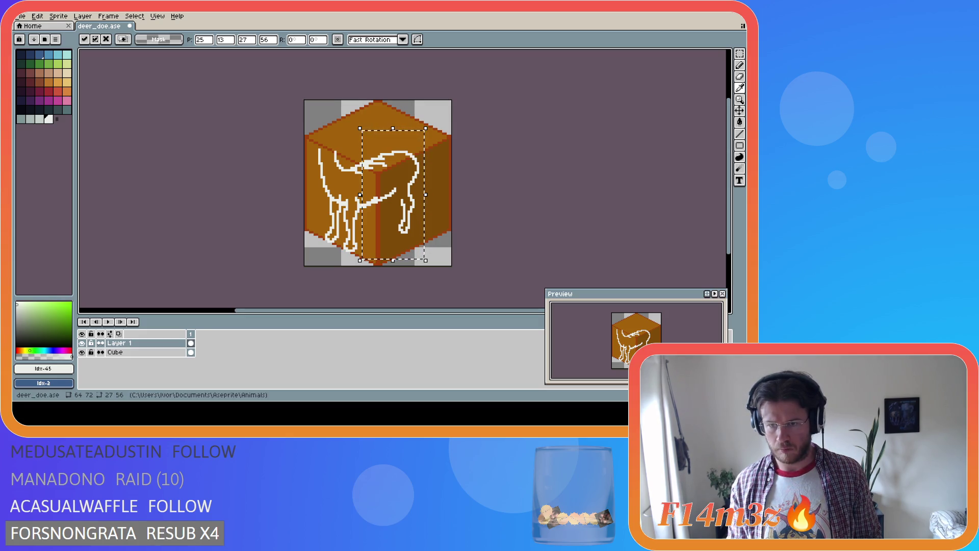
key("m")
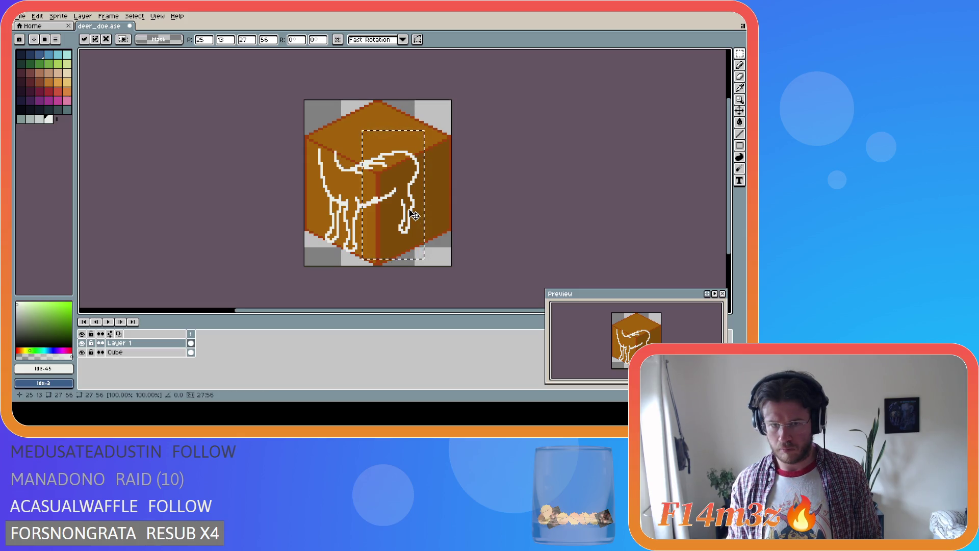
left_click_drag(413, 215, 412, 214)
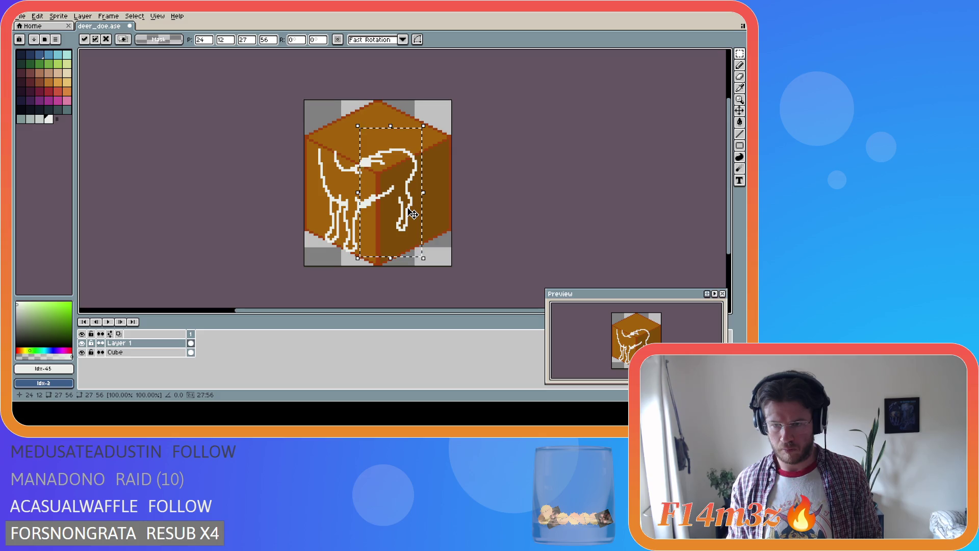
key("b")
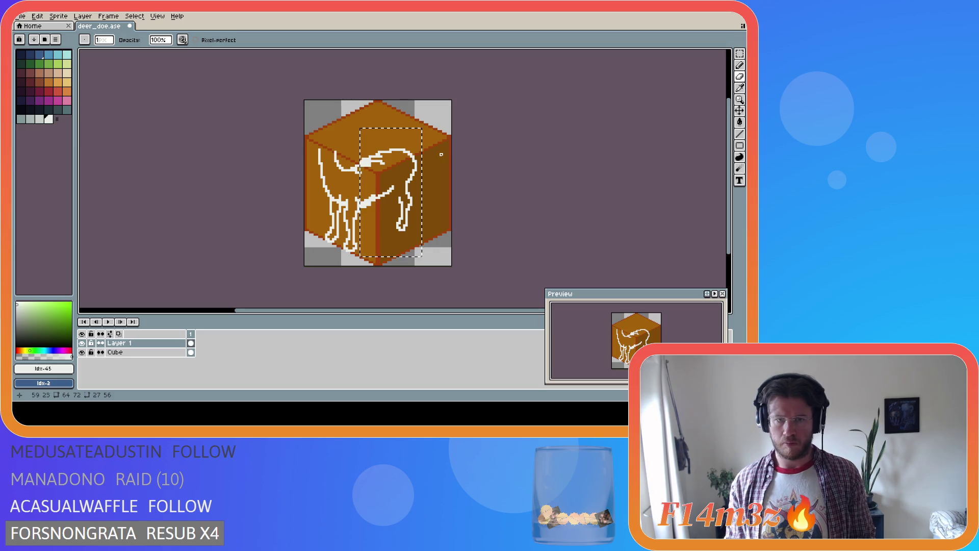
Step: Select the head and neck, nudge them one pixel left and deselect
key("m")
left_click_drag(434, 136, 409, 182)
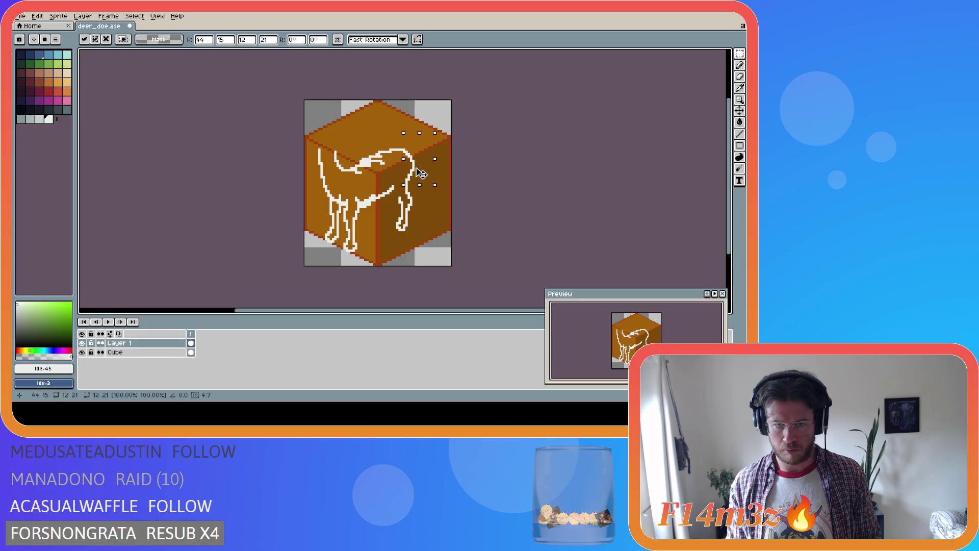
left_click(462, 158)
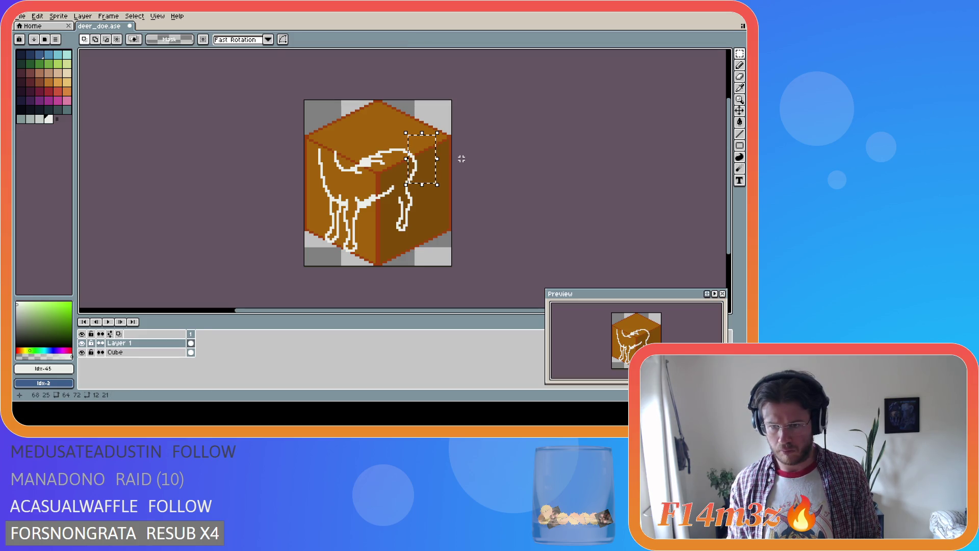
left_click_drag(388, 129, 436, 182)
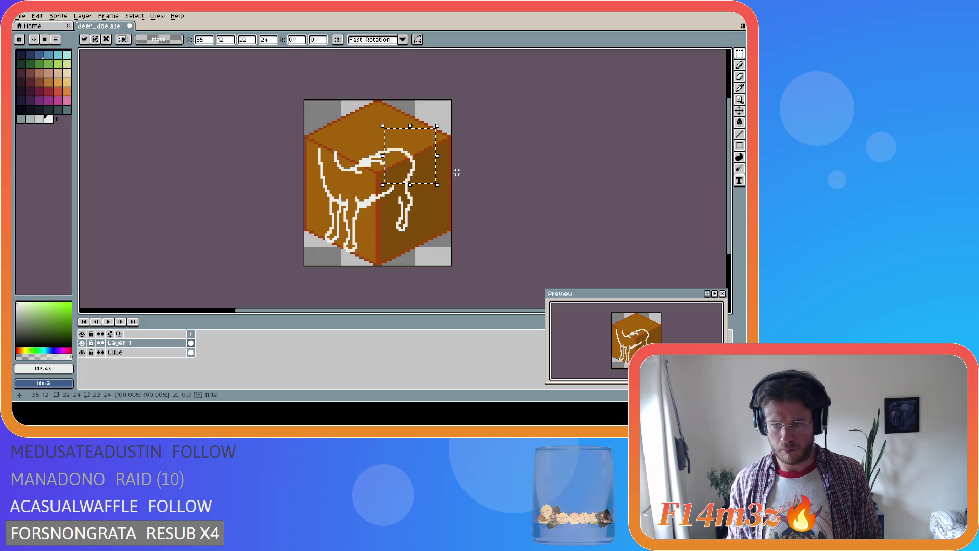
key("Right")
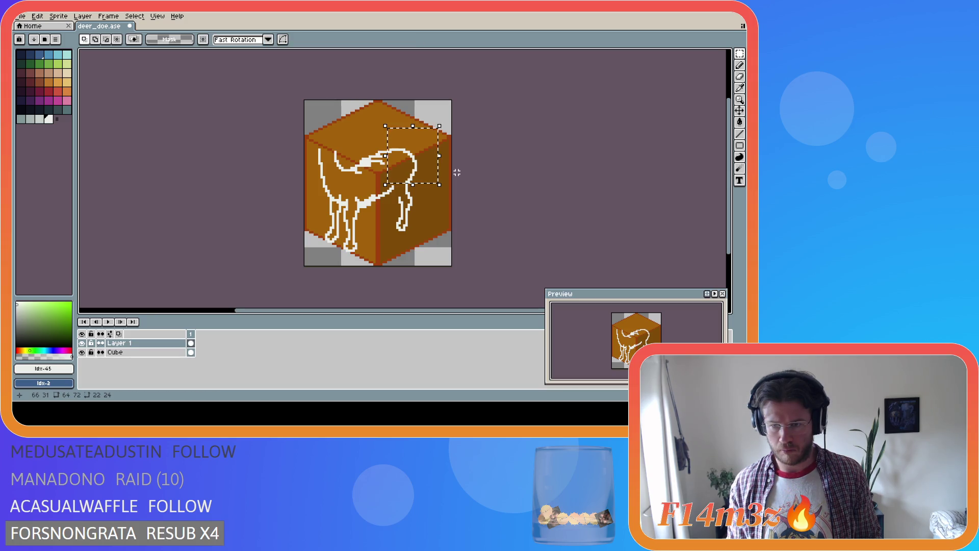
key("Left")
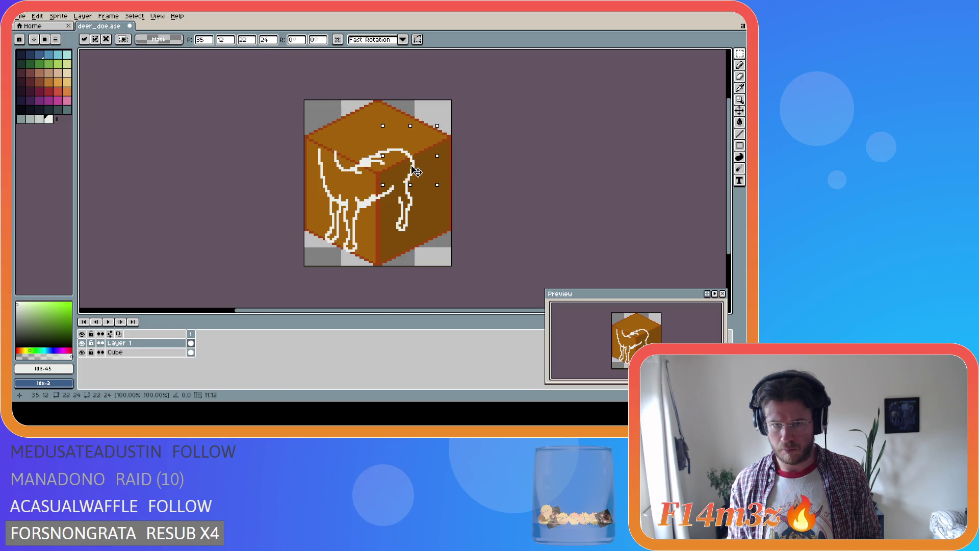
key("ctrl+d")
key("b")
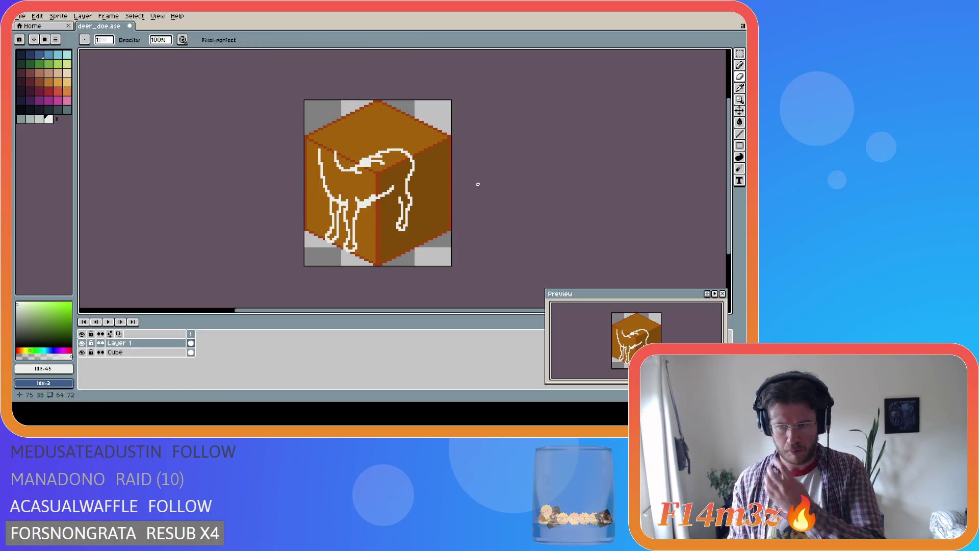
Step: Save the sprite, then undo the last erase
key("e")
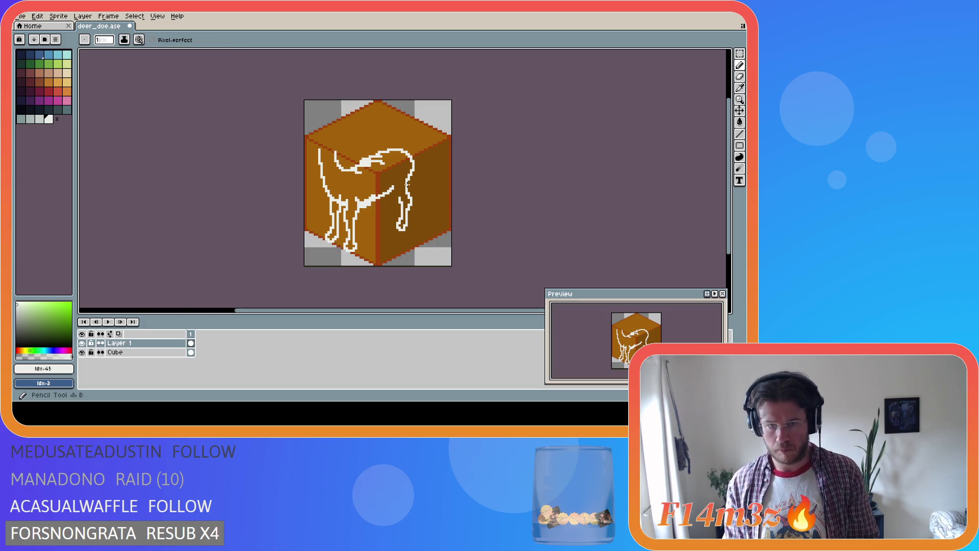
key("e")
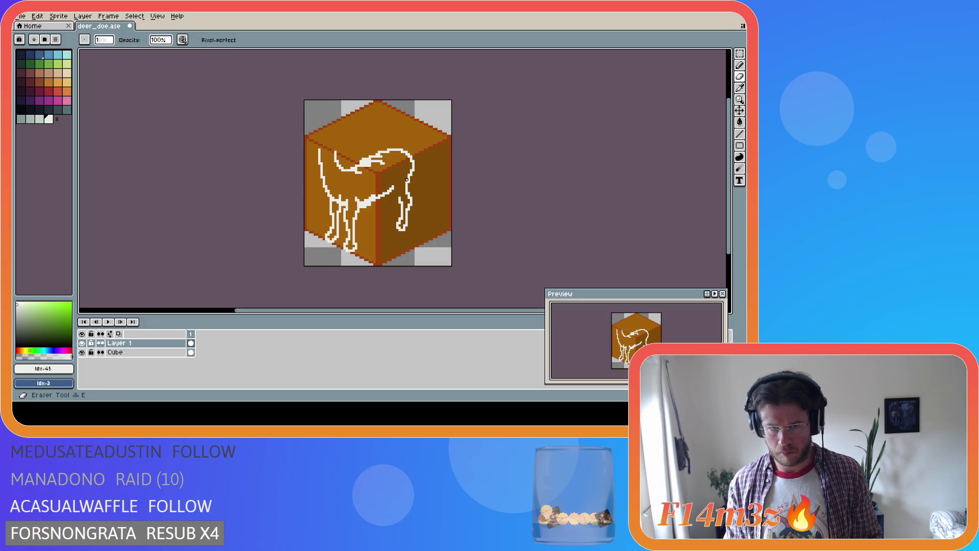
key("ctrl+s")
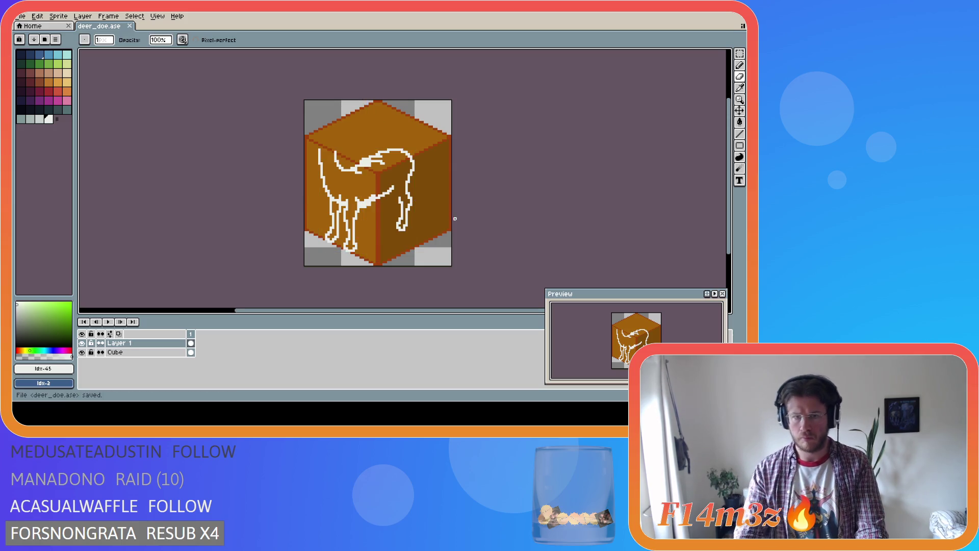
key("b")
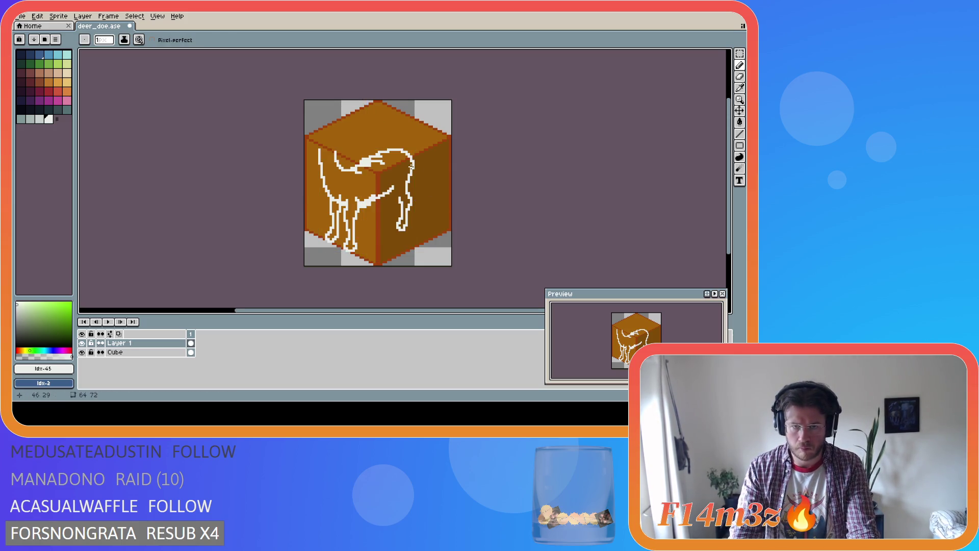
key("ctrl+z")
Step: Pick a colour from the canvas and touch up one pixel on the deer outline
key("i")
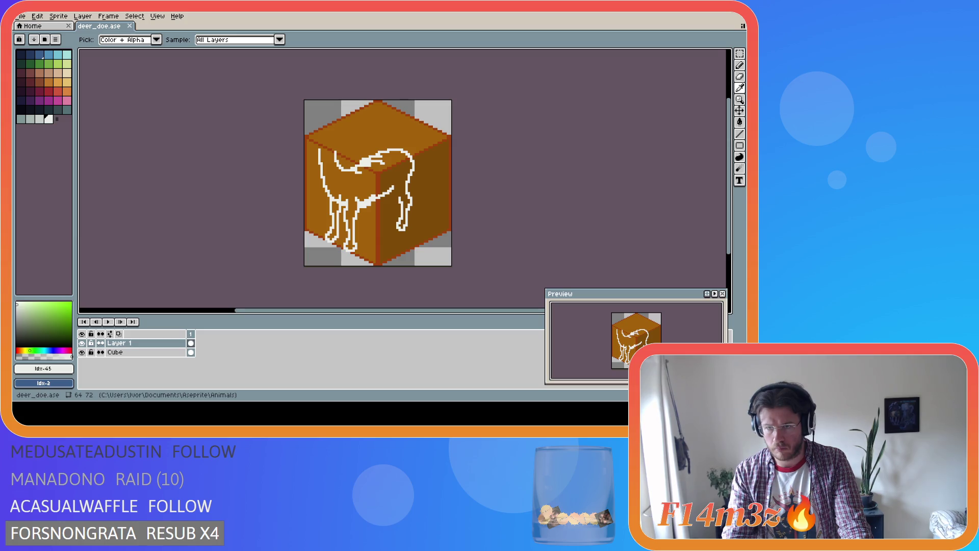
key("b")
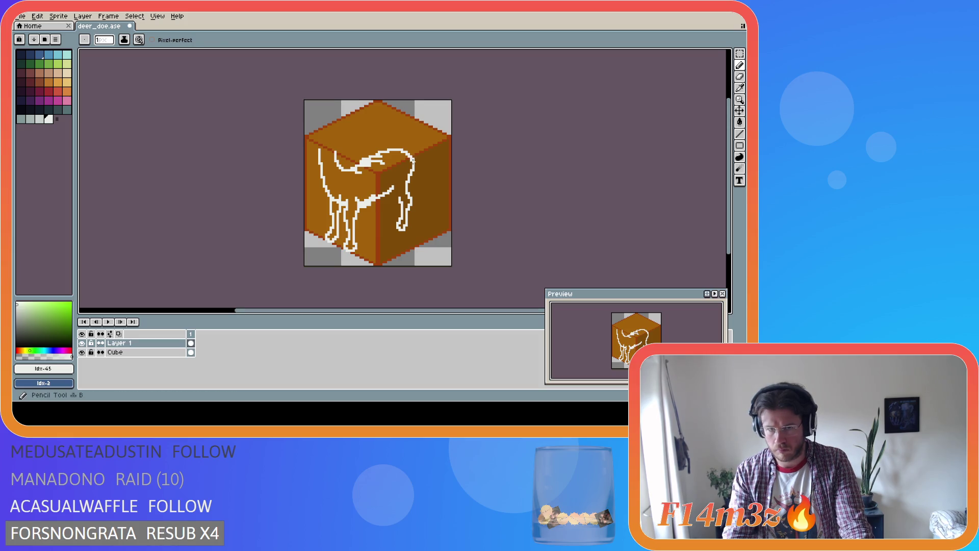
left_click(411, 161)
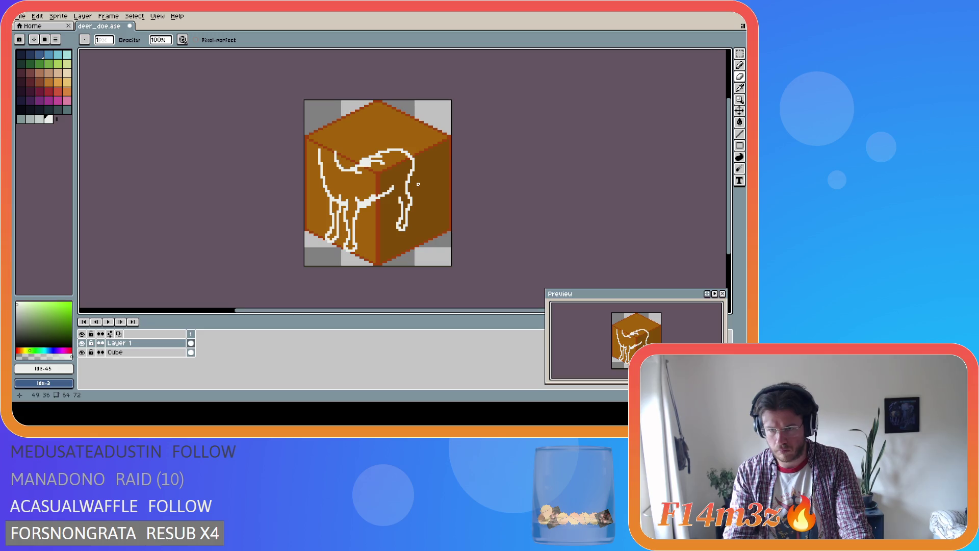
key("i")
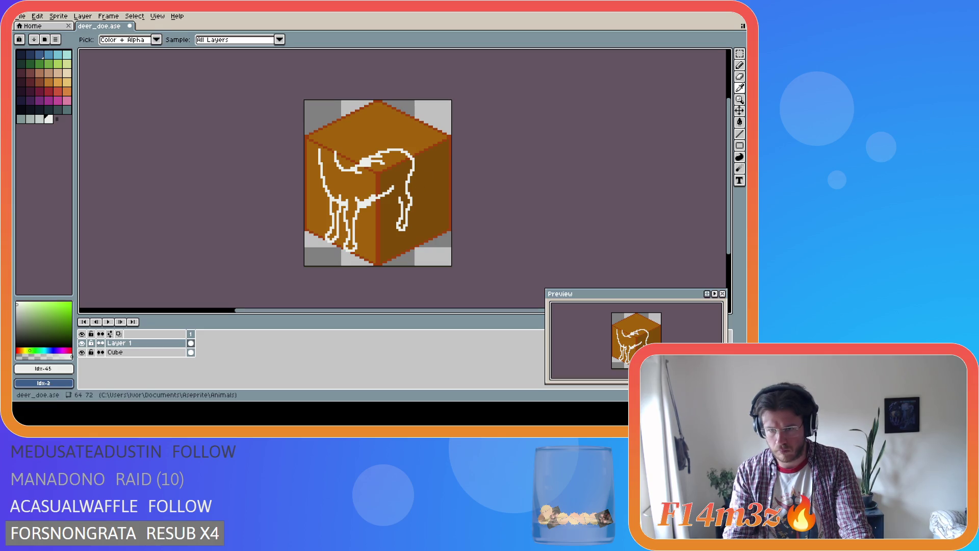
key("b")
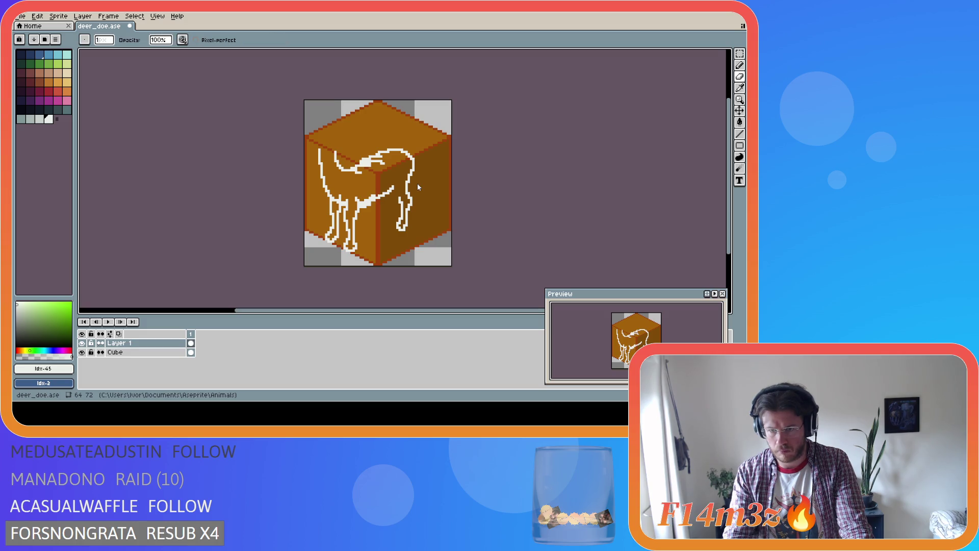
Step: Paint brown over part of the head outline so the back sweeps in one smooth arch
left_click_drag(352, 175, 358, 170)
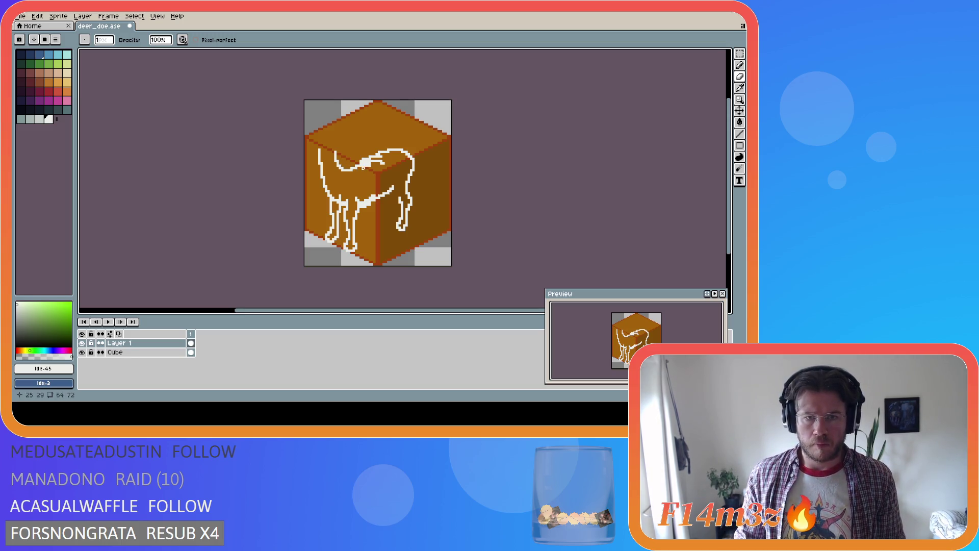
key("ctrl+z")
key("v")
key("b")
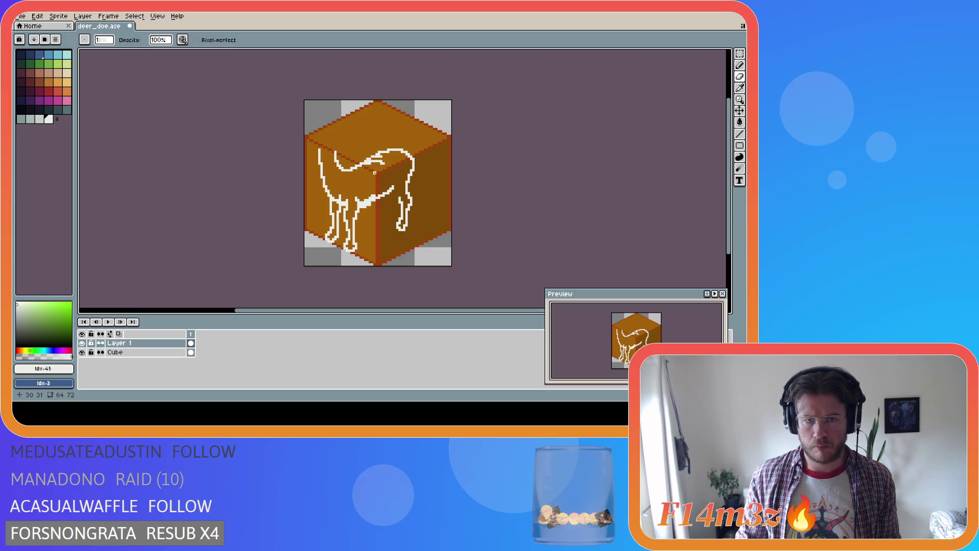
left_click_drag(370, 162, 386, 163)
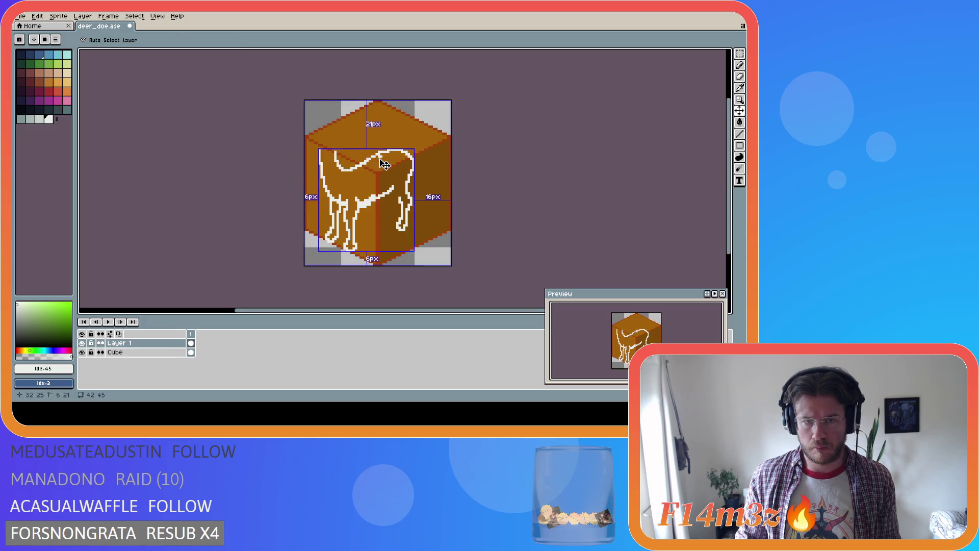
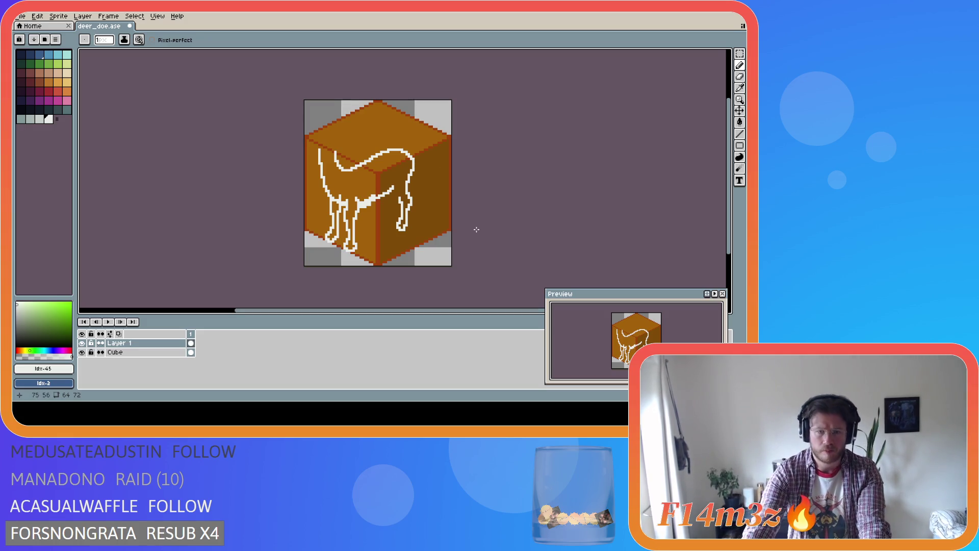
Step: Make trial marquee selections across the cube and up from the deer's feet, then cancel them
key("m")
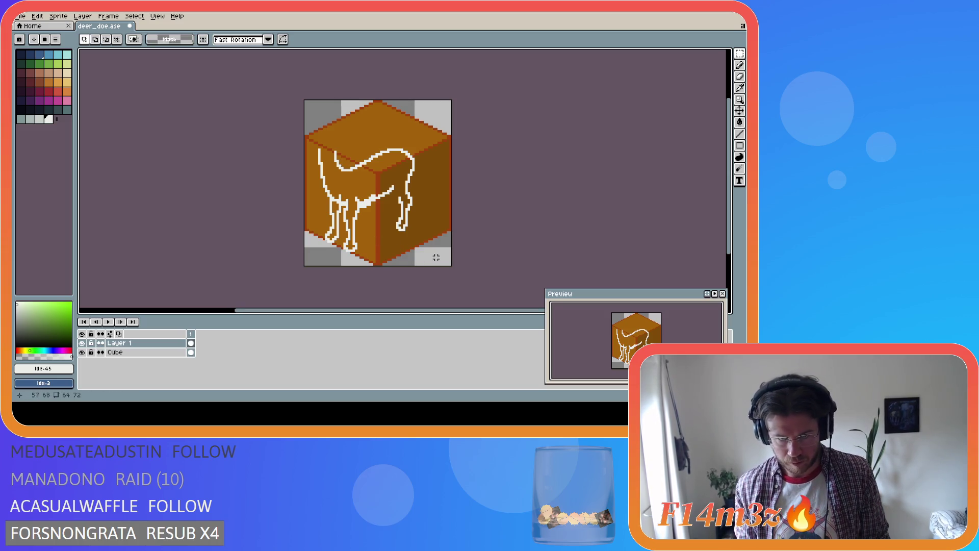
left_click_drag(347, 253, 437, 253)
left_click(337, 262)
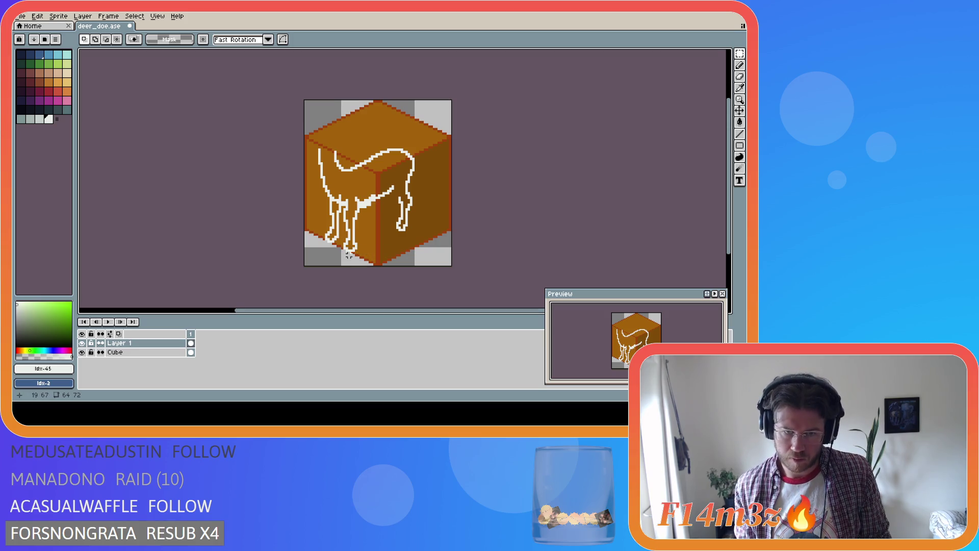
left_click_drag(348, 250, 400, 230)
key("ctrl+z")
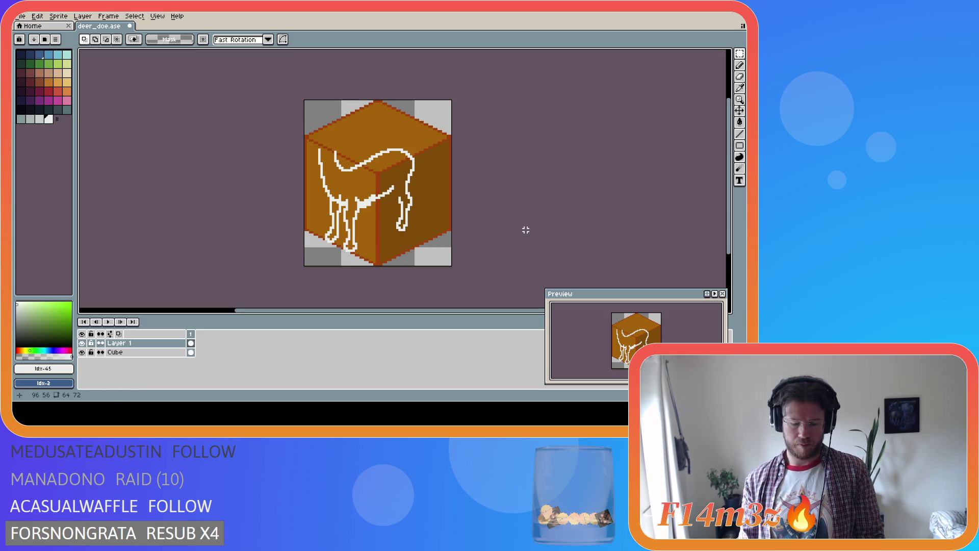
Step: Draw a short 2:1 white straight line near the deer's feet across the cube
key("v")
key("l")
left_click_drag(352, 253, 411, 232)
key("ctrl+z")
mouse_move(348, 249)
left_mouse_down()
mouse_move(417, 223)
mouse_move(411, 229)
left_mouse_up()
key("v")
key("l")
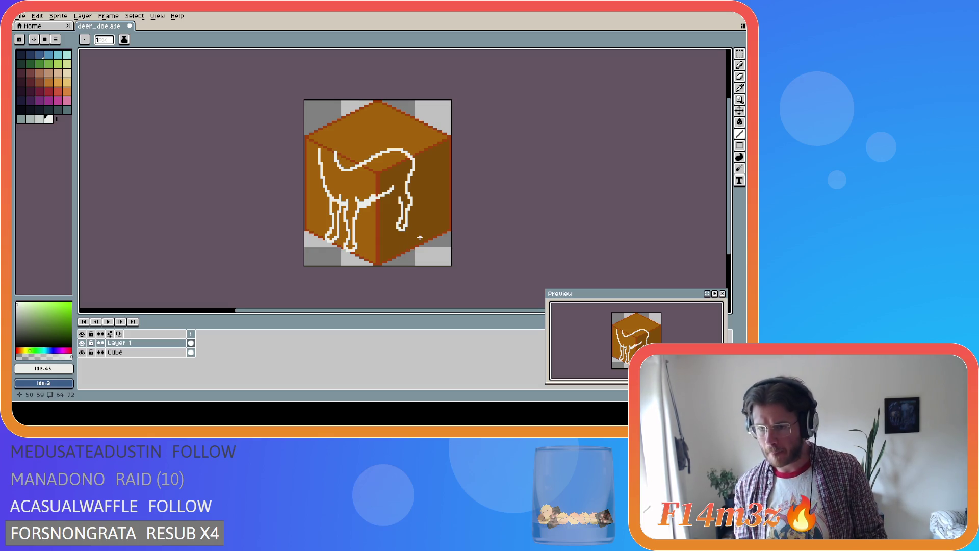
Step: Test selections on the deer's hind, rear and front legs, deselecting each
key("m")
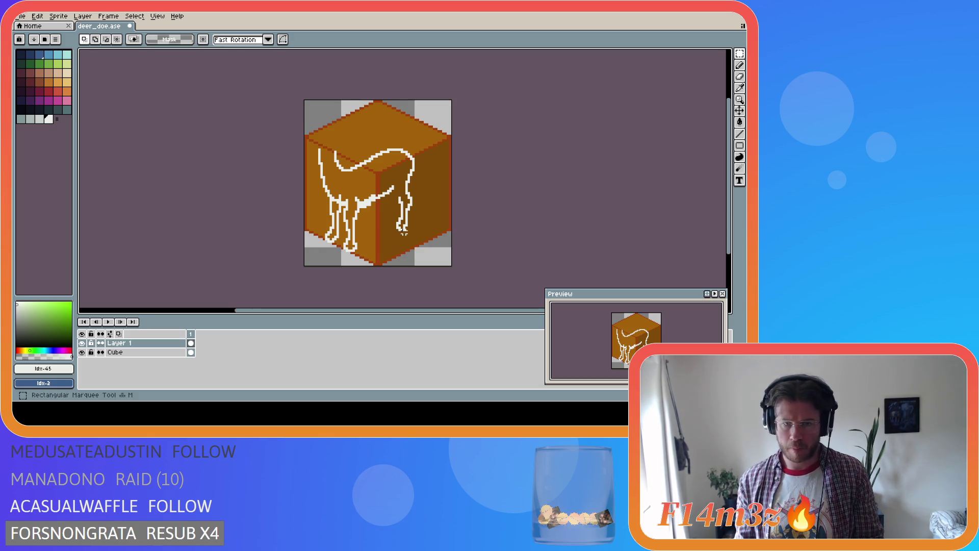
left_click_drag(401, 204, 402, 229)
left_click_drag(399, 178, 410, 233)
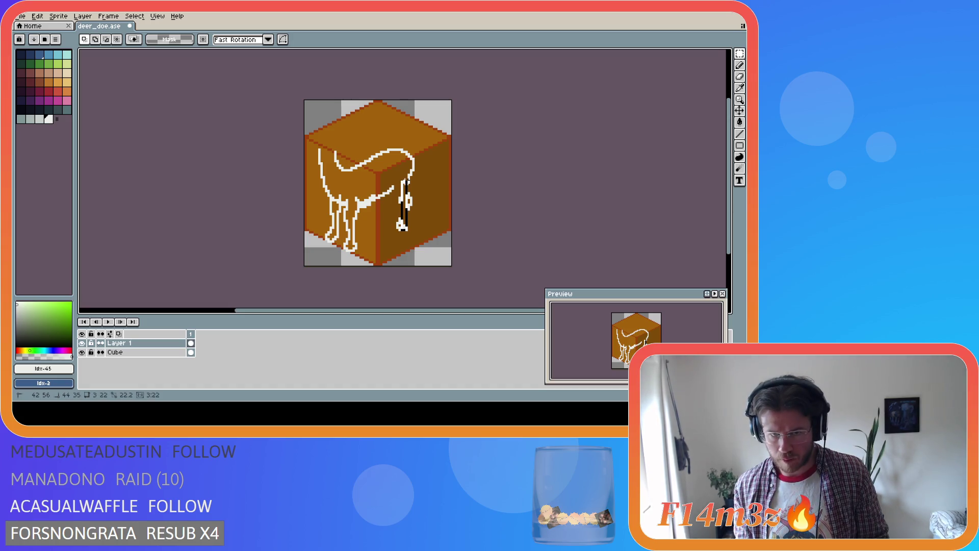
key("ctrl+d")
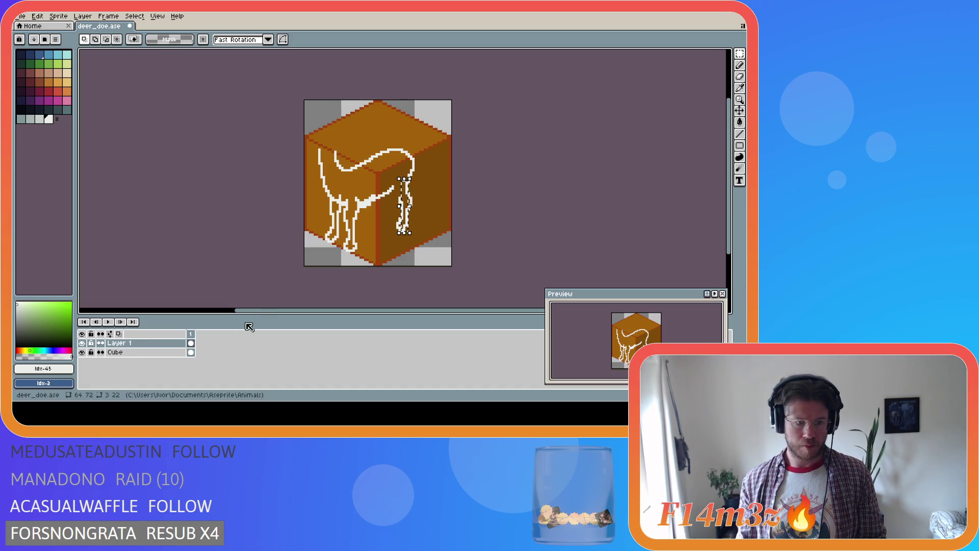
left_click_drag(403, 232, 408, 182)
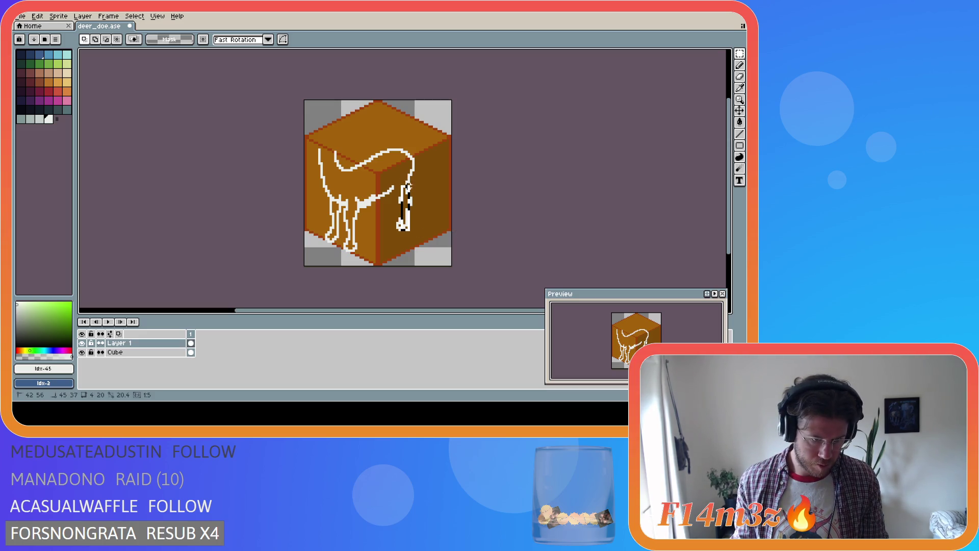
key("ctrl+d")
left_click_drag(348, 250, 357, 202)
key("ctrl+d")
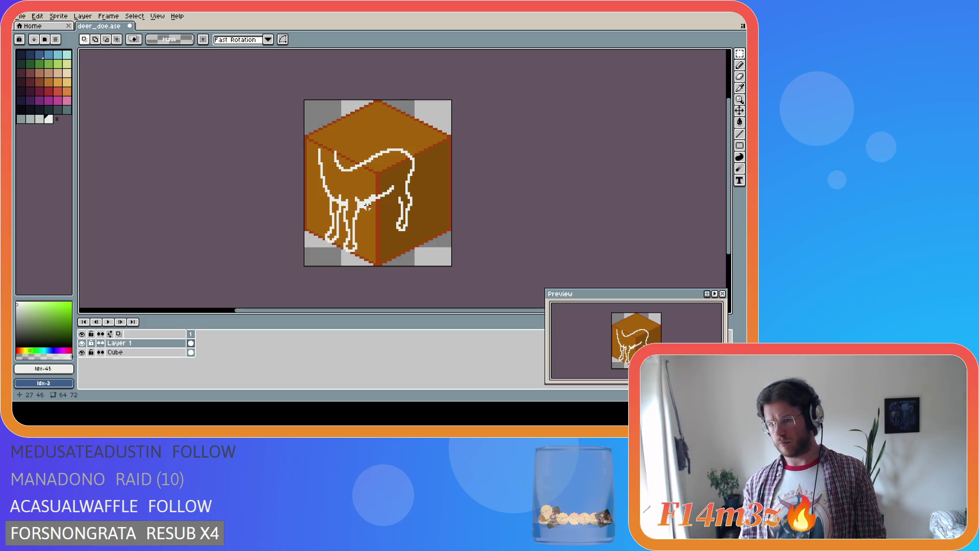
Step: Select the deer's back plus the hind leg and shift them up slightly
key("i")
key("m")
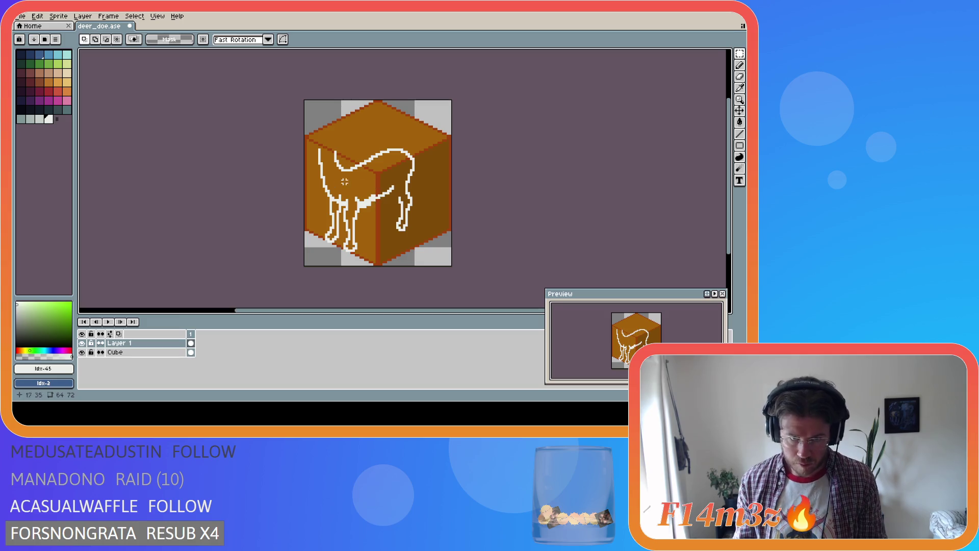
left_click_drag(330, 145, 437, 181)
mouse_move(392, 243)
left_mouse_down()
mouse_move(423, 194)
mouse_move(408, 175)
mouse_move(403, 200)
left_mouse_up()
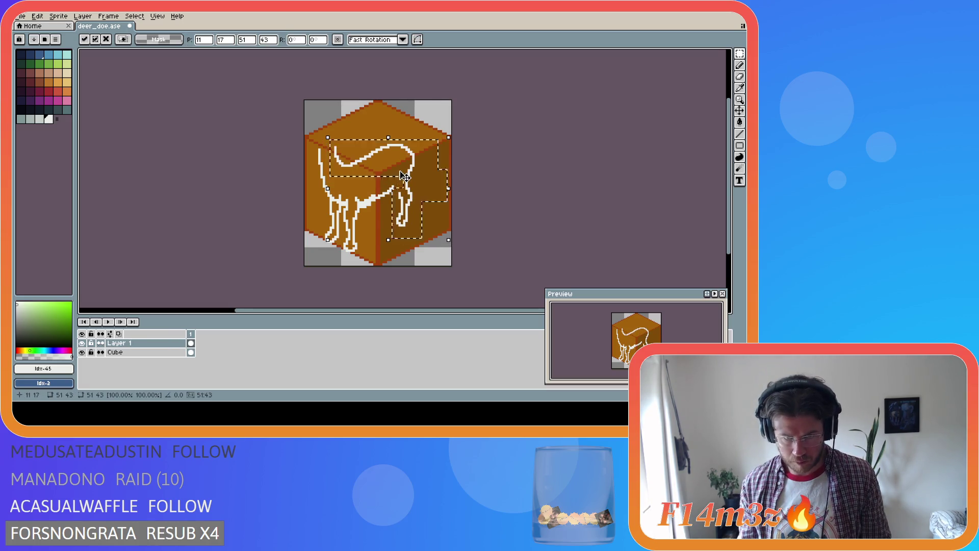
key("ctrl+d")
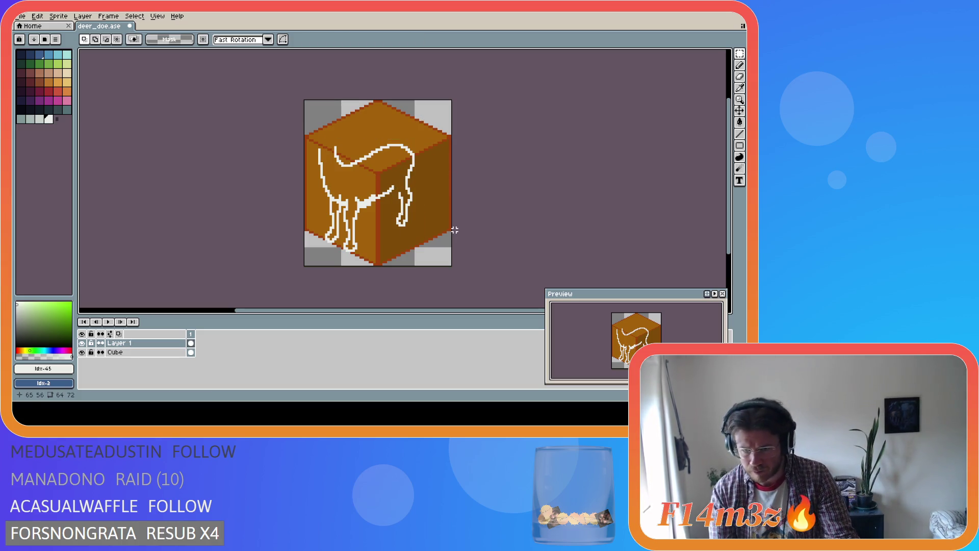
key("b")
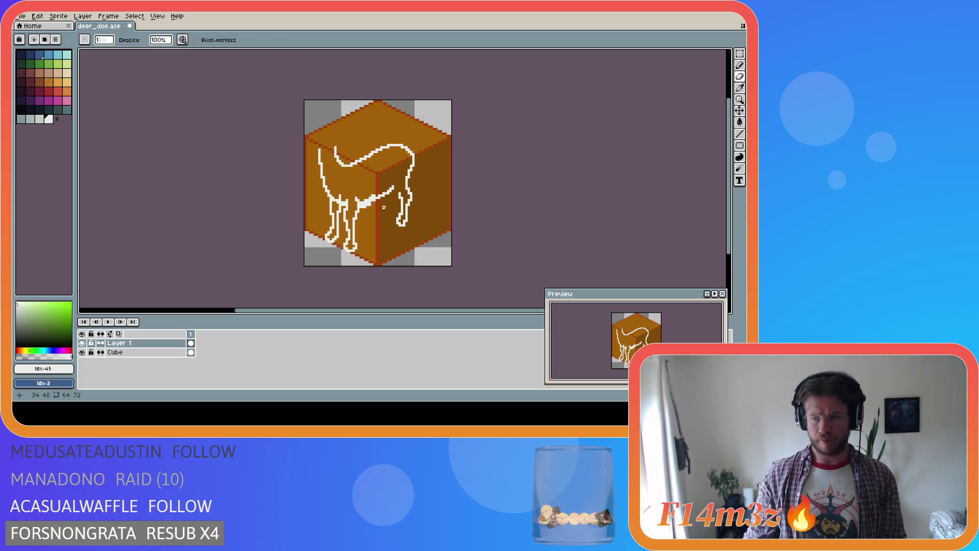
Step: Save deer_doe.ase, then touch up the deer outline while sampling colours from the canvas
key("ctrl+s")
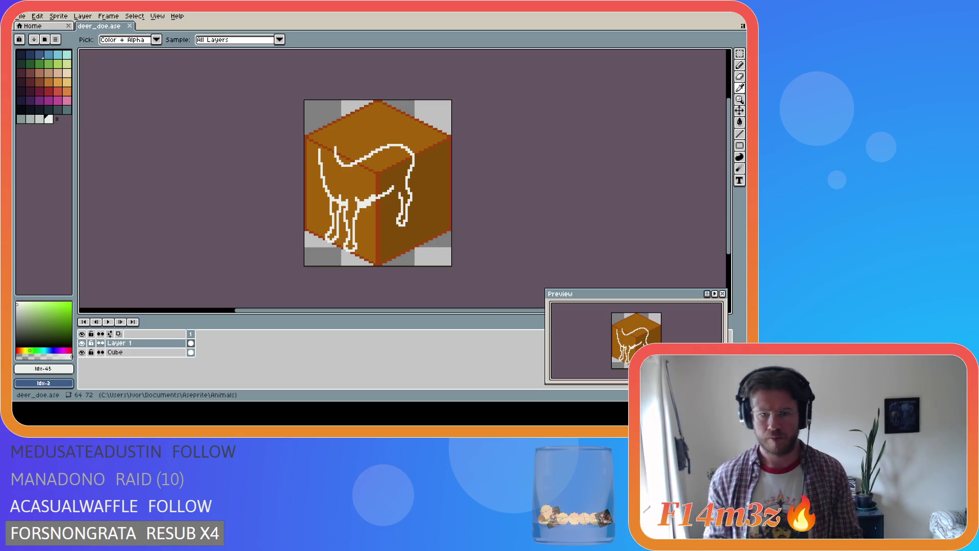
key("i")
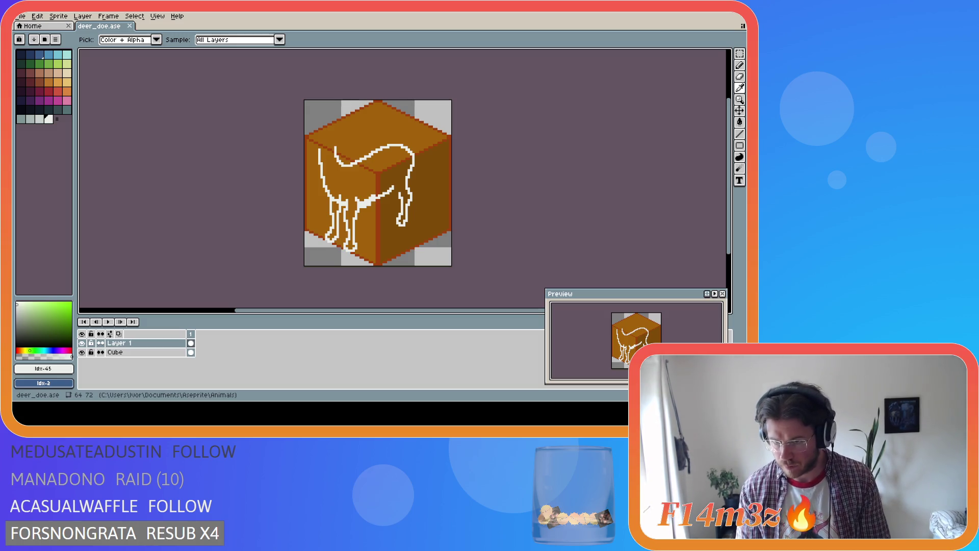
key("b")
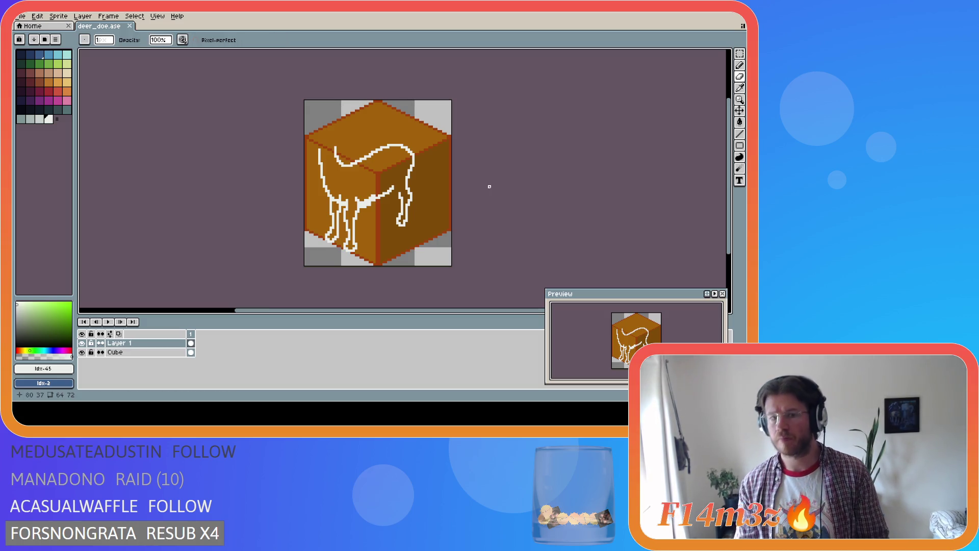
key("i")
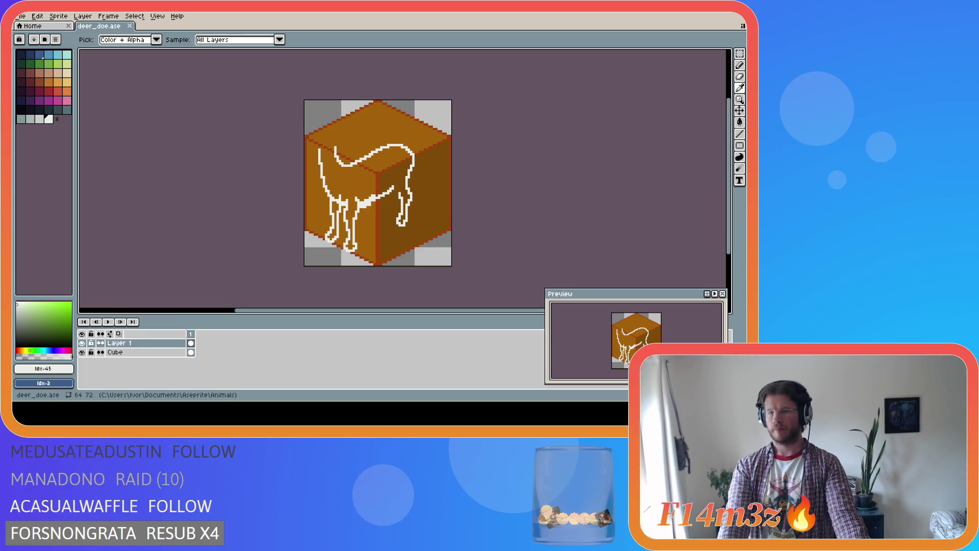
key("b")
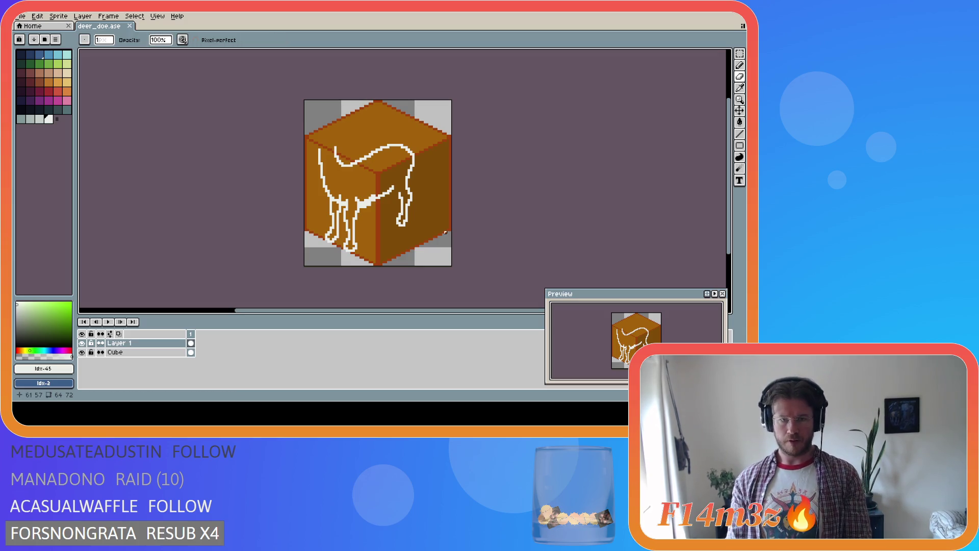
key("i")
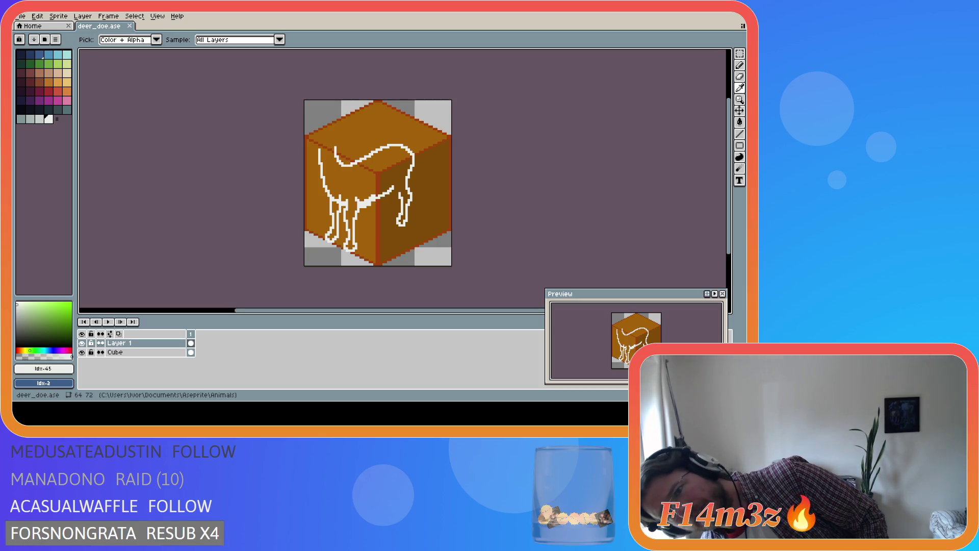
key("b")
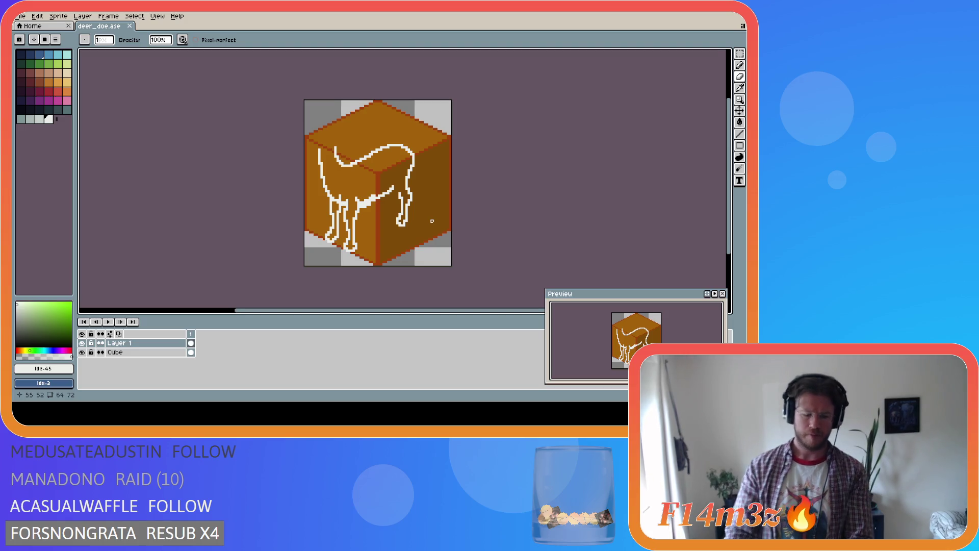
key("i")
key("b")
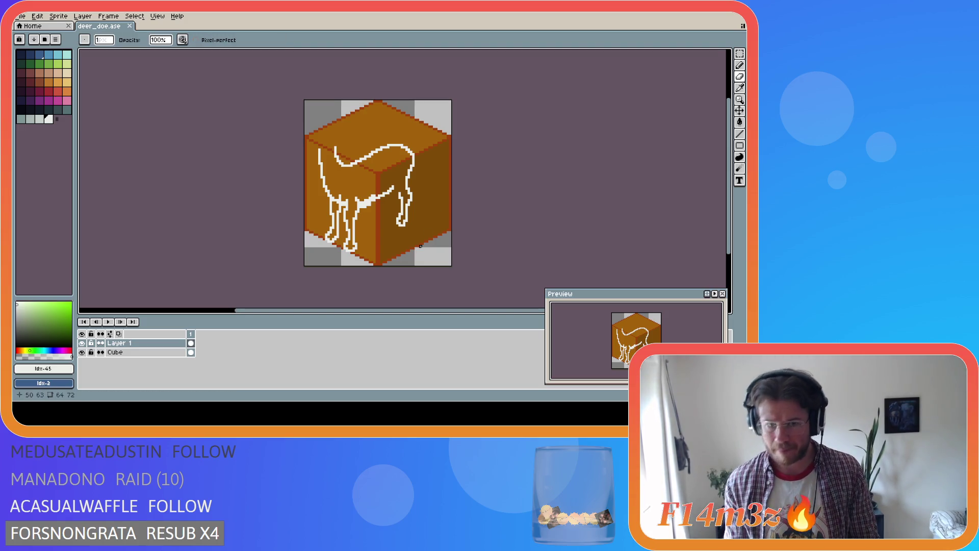
key("i")
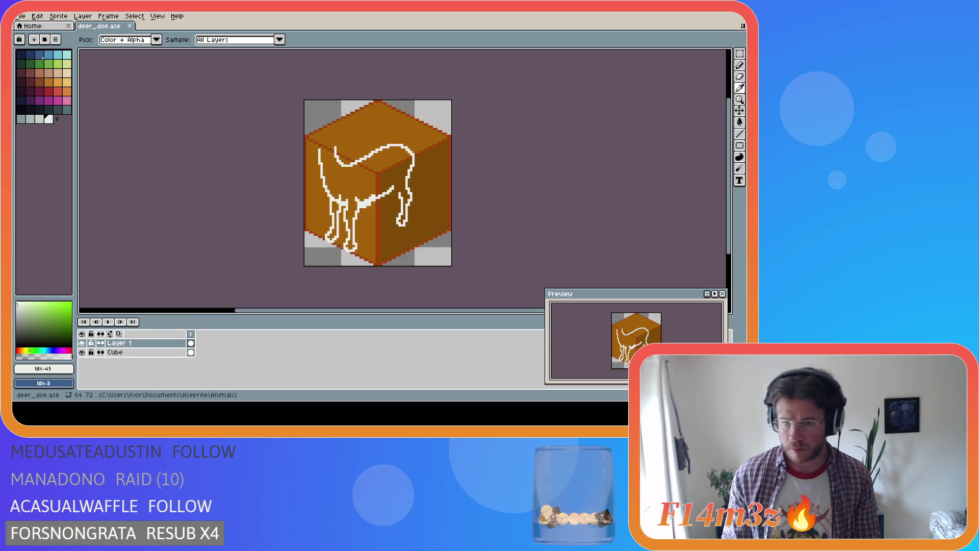
key("b")
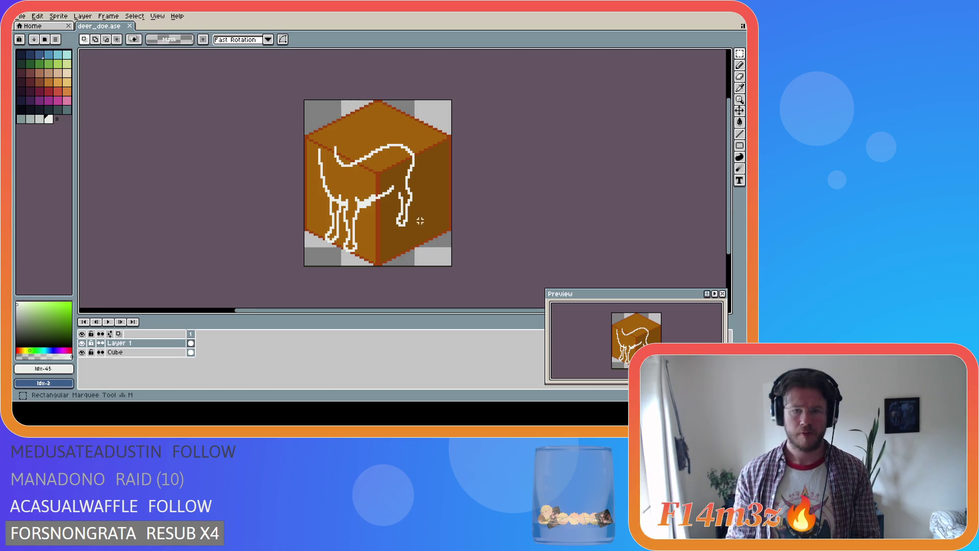
Step: Try nudging a small piece of the front leg, then undo the shift
key("m")
mouse_move(416, 193)
left_mouse_down()
mouse_move(409, 205)
mouse_move(410, 197)
left_mouse_up()
key("ctrl+d")
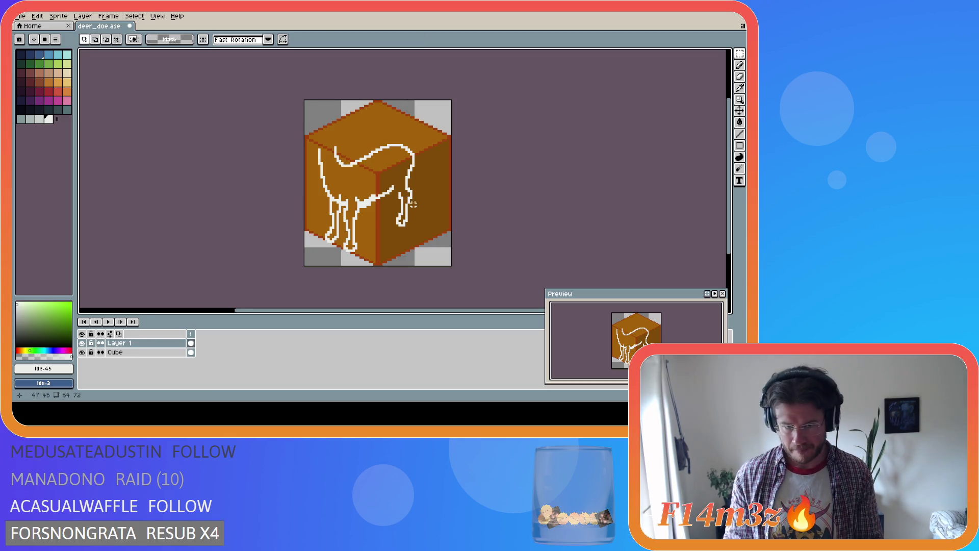
key("b")
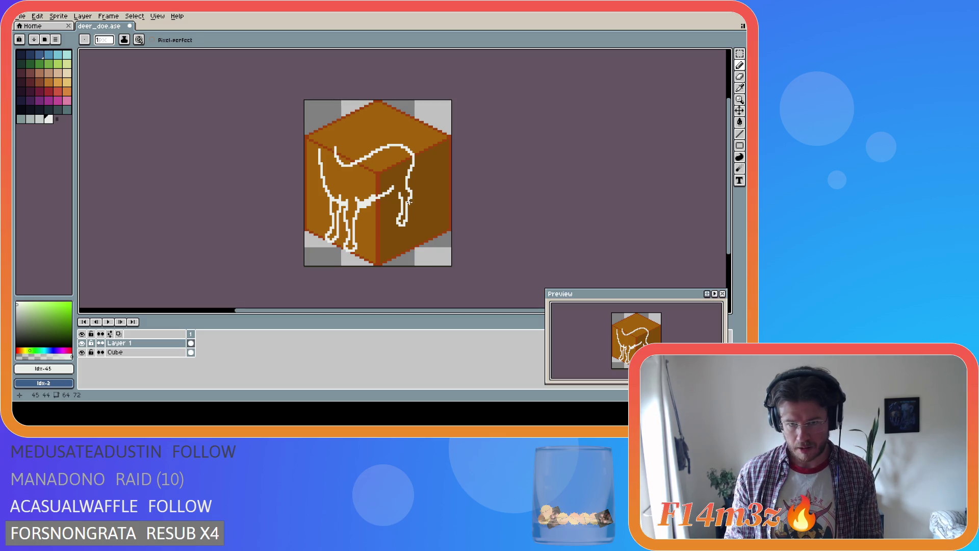
key("e")
key("b")
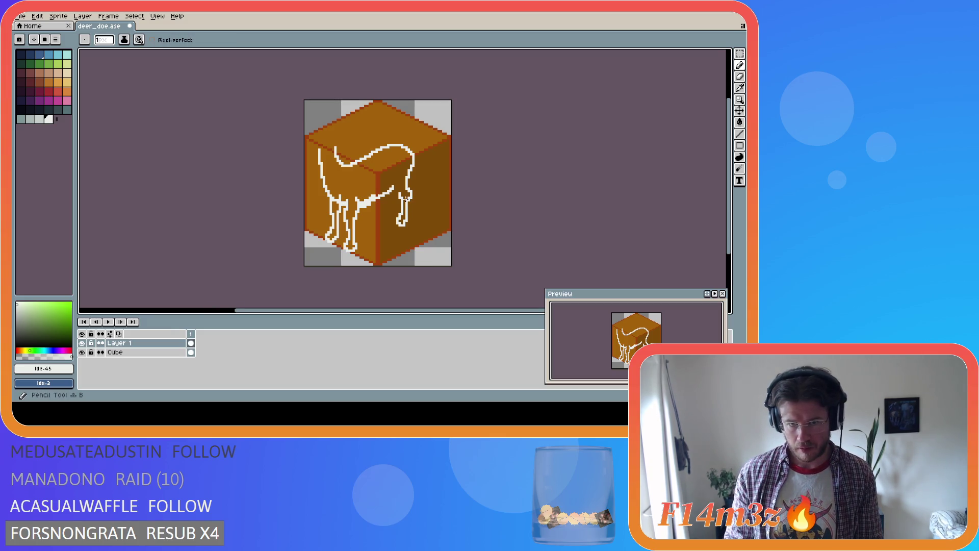
key("ctrl+z")
key("ctrl+z")
key("ctrl+z")
Step: Move a small part of the leg outline, undo it, and restore the last pencil stroke
key("m")
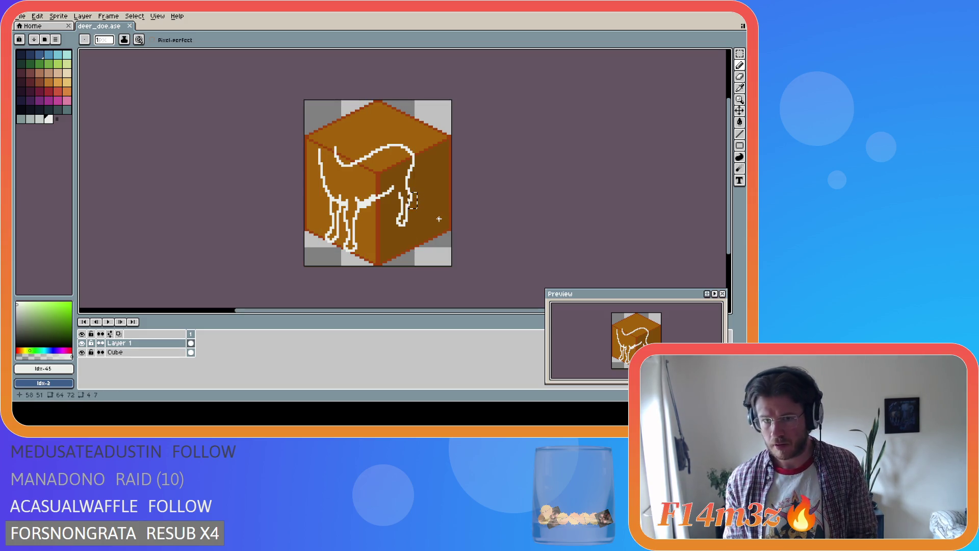
mouse_move(409, 213)
left_mouse_down()
mouse_move(432, 185)
mouse_move(408, 210)
mouse_move(430, 190)
mouse_move(454, 188)
left_mouse_up()
key("b")
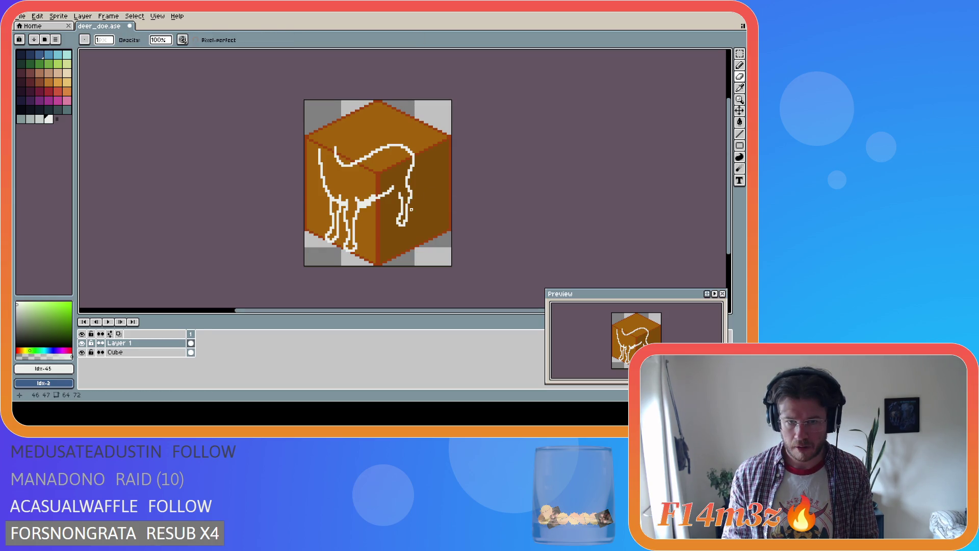
key("e")
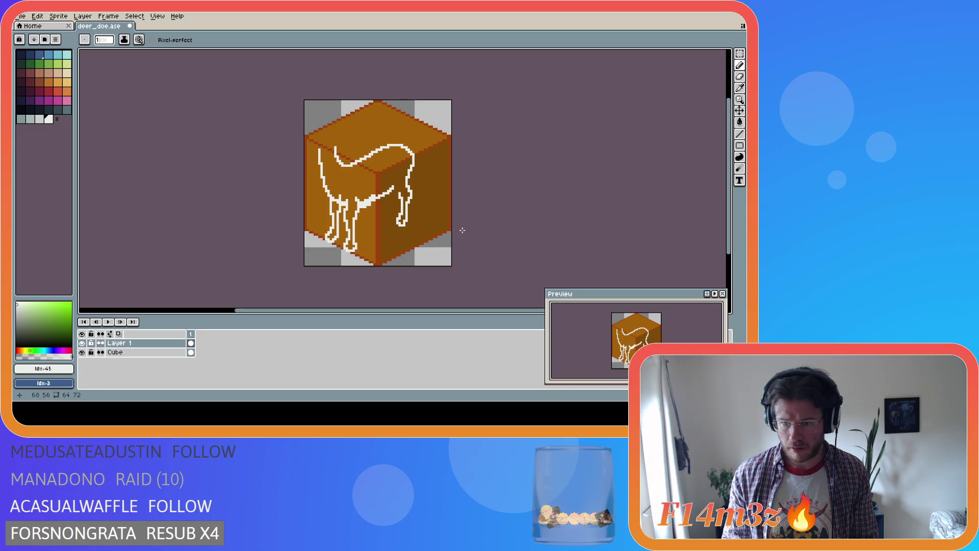
key("ctrl+z")
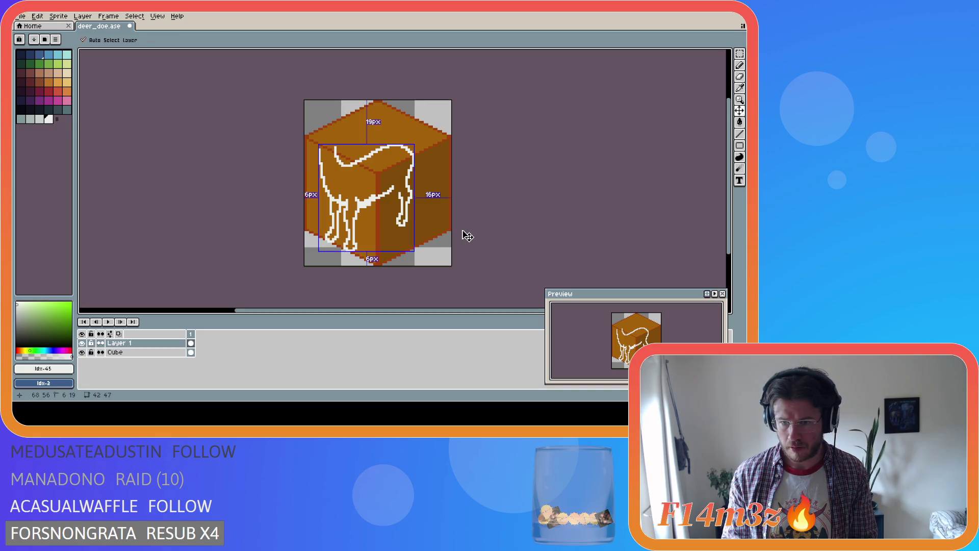
key("ctrl+y")
key("ctrl+y")
key("ctrl+y")
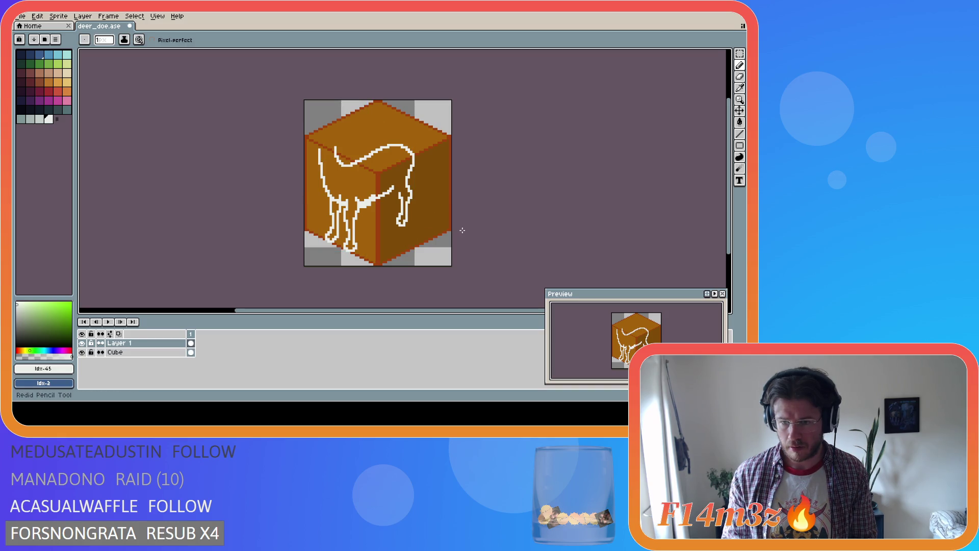
Step: Save deer_doe.ase with the restored pencil stroke
key("i")
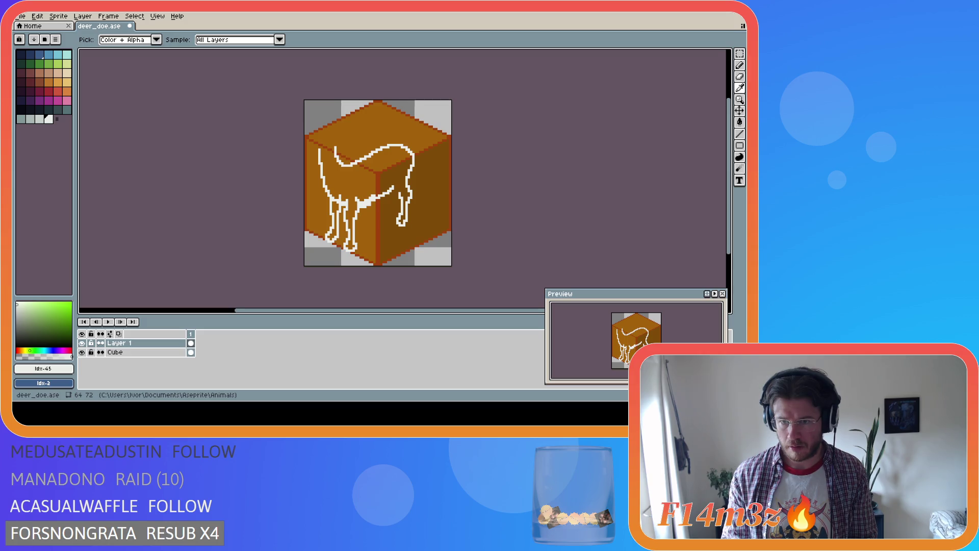
key("b")
key("ctrl+s")
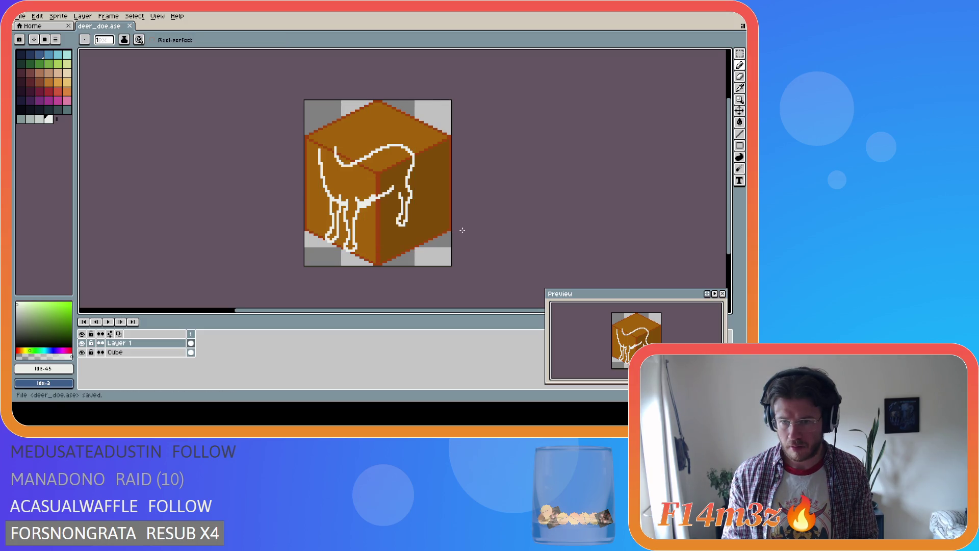
Step: Draw outline pixels and a straight line, then sample the white outline colour
key("i")
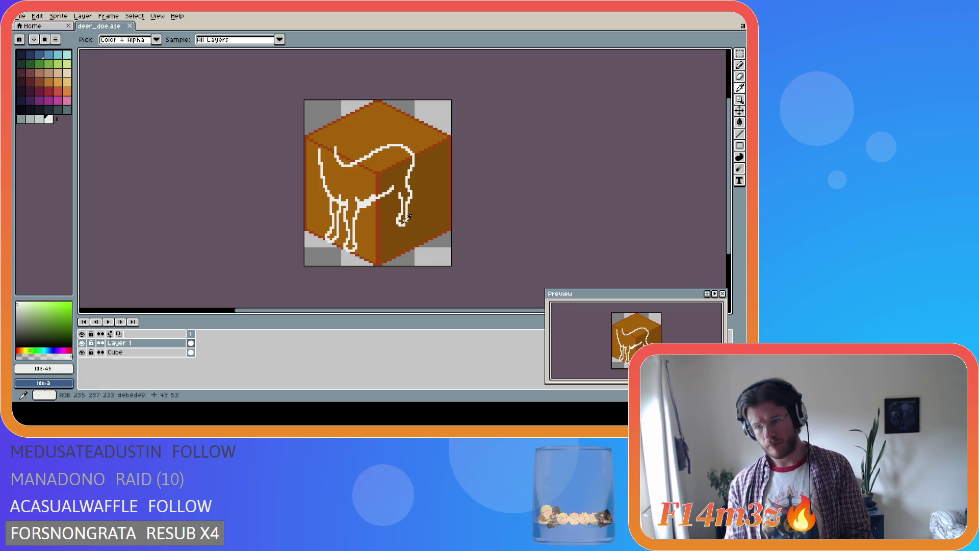
key("b")
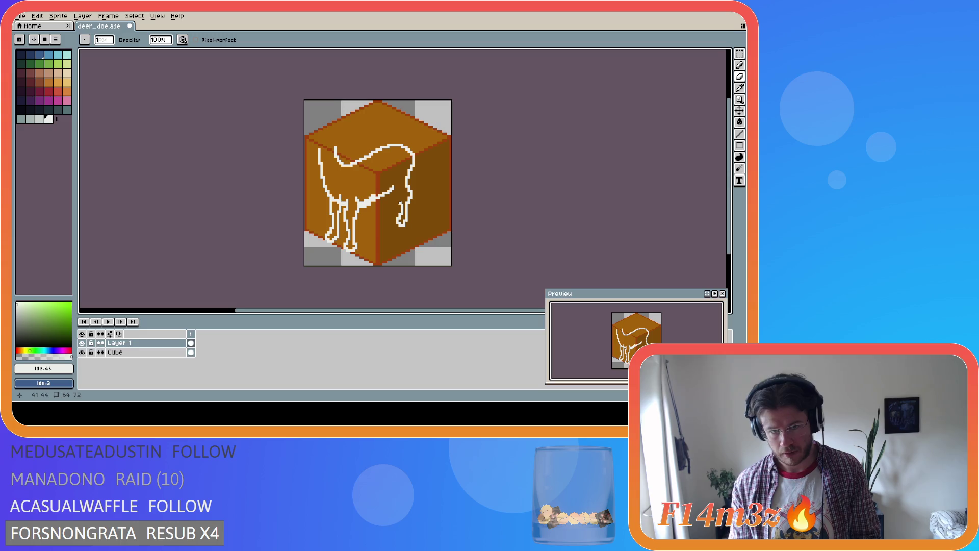
key("l")
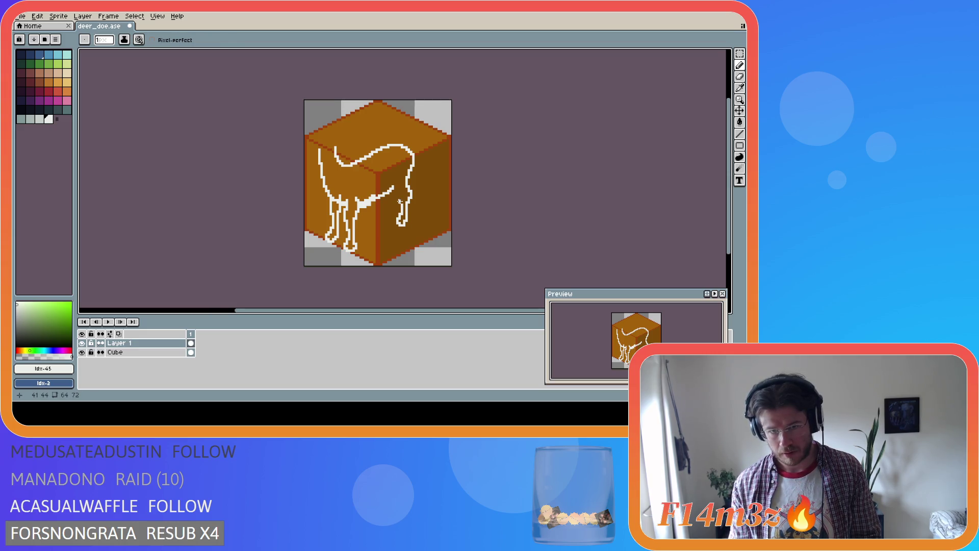
key("ctrl")
key("ctrl")
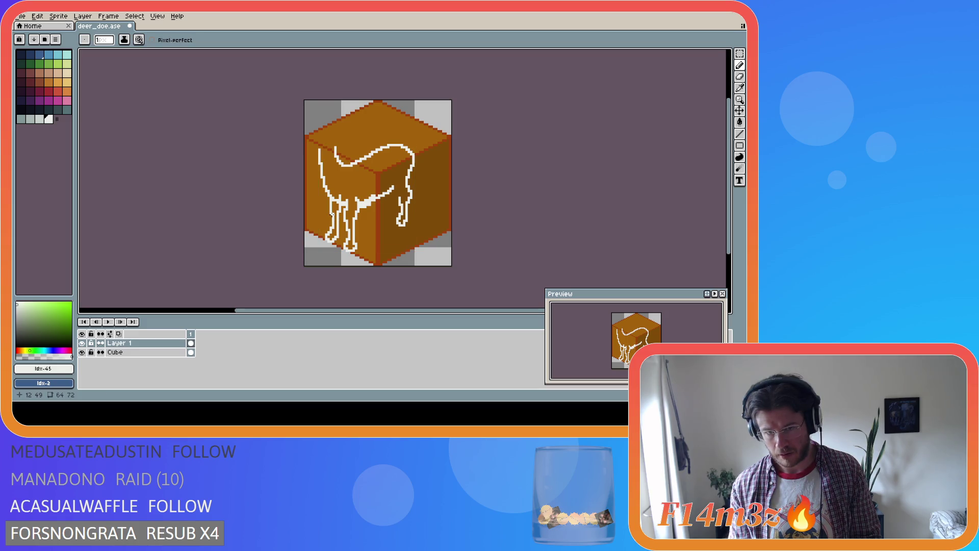
key("i")
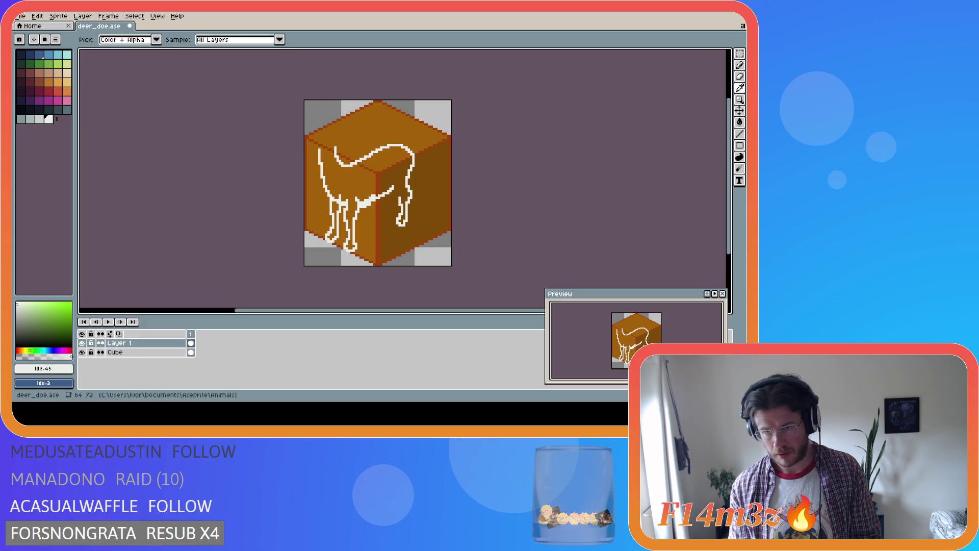
key("b")
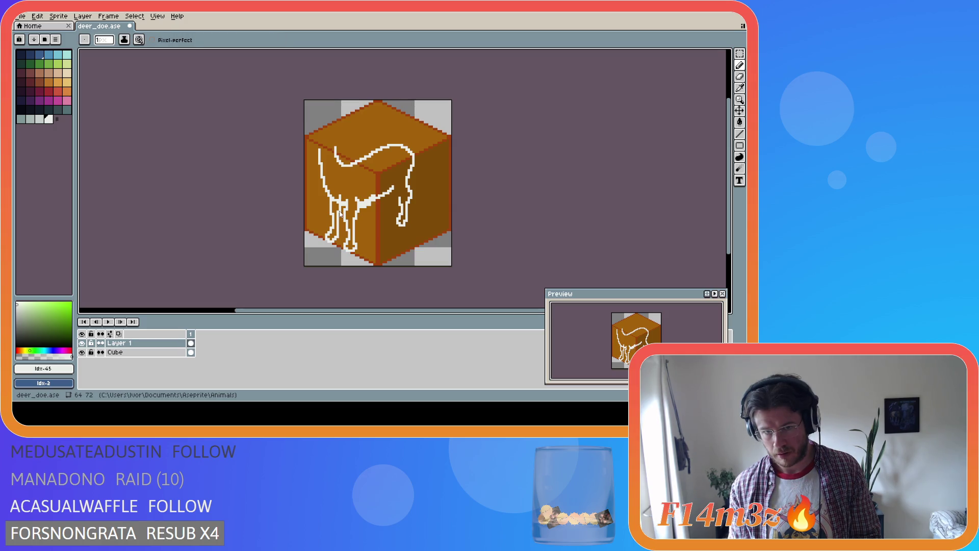
key("i")
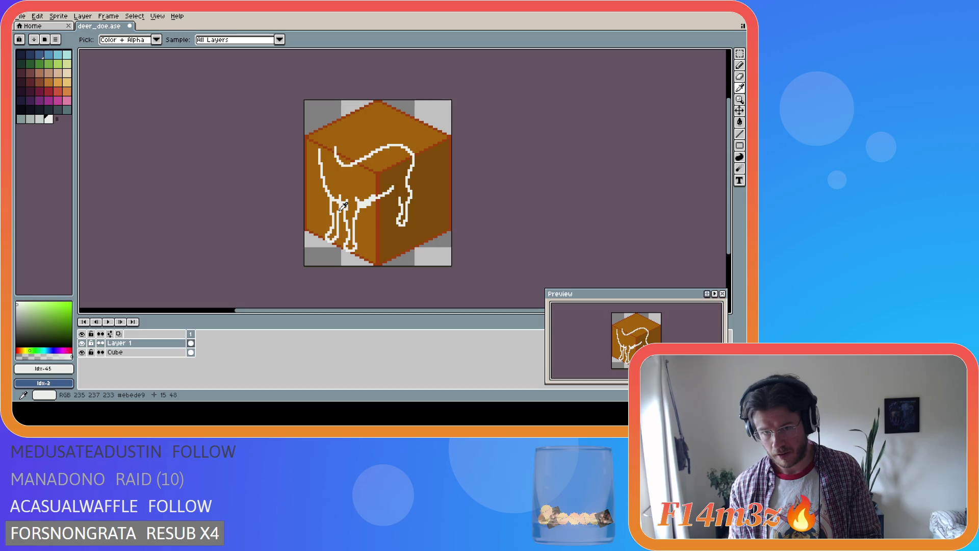
Step: Select a small area on the deer's leg and drop the selection
key("m")
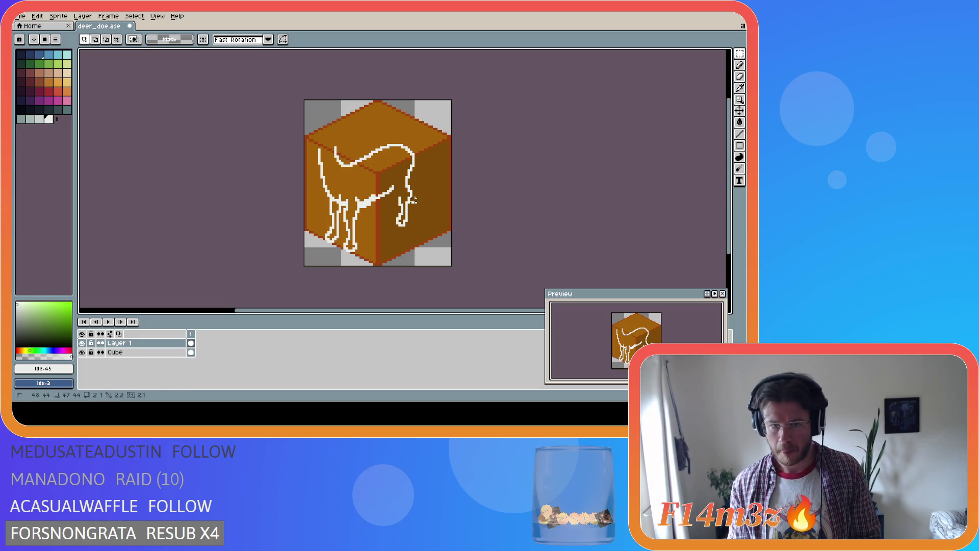
left_click_drag(420, 203, 405, 193)
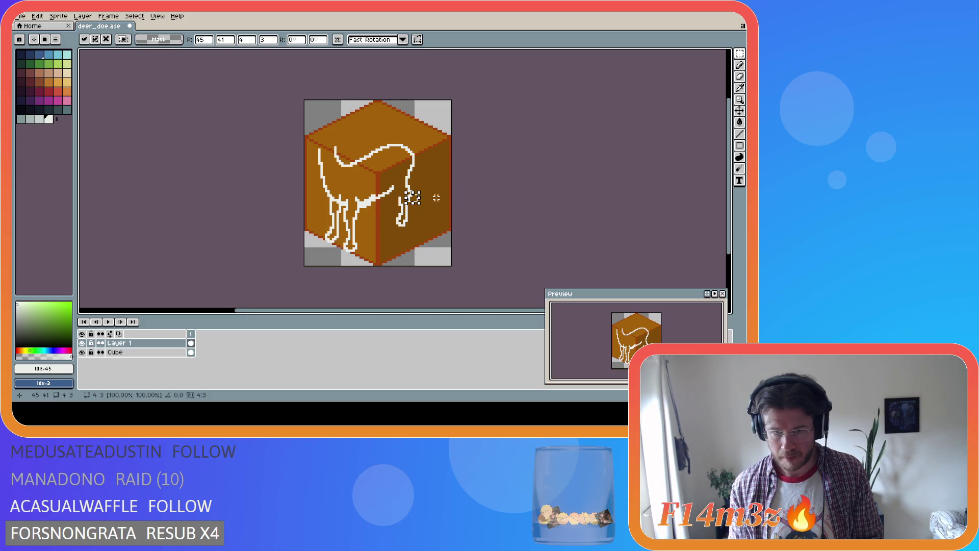
key("Return")
key("b")
key("ctrl+d")
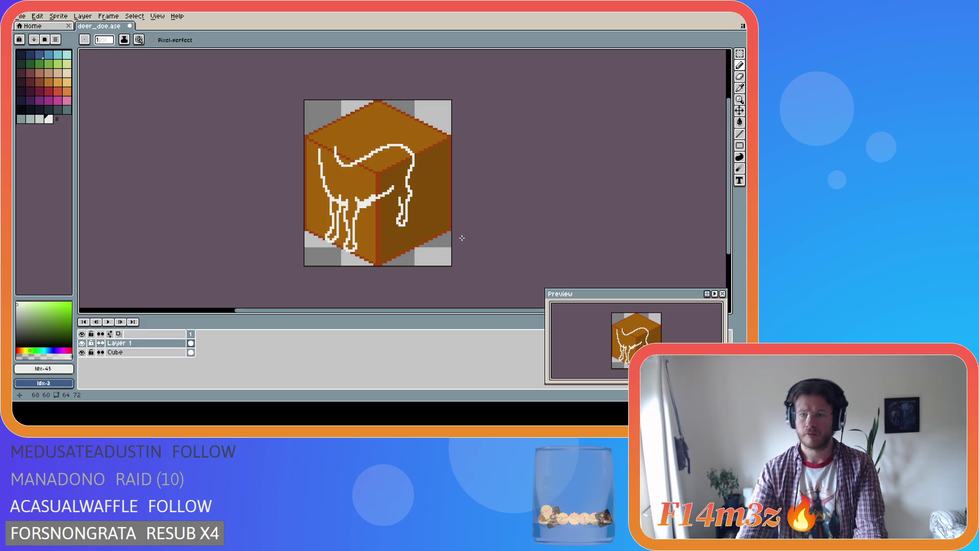
key("v")
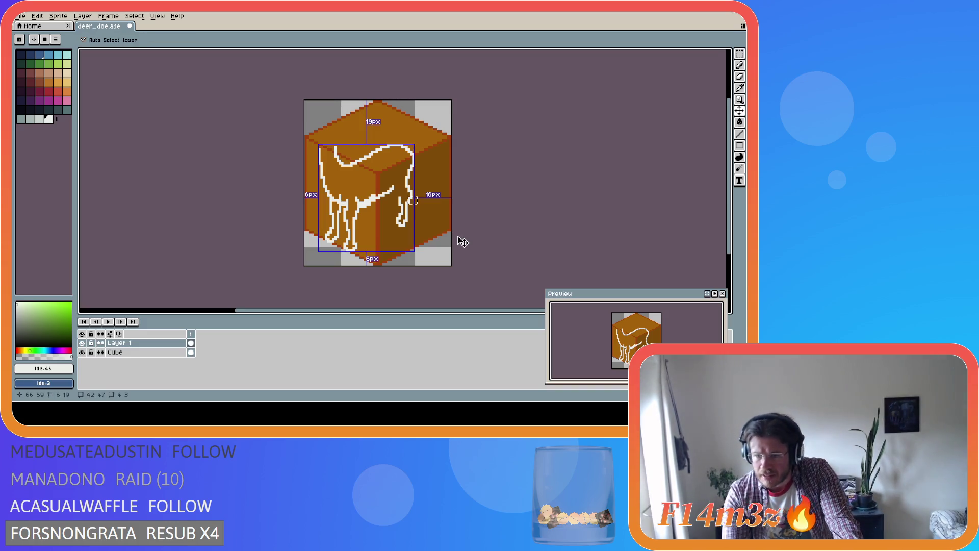
key("b")
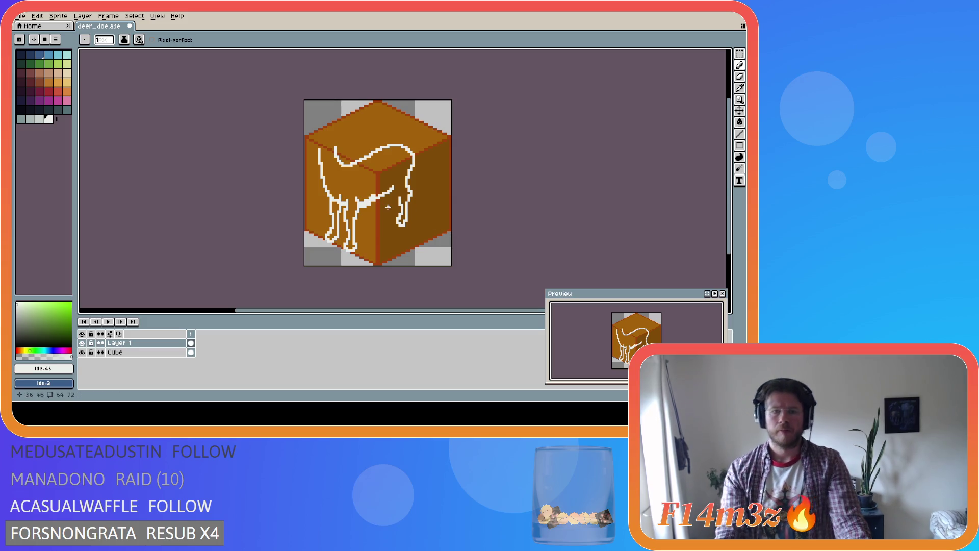
Step: Redraw the hind leg outline in white, sampling canvas colours as needed
key("i")
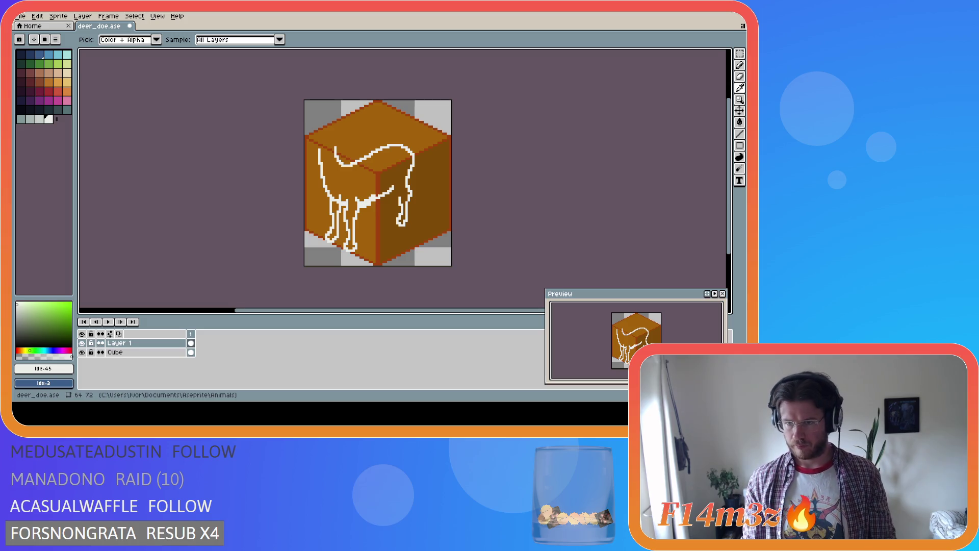
key("b")
key("i")
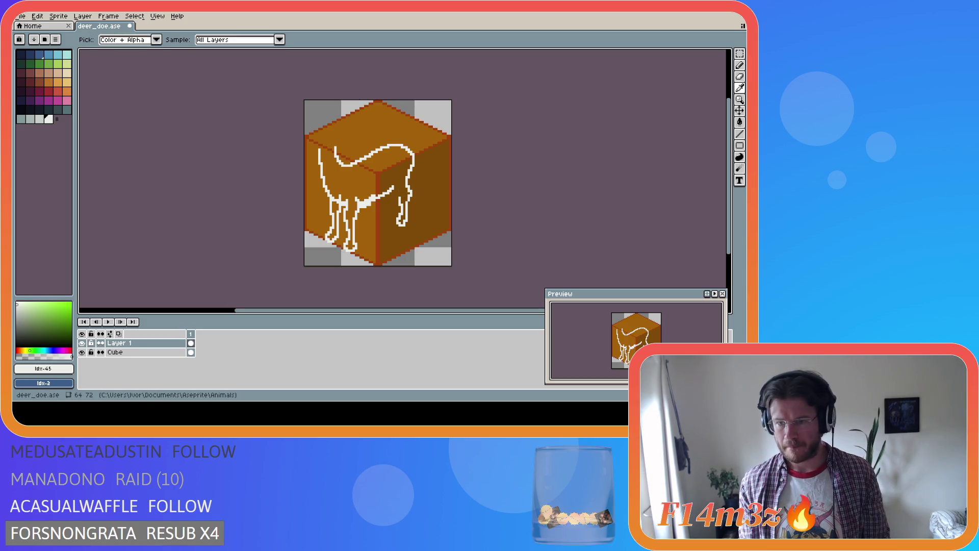
key("b")
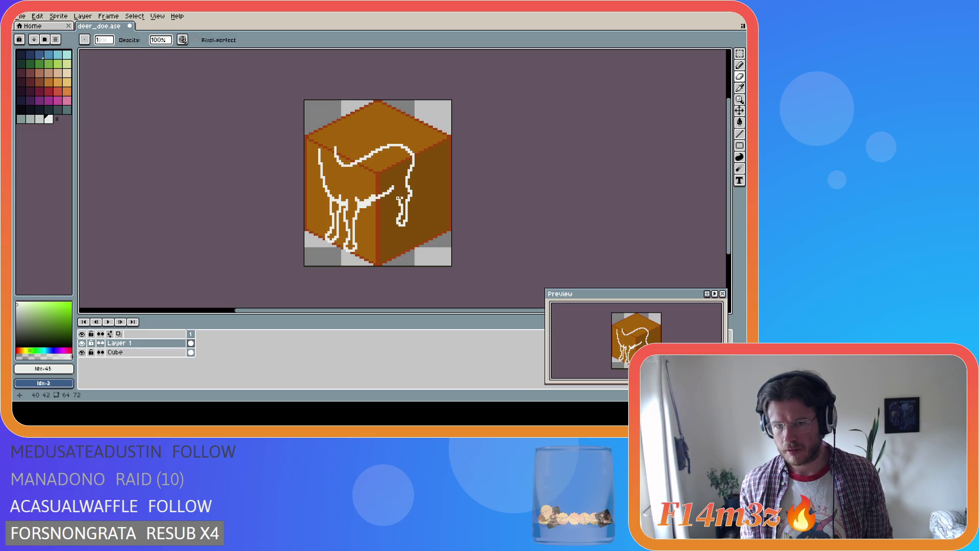
key("b")
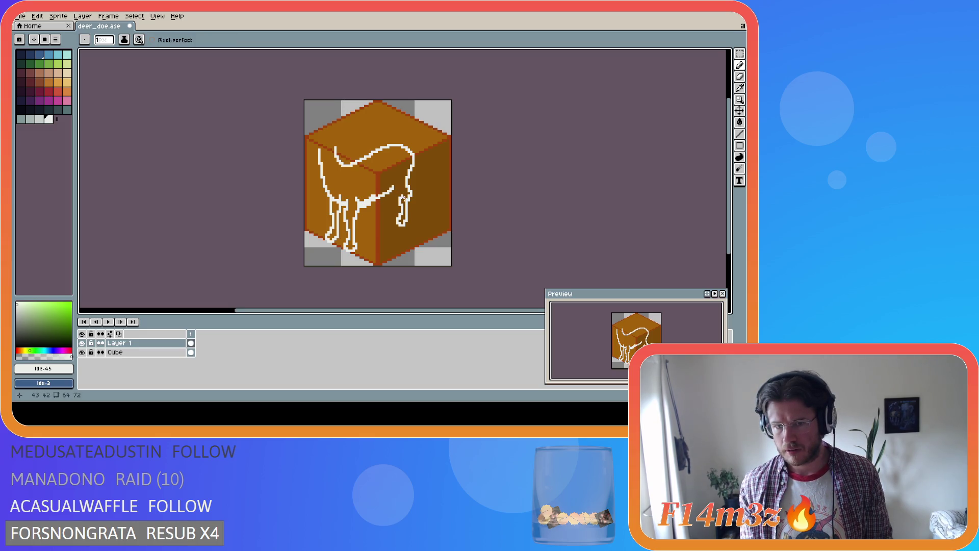
key("i")
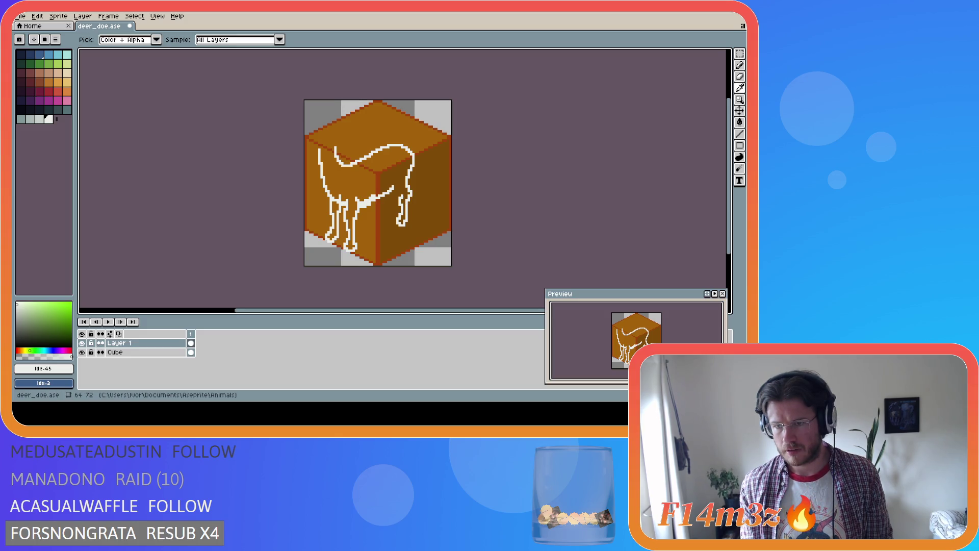
key("b")
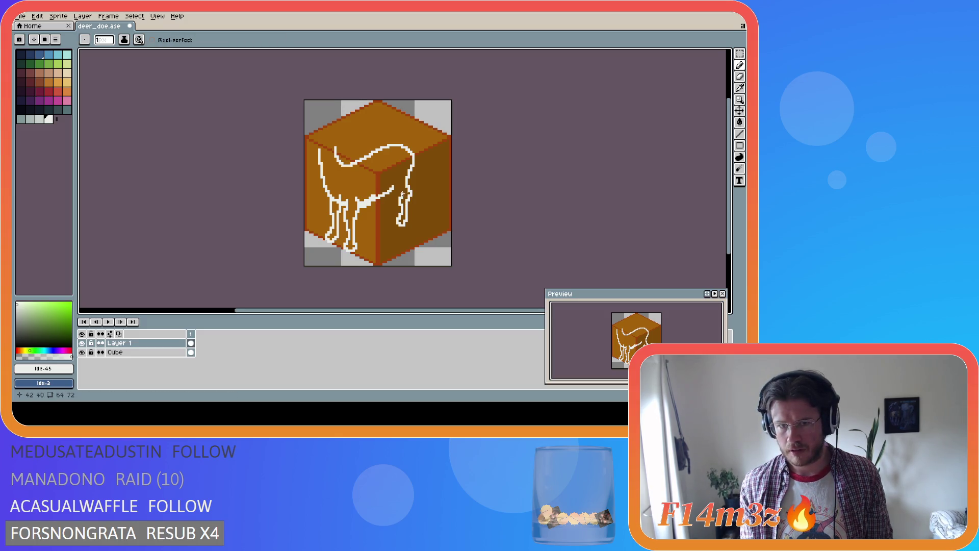
key("i")
key("b")
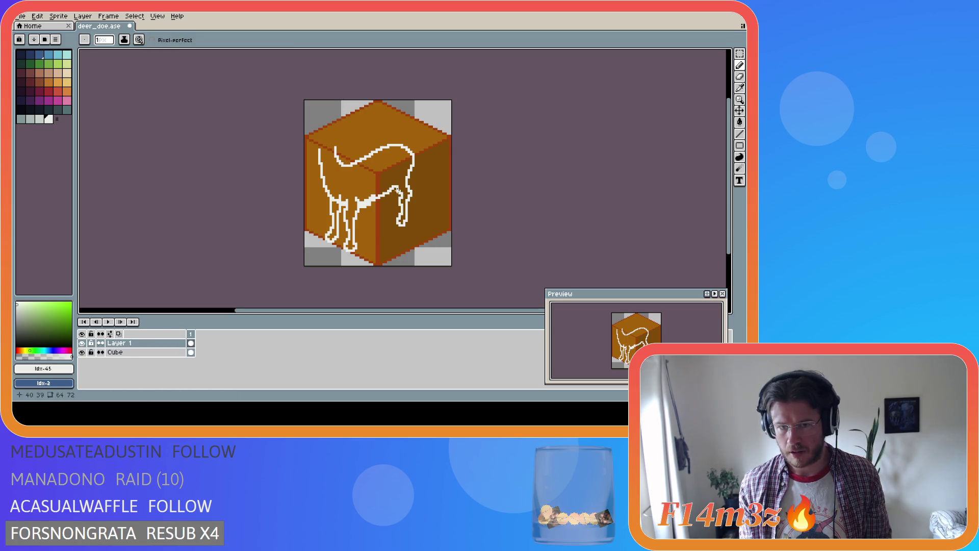
key("i")
key("b")
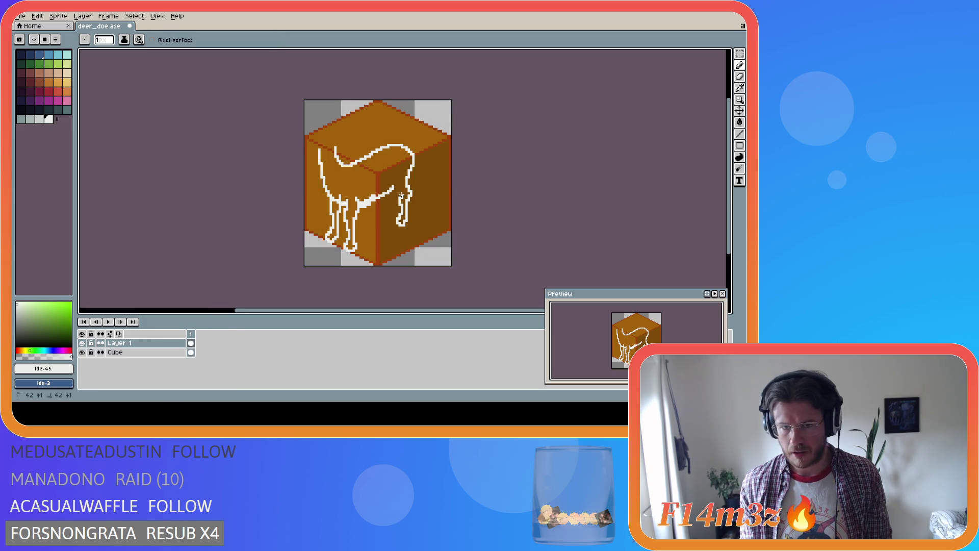
Step: Touch up two pixels near the top of the hind leg outline
left_click(402, 193)
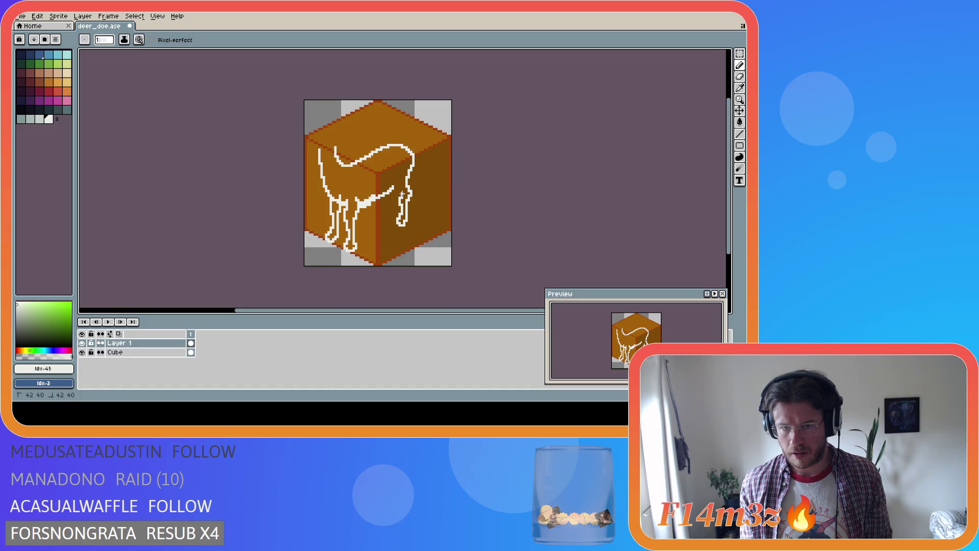
left_click(407, 191)
key("ctrl")
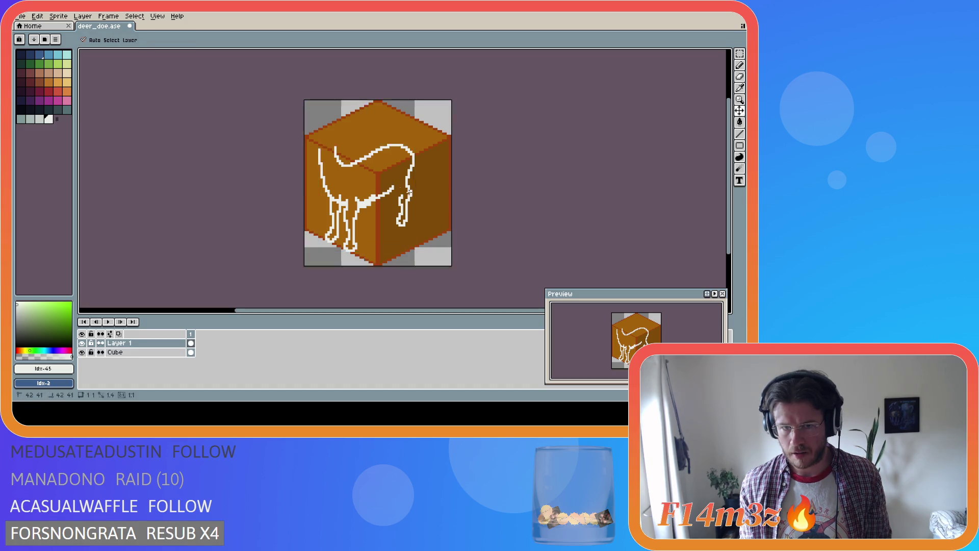
key("ctrl")
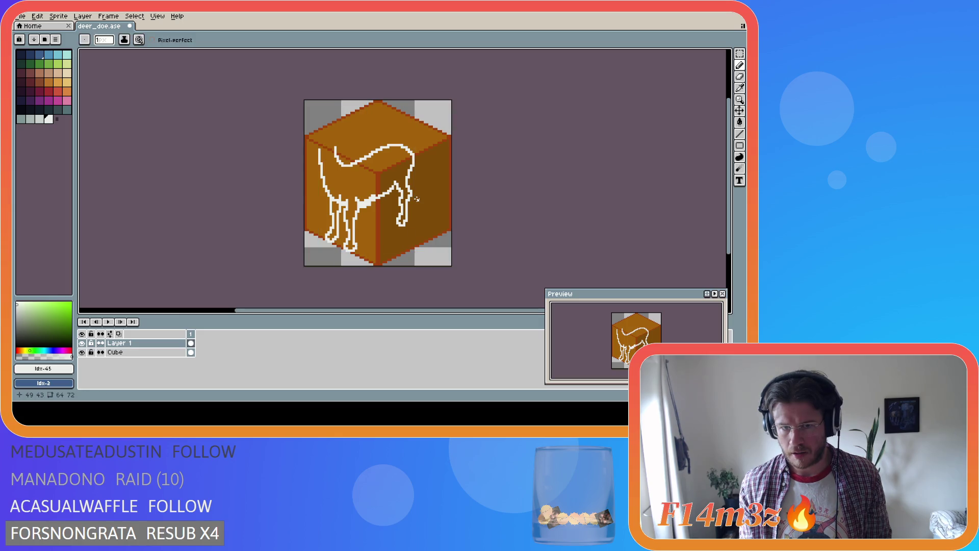
key("alt")
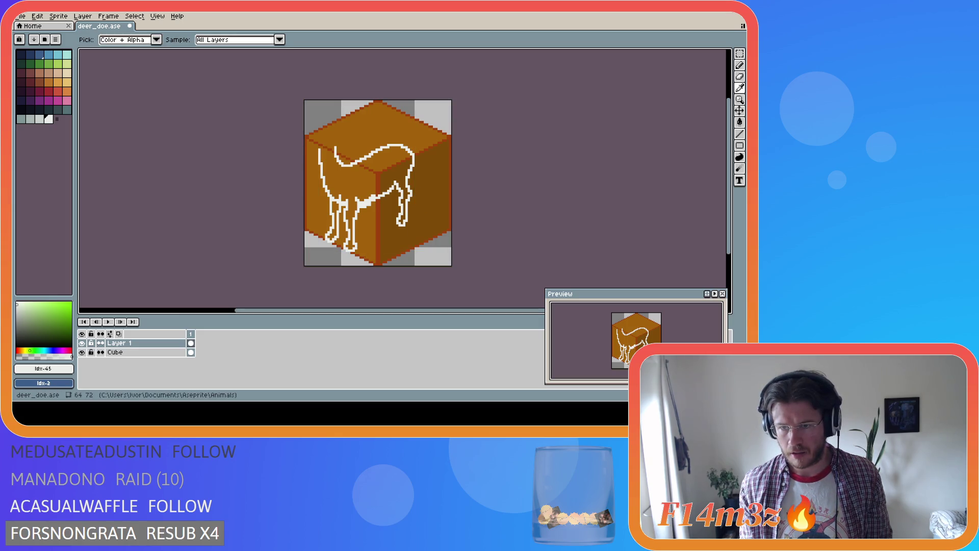
key("shift")
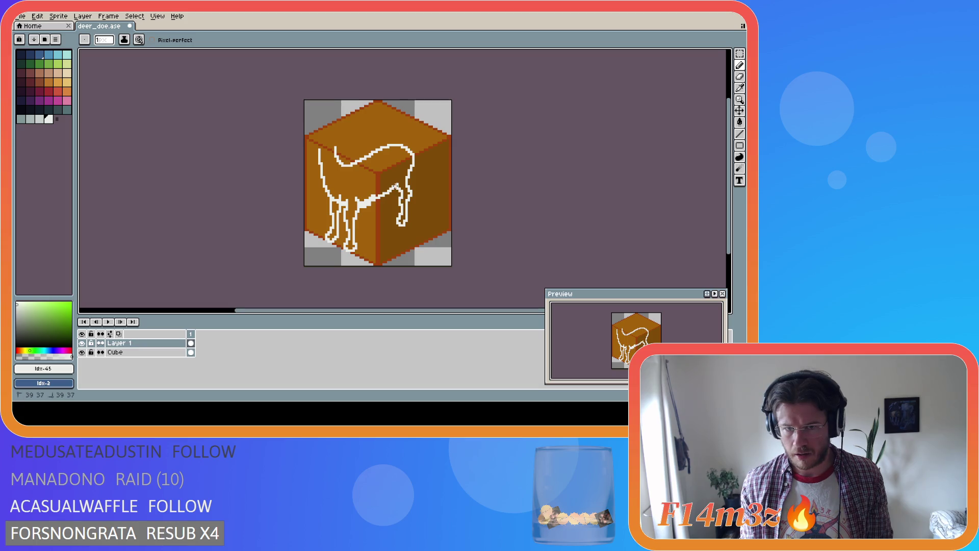
Step: Add a white pixel at the top of the hind leg, erasing and sampling around it
left_click(401, 193)
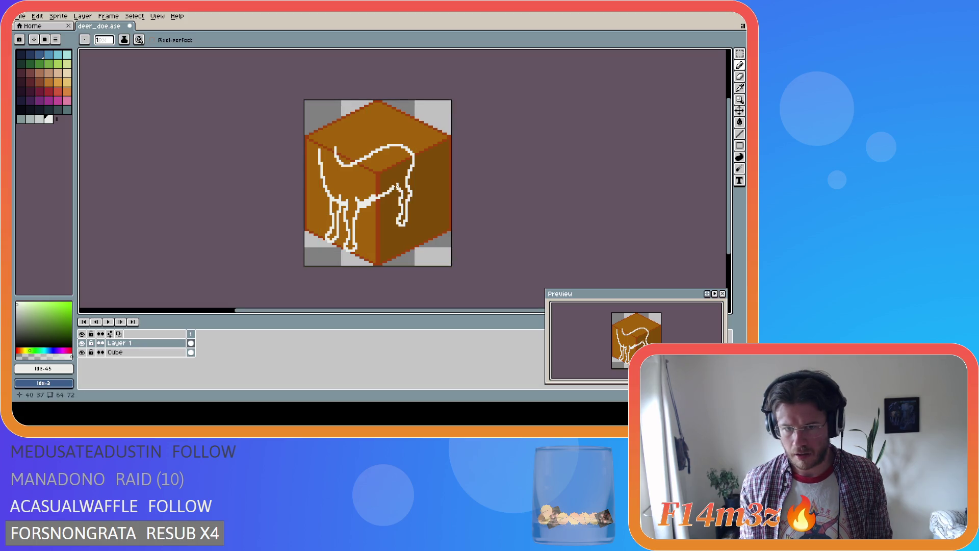
key("e")
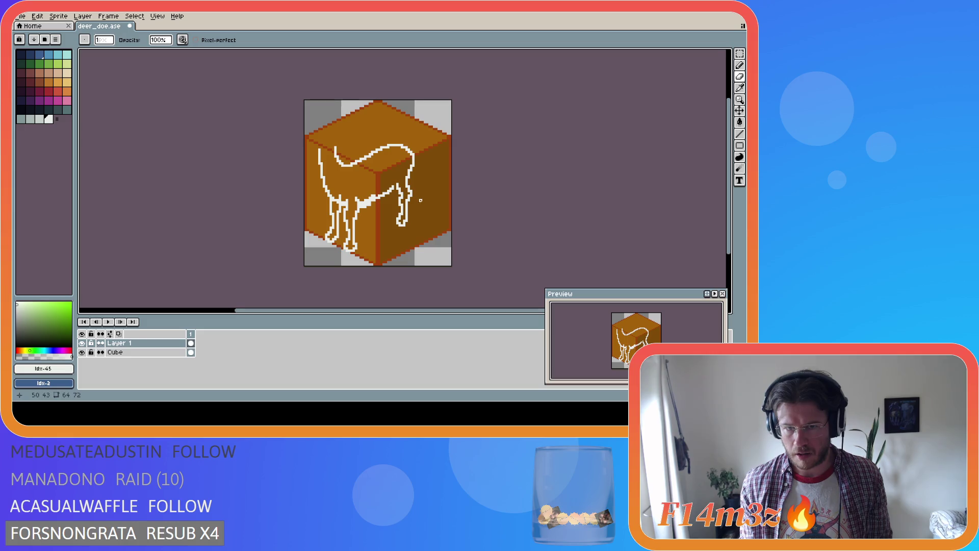
key("i")
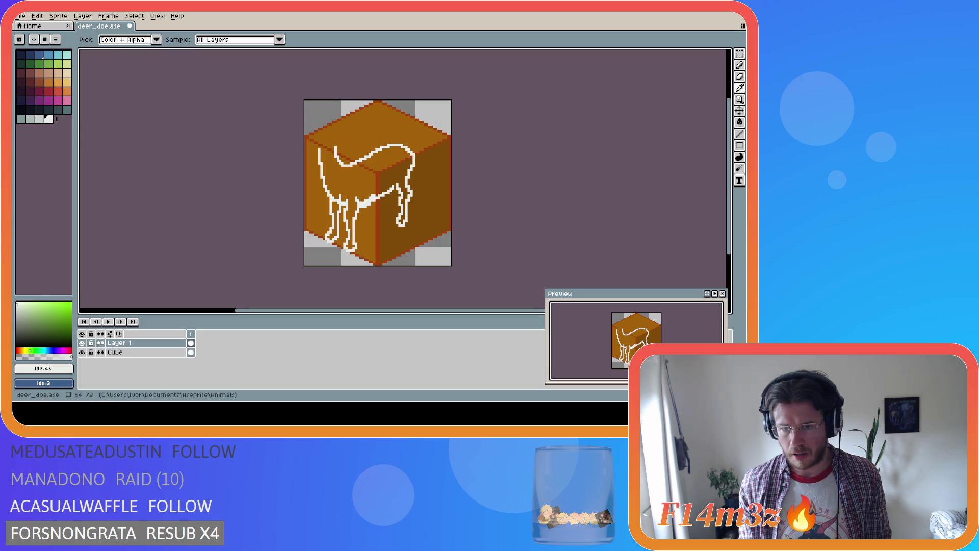
key("b")
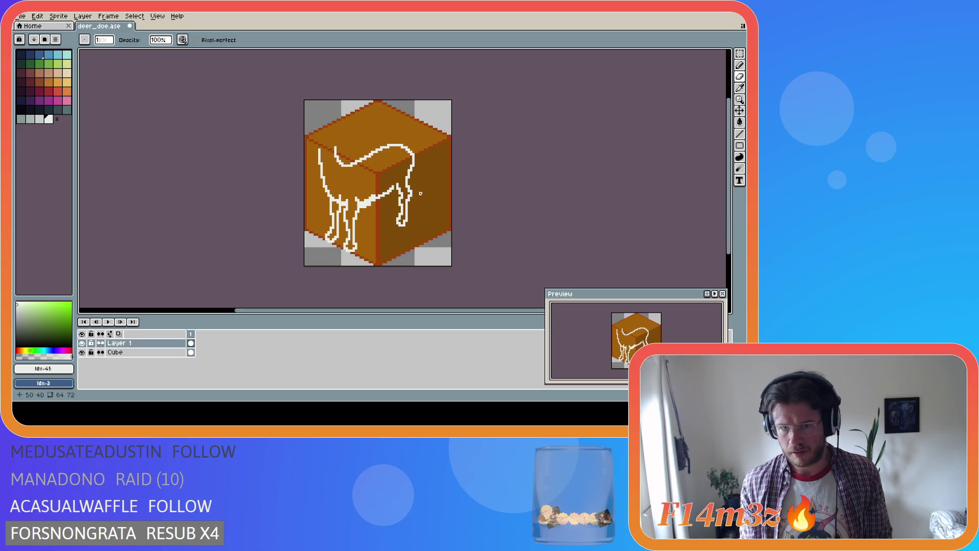
key("i")
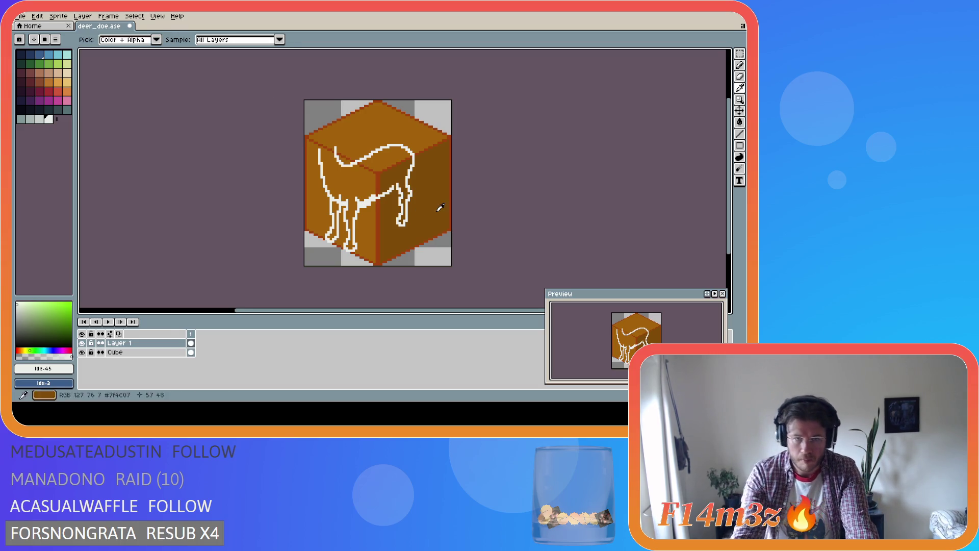
key("b")
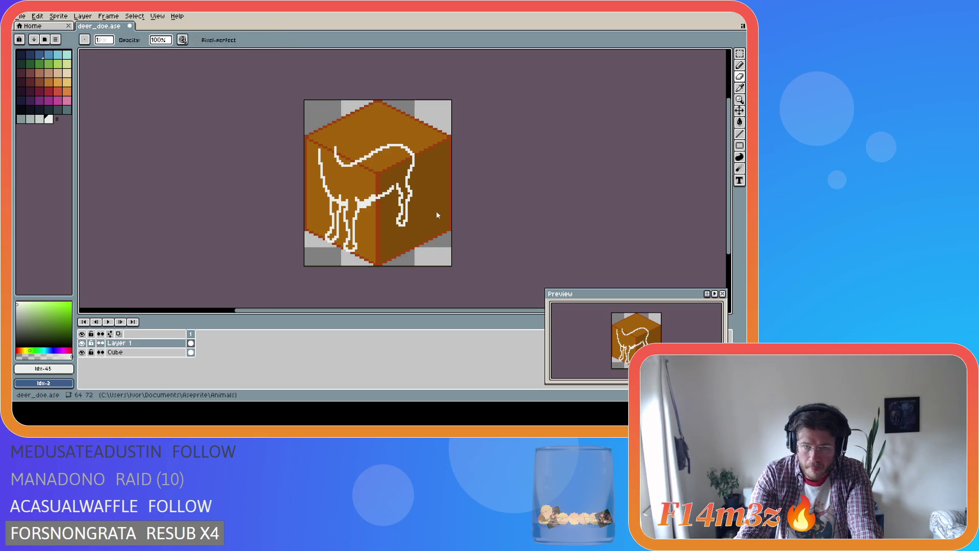
key("i")
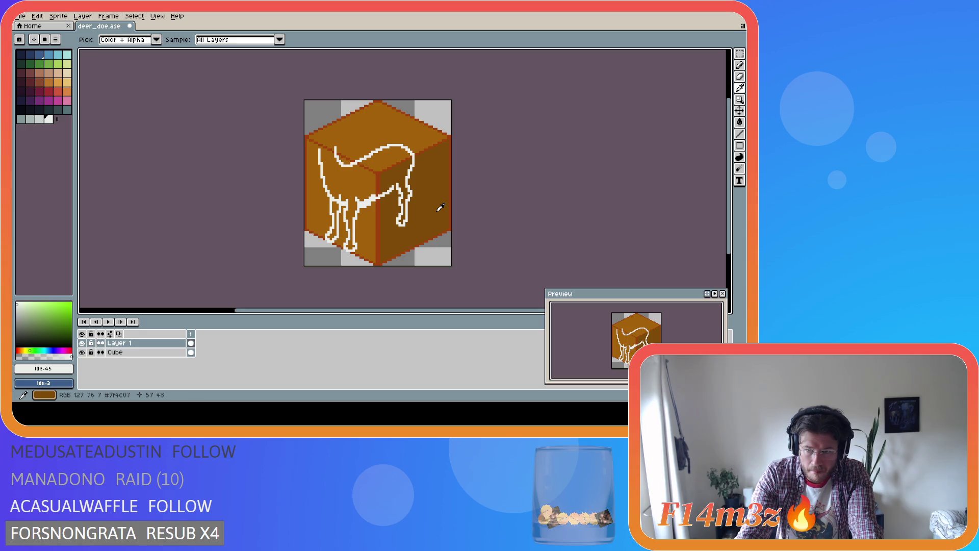
key("b")
key("e")
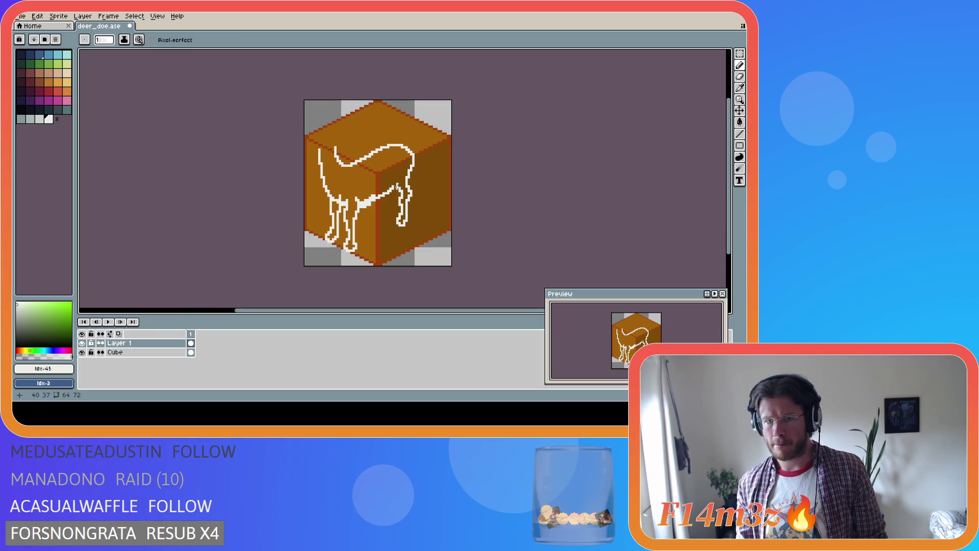
key("b")
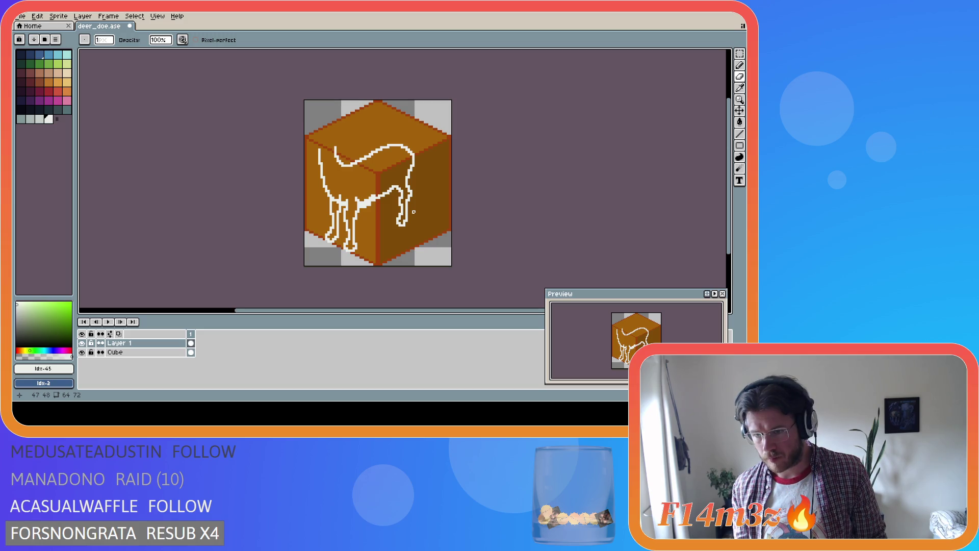
Step: Draw a short white line joining the hind leg to the deer's back
key("b")
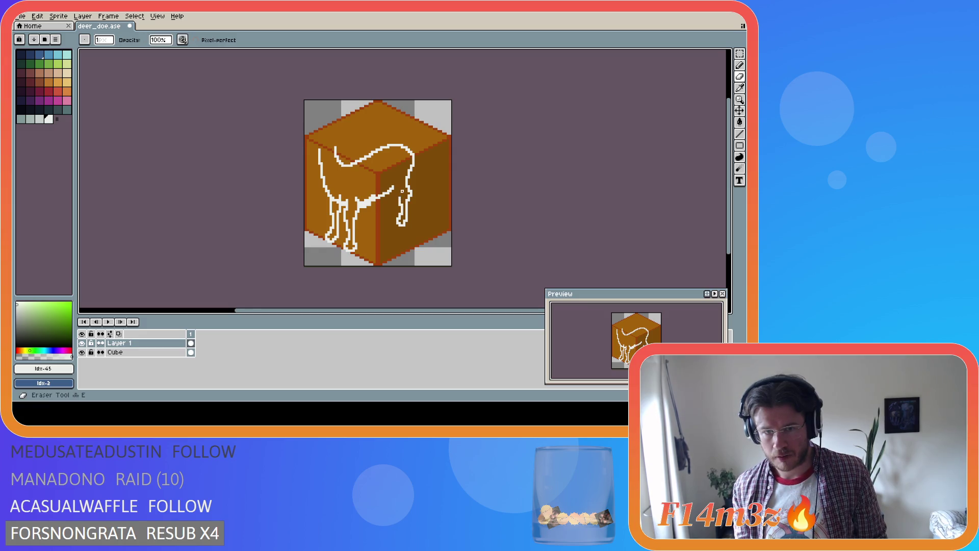
left_click_drag(401, 197, 396, 188)
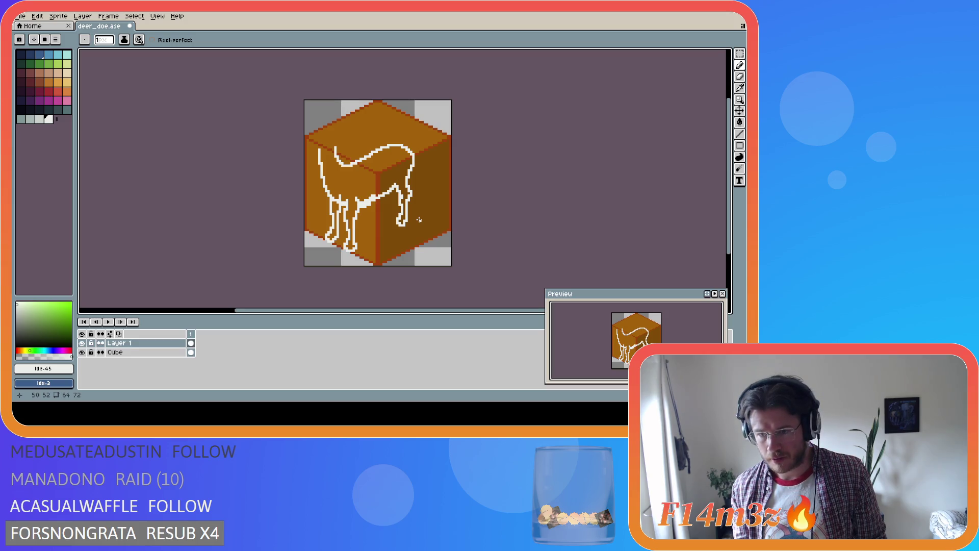
key("i")
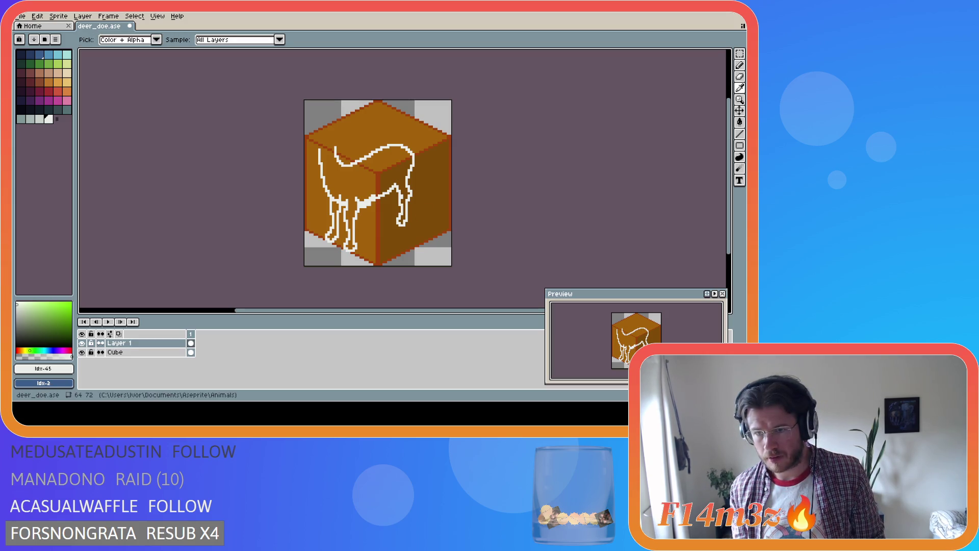
key("b")
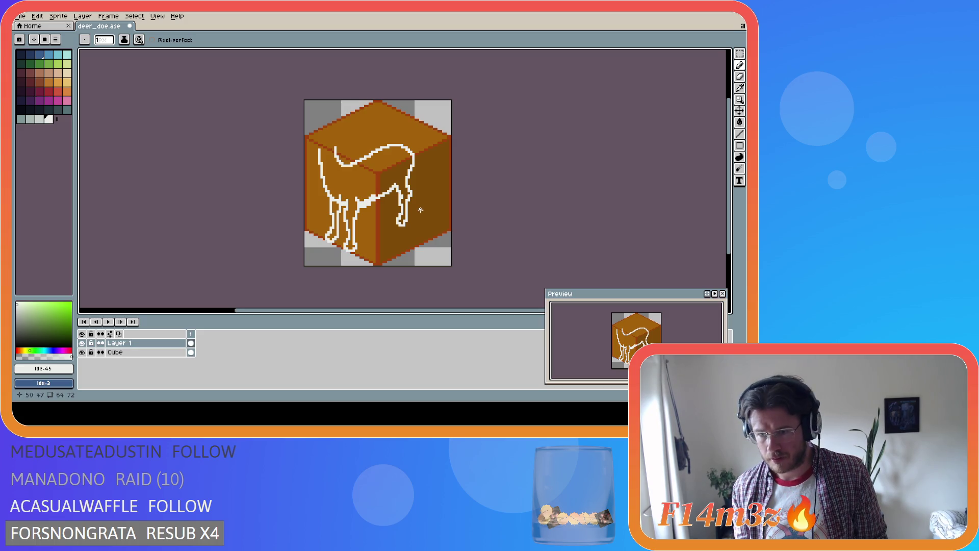
Step: Select the area around the hoof, zoom in, and erase and redraw leg pixels
key("m")
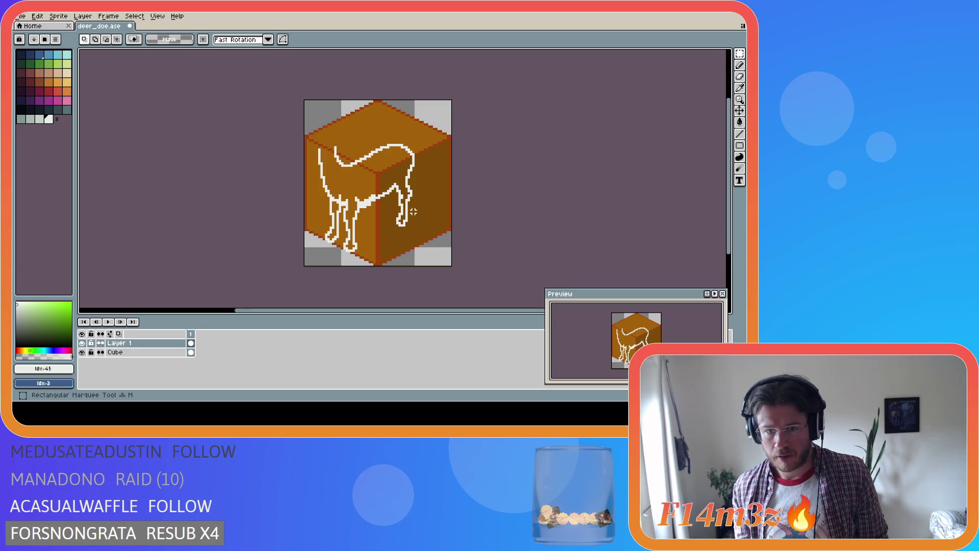
left_click_drag(406, 194, 417, 209)
scroll(414, 207, "up", 1)
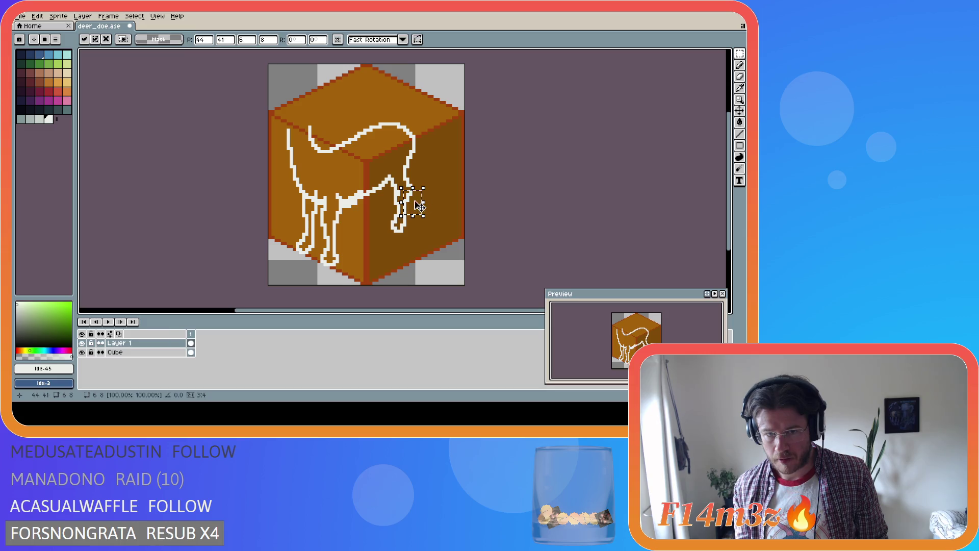
key("b")
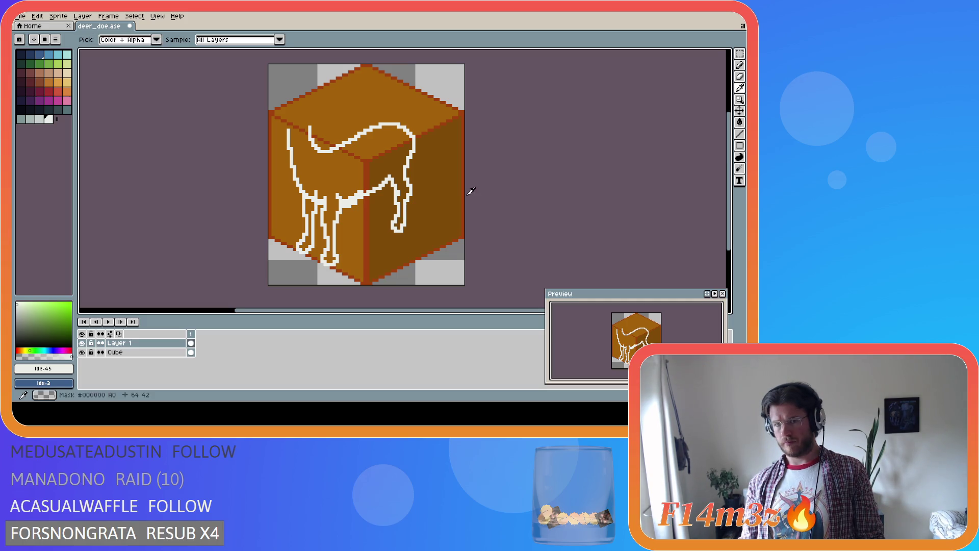
key("i")
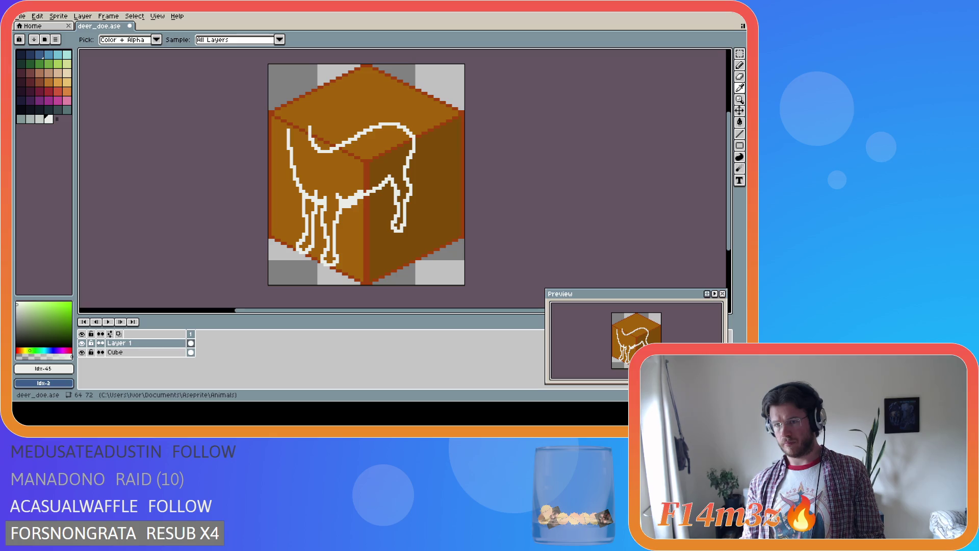
key("e")
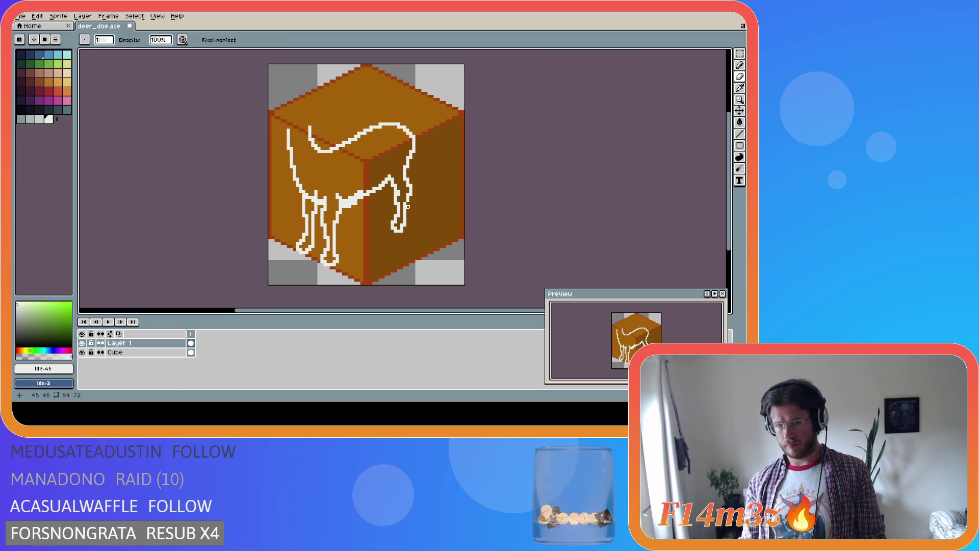
key("b")
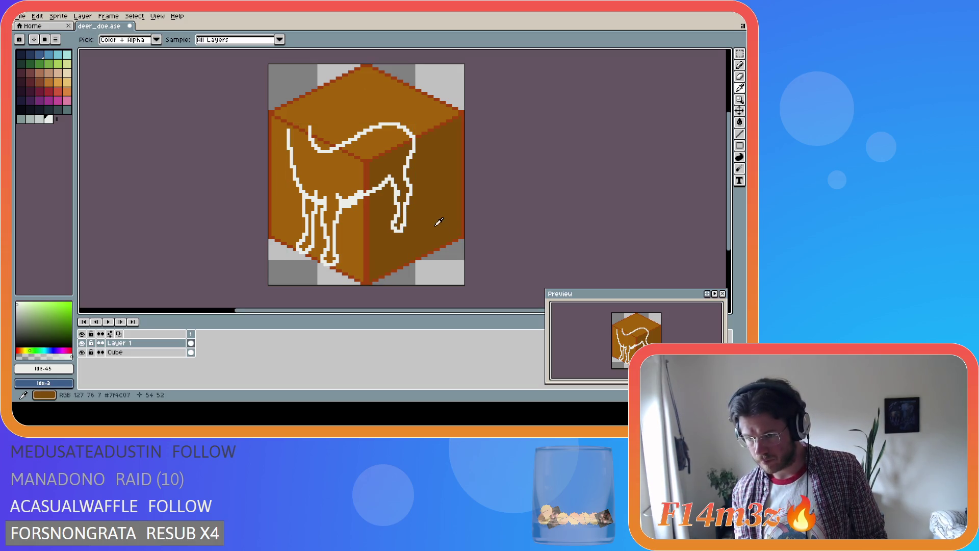
Step: Redo the undone pencil stroke and keep refining the leg end in white
key("v")
key("ctrl+y")
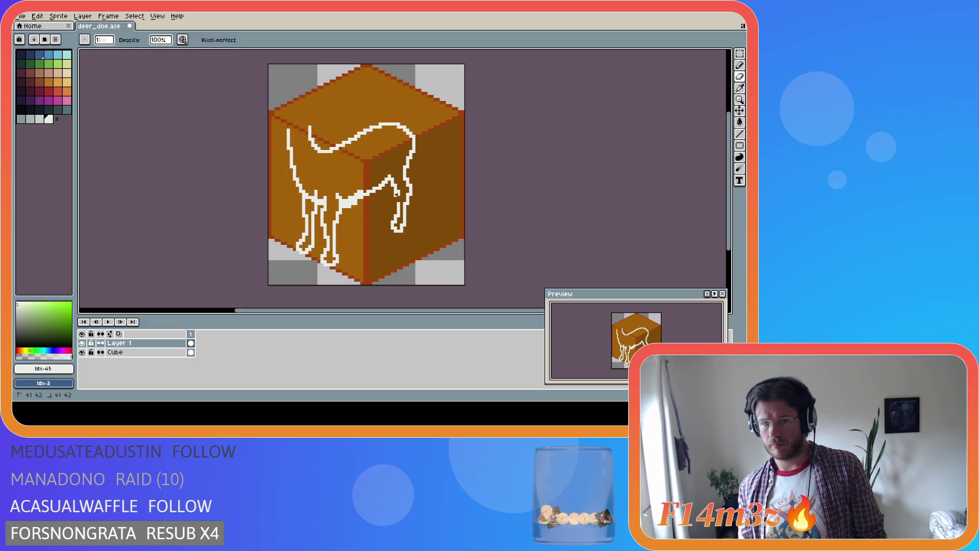
key("v")
key("b")
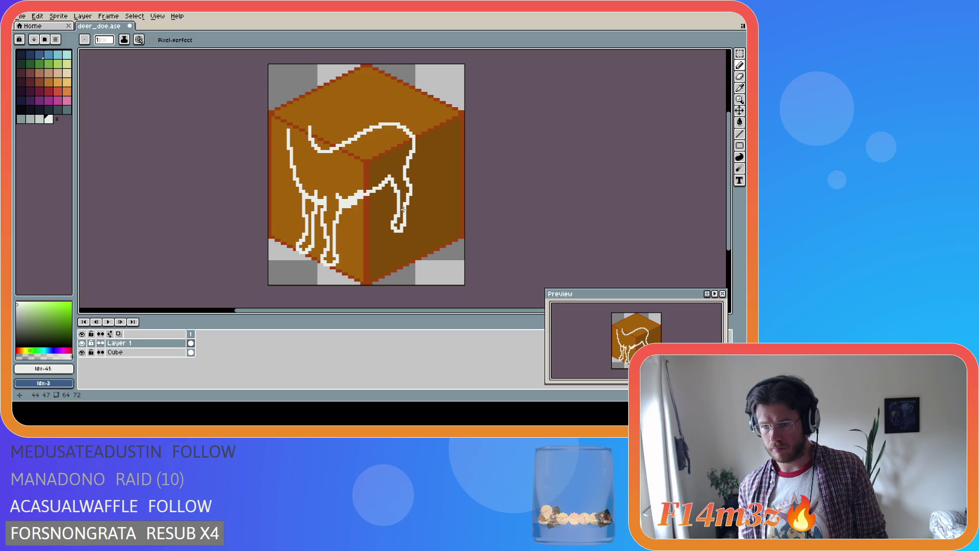
key("i")
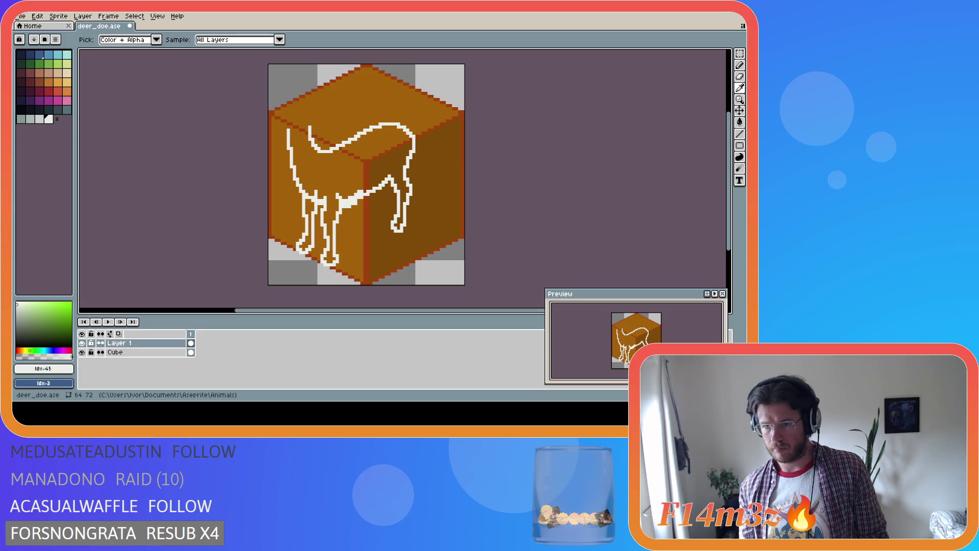
key("b")
key("i")
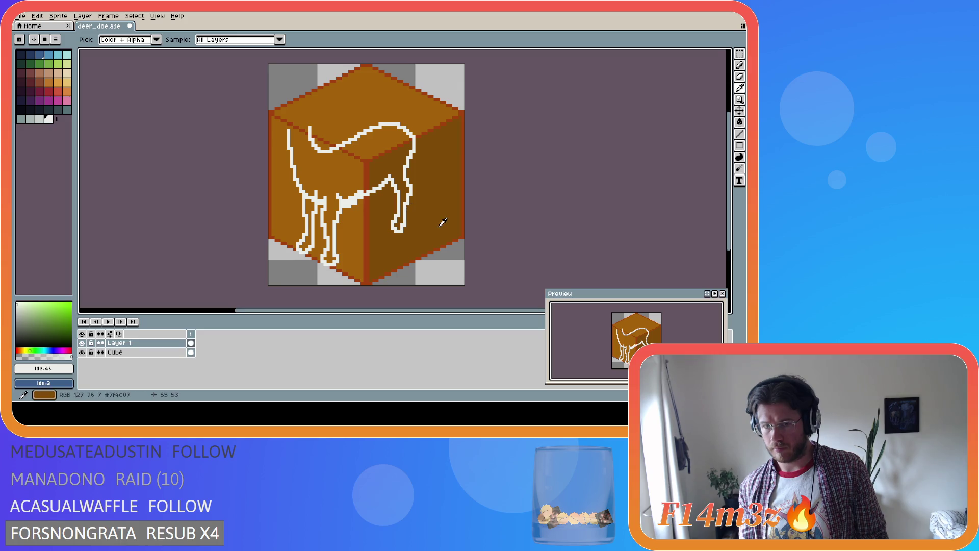
key("b")
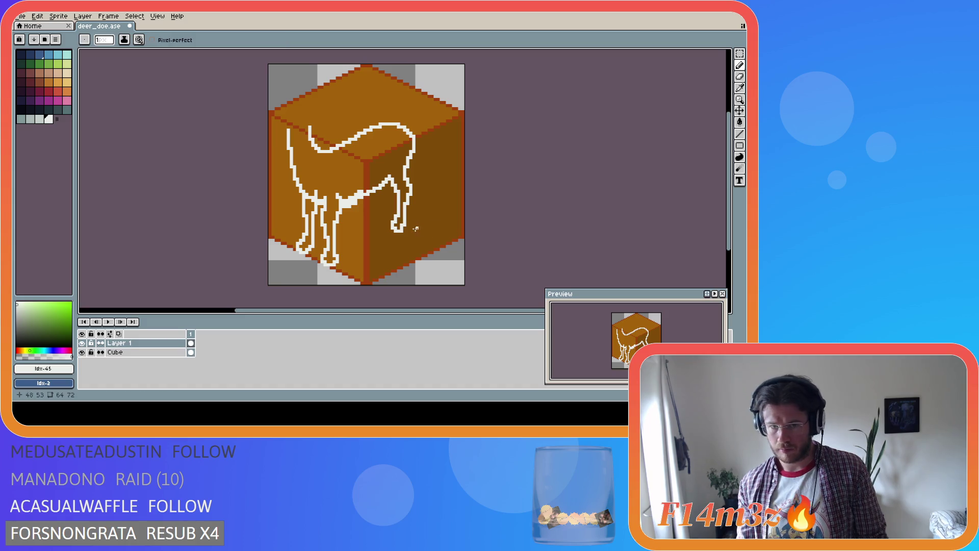
Step: Select the hoof at the bottom of the hind leg and drop it onto the leg end
key("m")
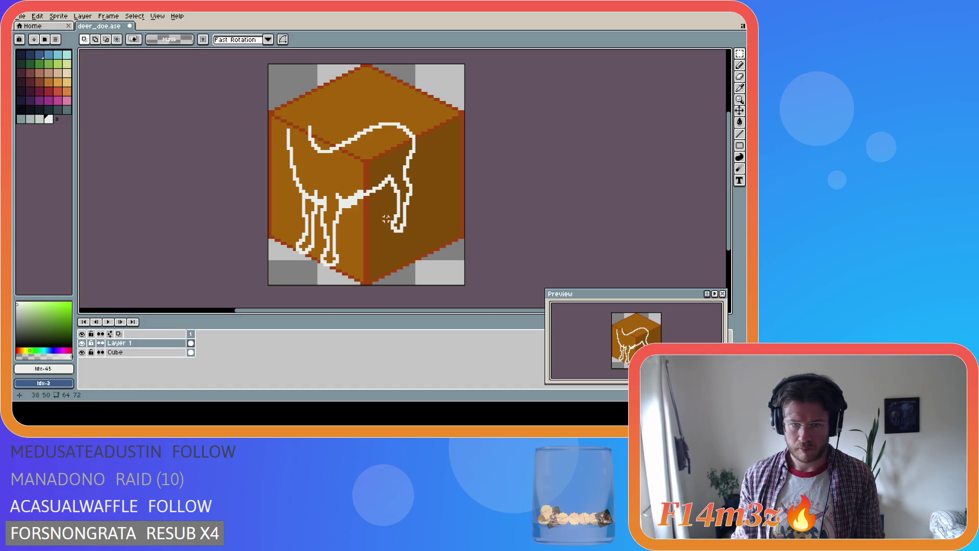
mouse_move(386, 212)
left_mouse_down()
mouse_move(399, 238)
mouse_move(400, 225)
left_mouse_up()
key("ctrl+d")
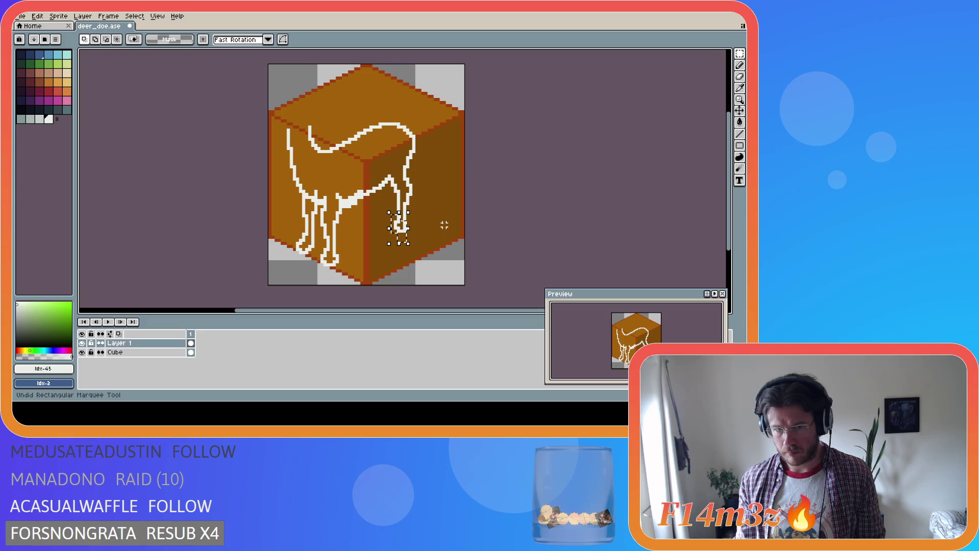
mouse_move(386, 212)
left_mouse_down()
mouse_move(405, 243)
mouse_move(396, 225)
left_mouse_up()
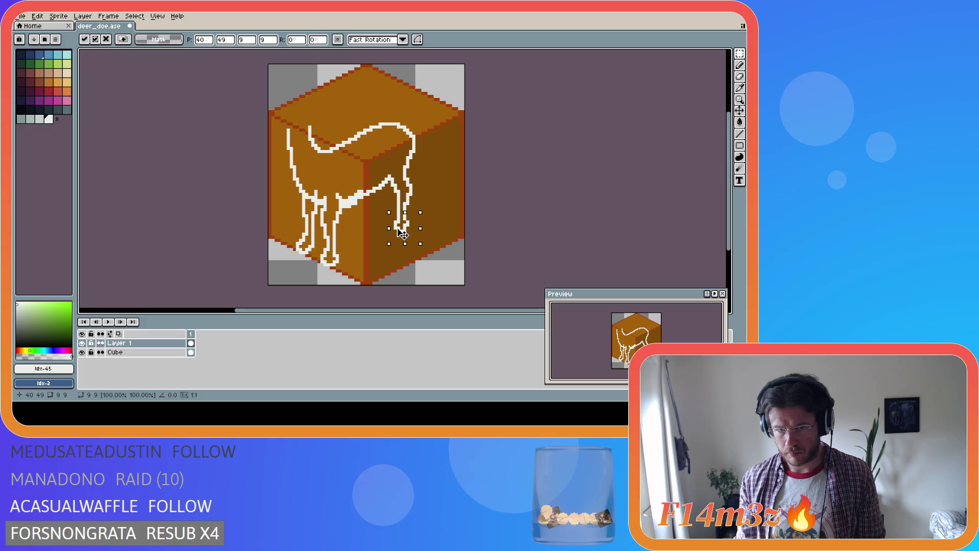
left_click(441, 219)
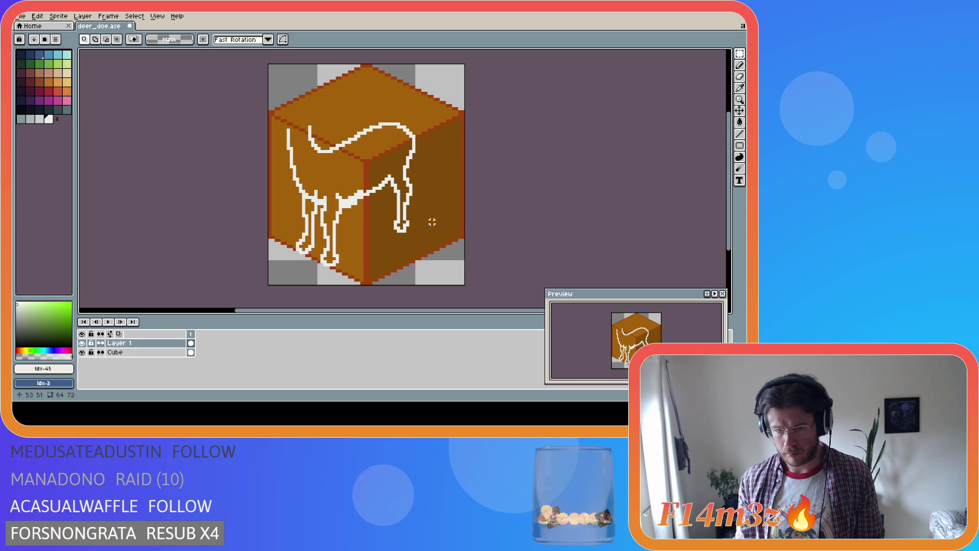
key("b")
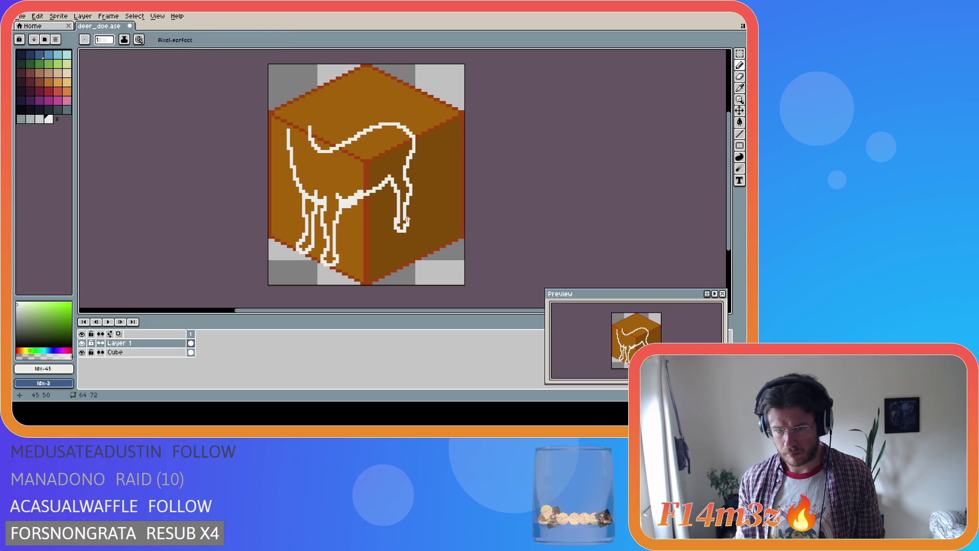
Step: Undo the last hoof transformation, deselect, and save deer_doe.ase
key("v")
key("b")
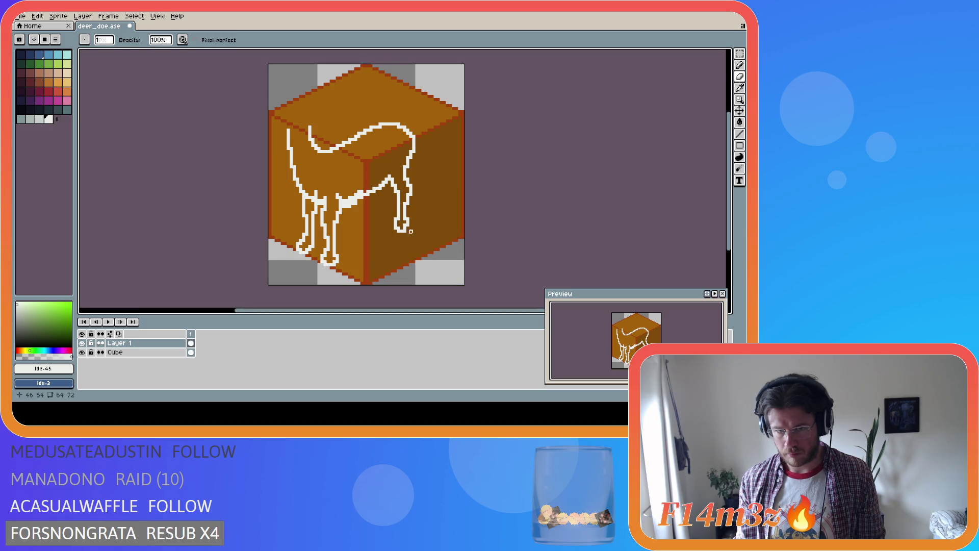
key("e")
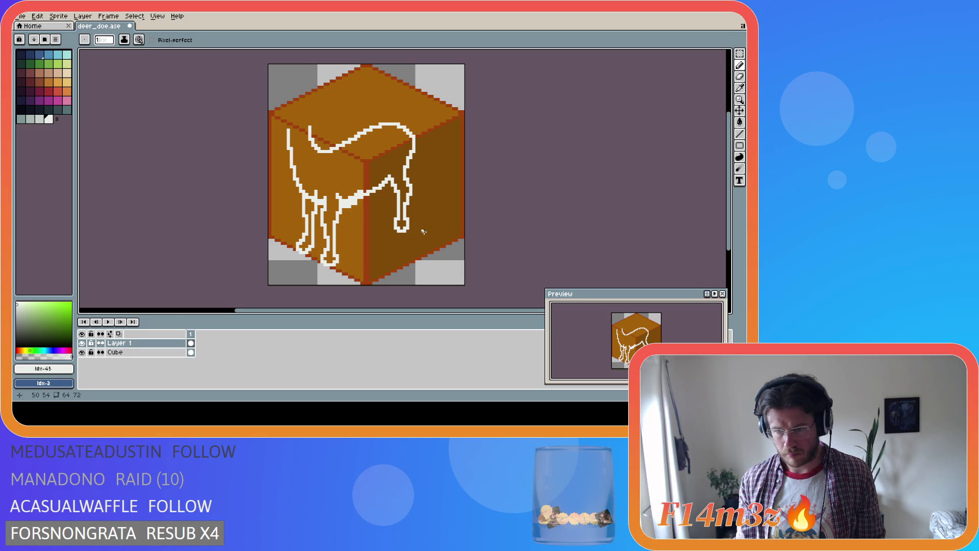
key("i")
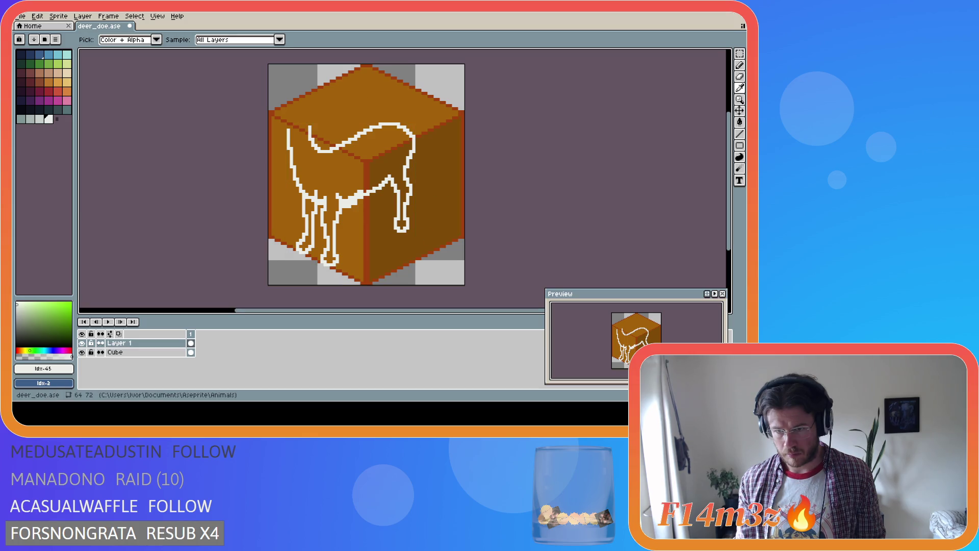
key("v")
key("ctrl+z")
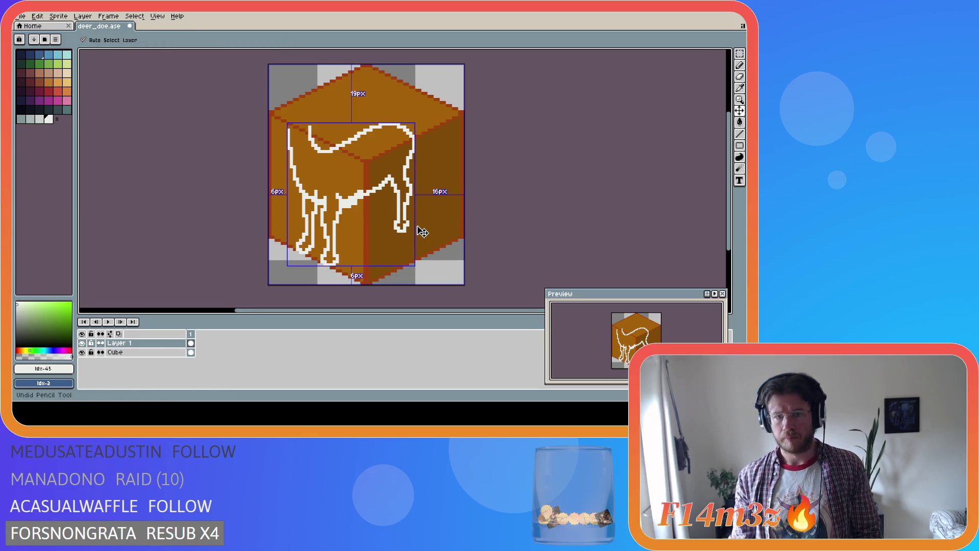
key("m")
key("ctrl+d")
key("ctrl+s")
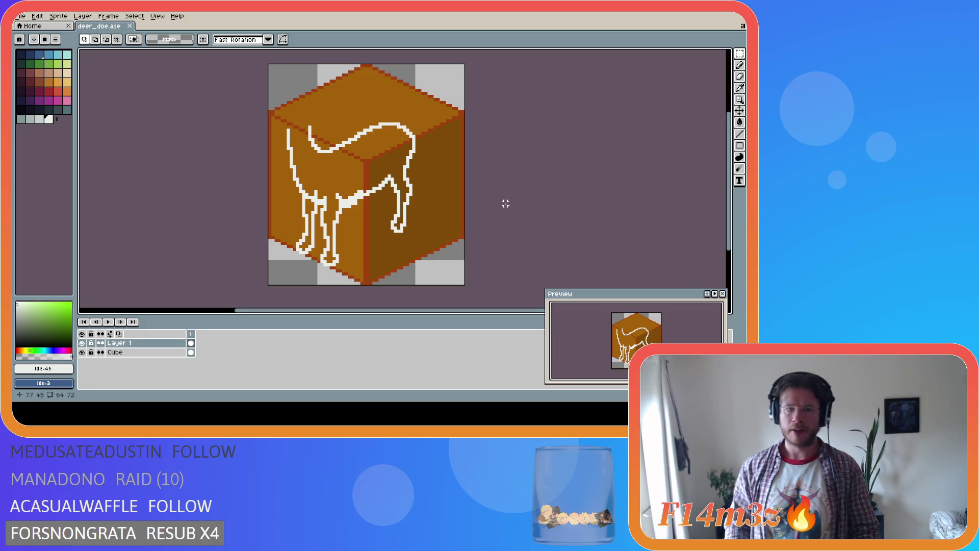
Step: Fix a pixel at the hoof tip, save again, and select a thin strip at the feet
key("i")
key("m")
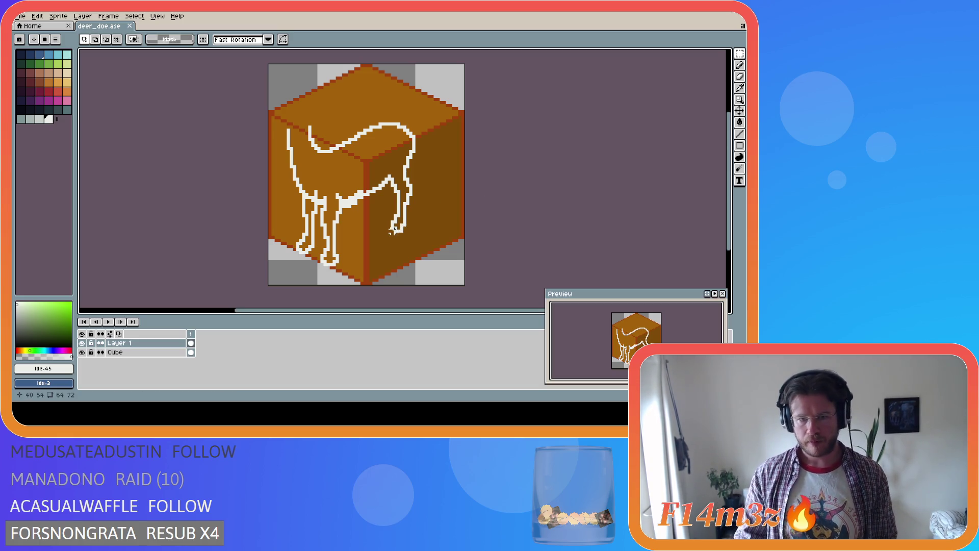
key("b")
left_click(396, 227)
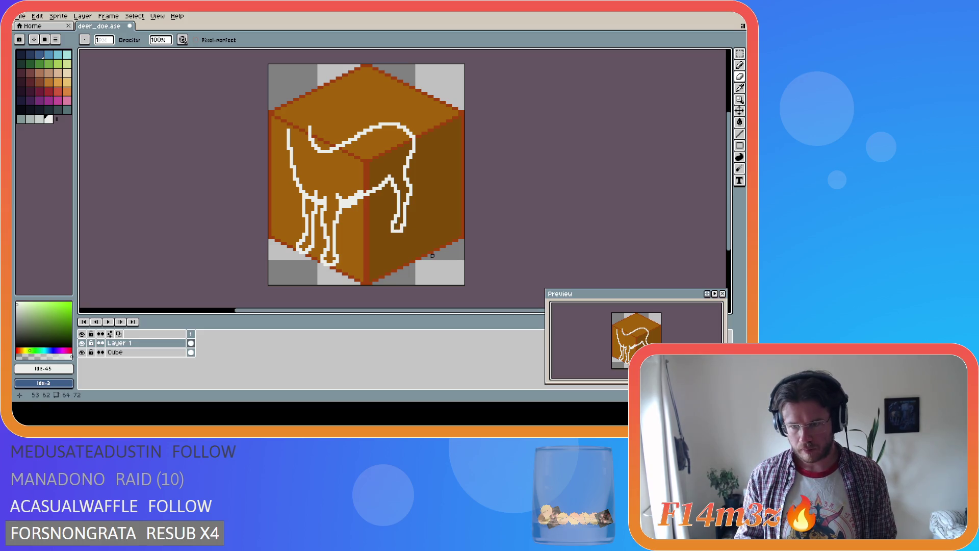
key("ctrl+s")
key("Return")
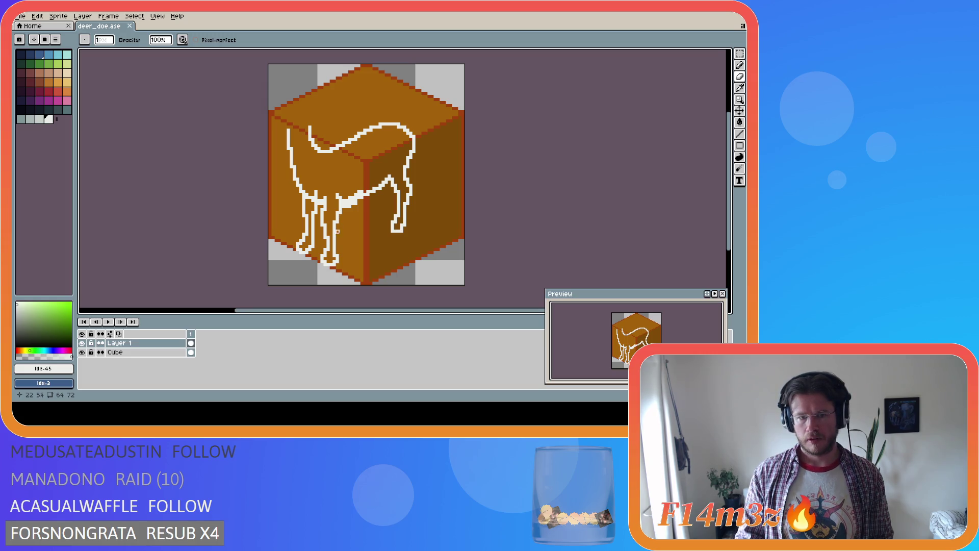
key("m")
left_click_drag(324, 264, 292, 265)
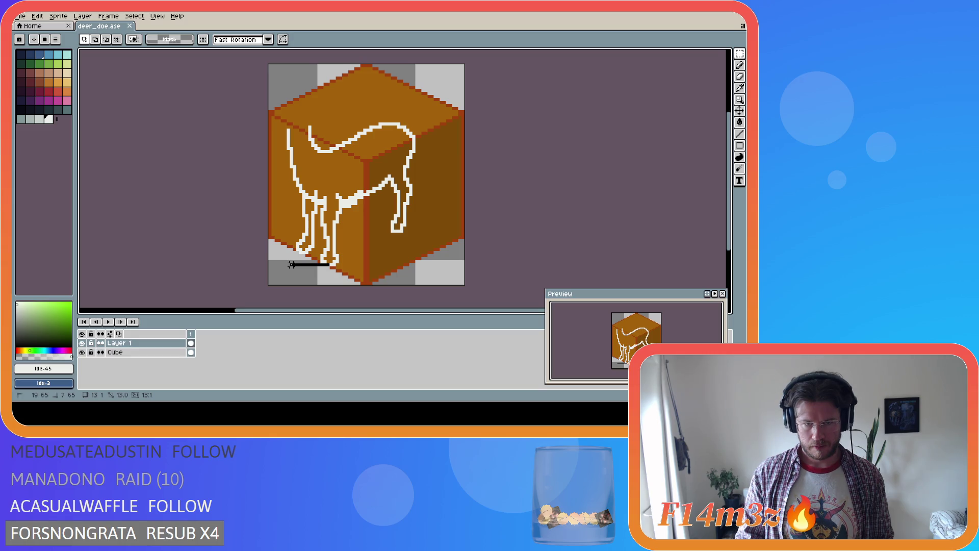
Step: Try rectangle selections around the deer's feet and hoof, then deselect
left_click_drag(292, 264, 295, 256)
left_click(551, 221)
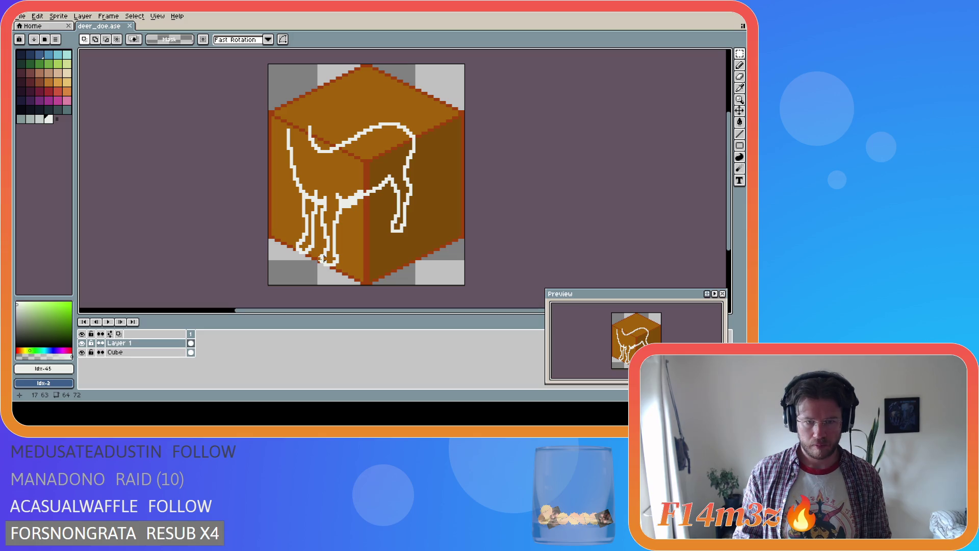
left_click_drag(318, 261, 299, 252)
key("ctrl+d")
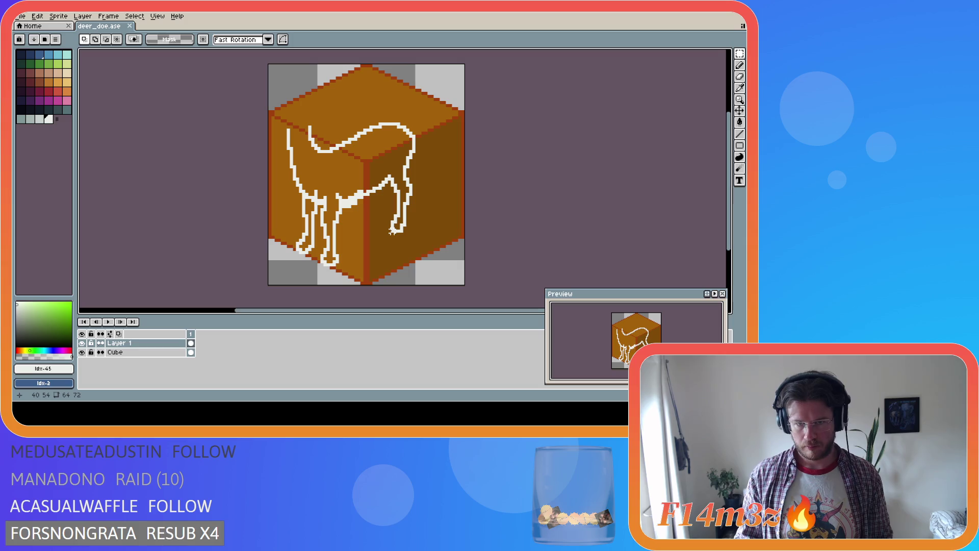
Step: Place two white pixels just below the deer's belly with the Pencil
key("b")
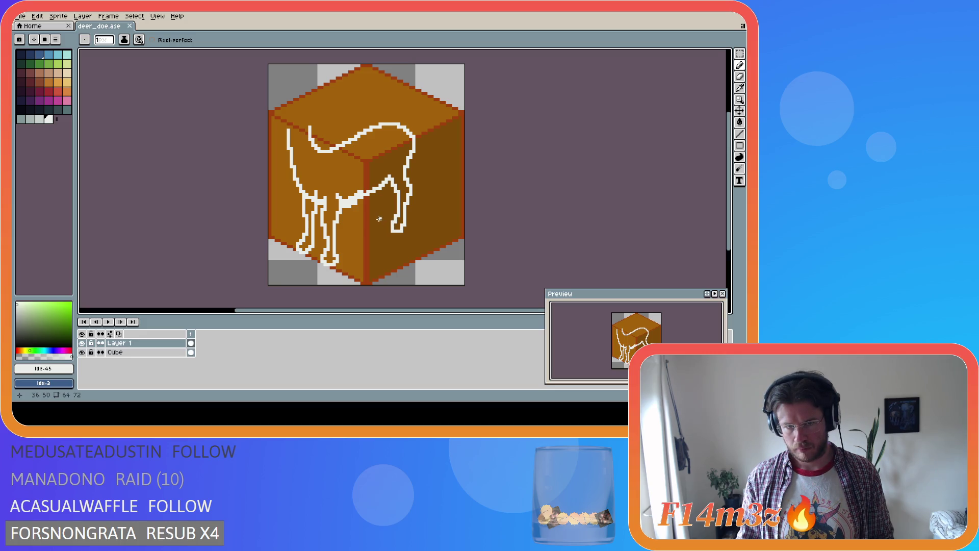
left_click(371, 219)
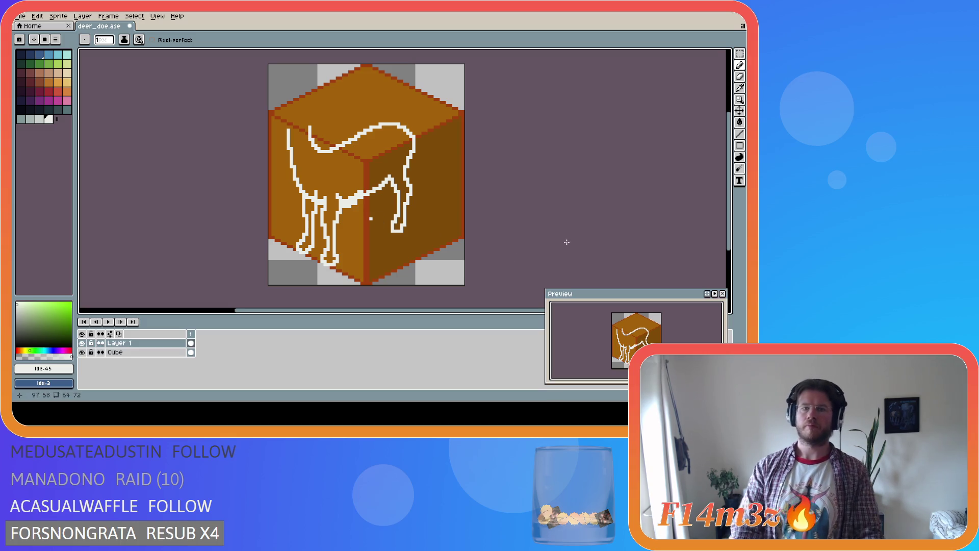
key("i")
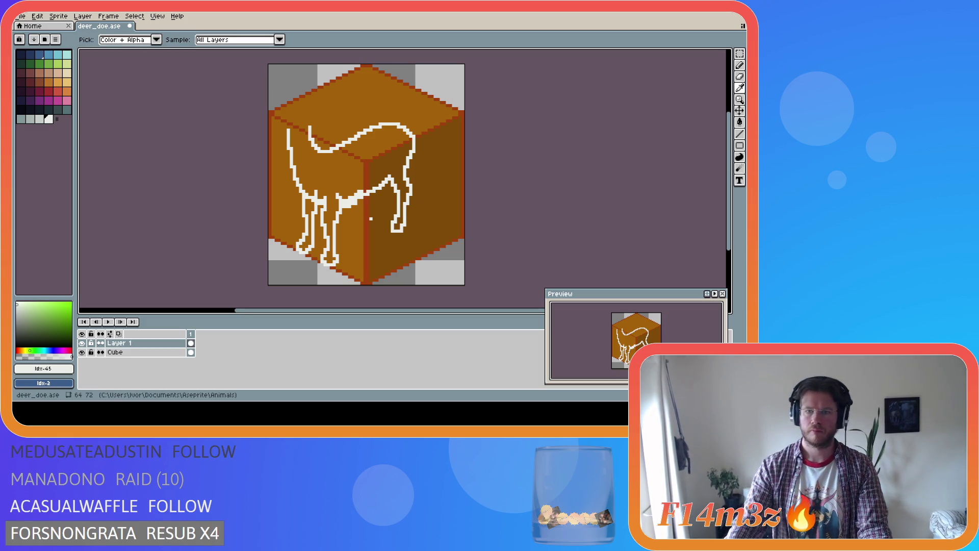
key("b")
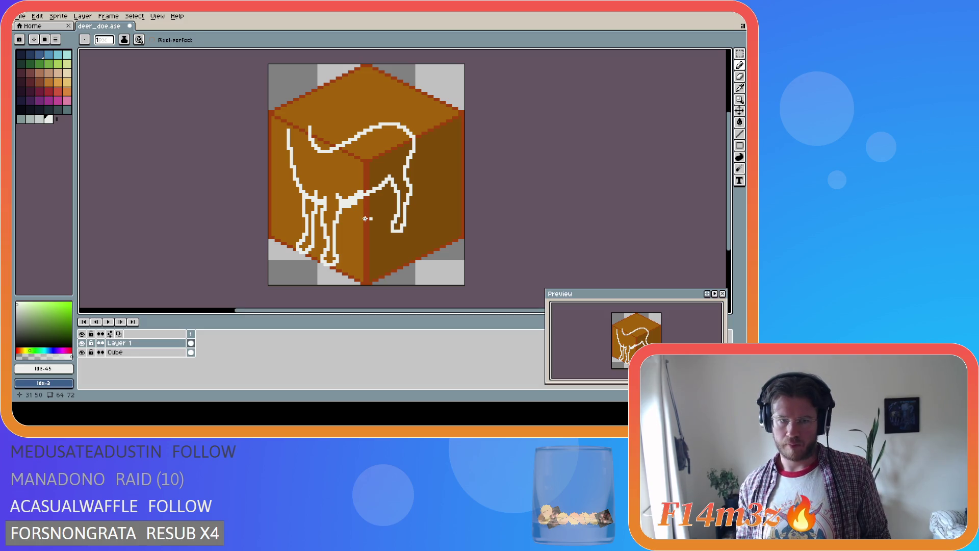
key("i")
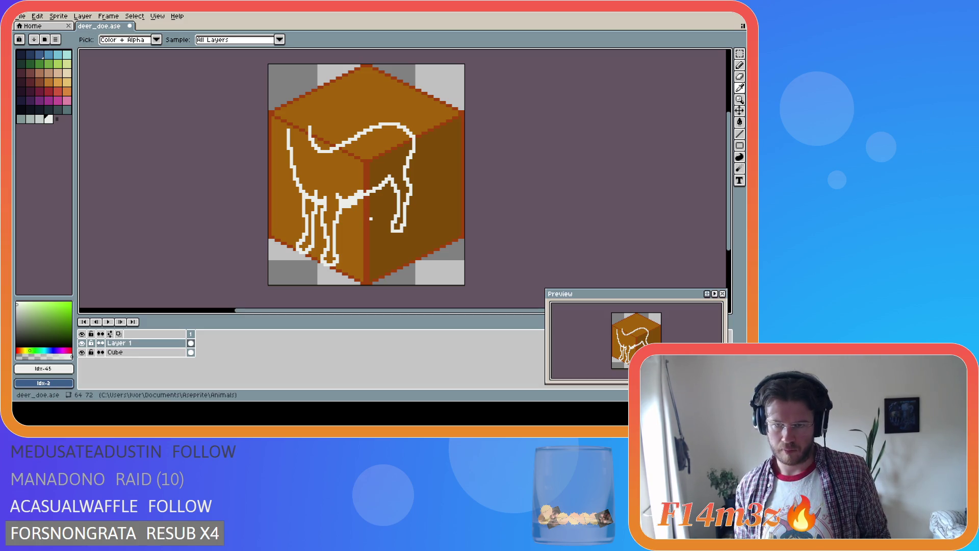
key("b")
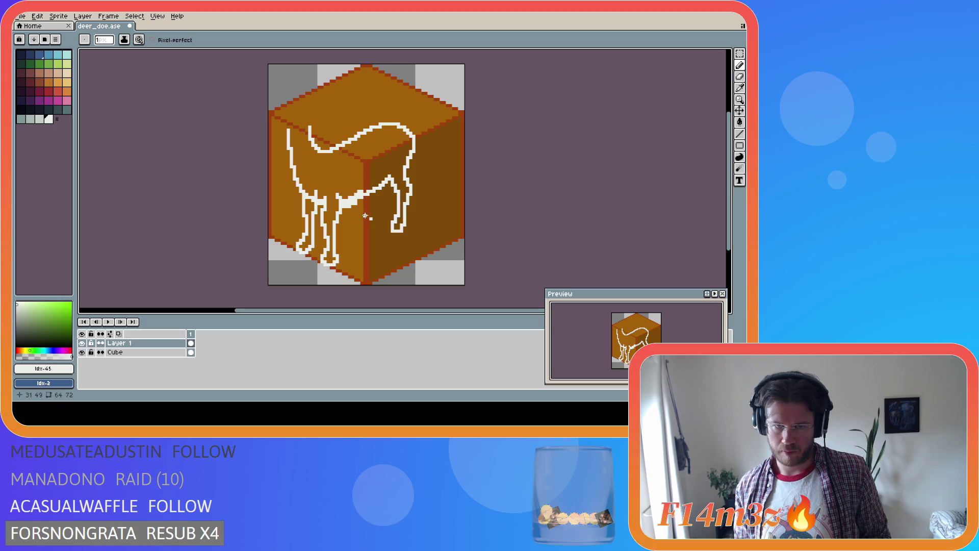
left_click(365, 216)
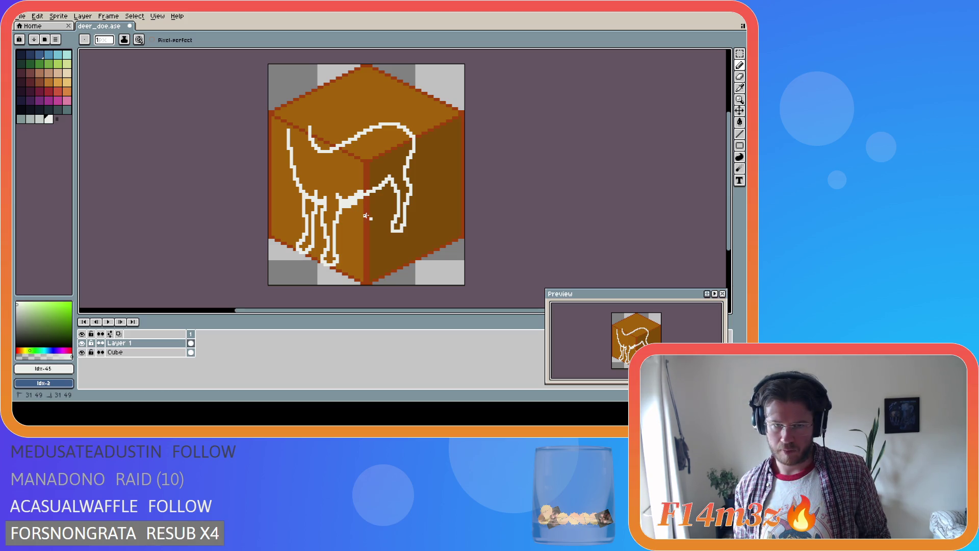
key("ctrl")
key("ctrl")
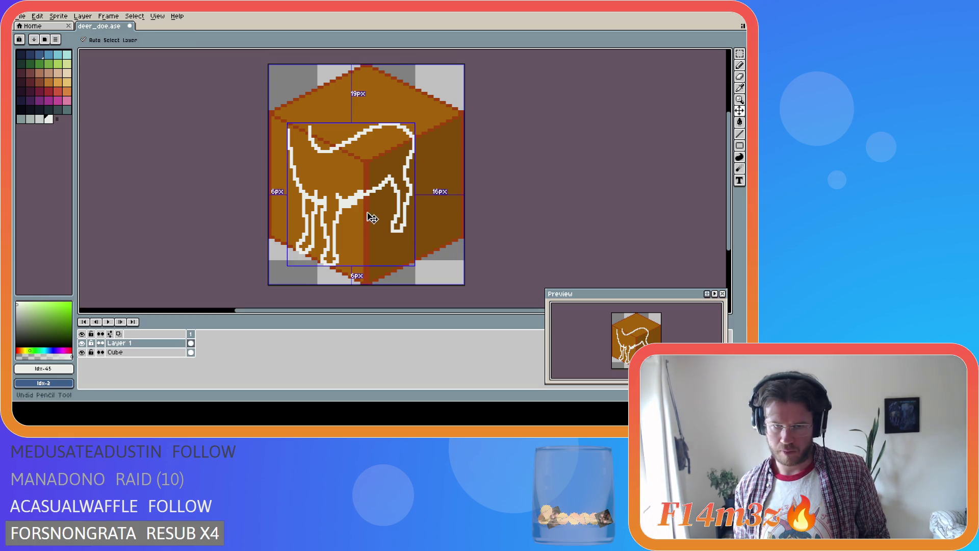
Step: Draw a white diagonal stroke from the belly pixel up to the chest outline
left_click_drag(365, 216, 373, 199)
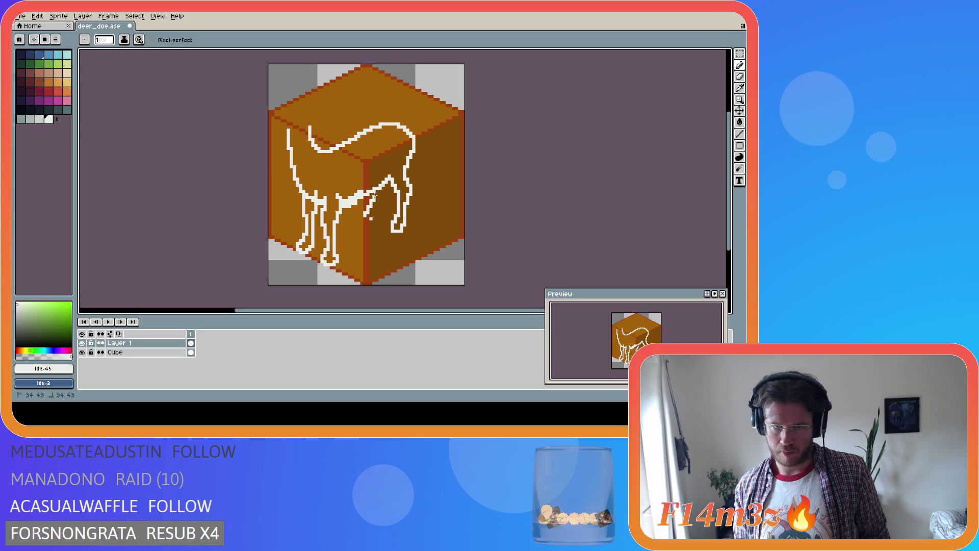
key("alt")
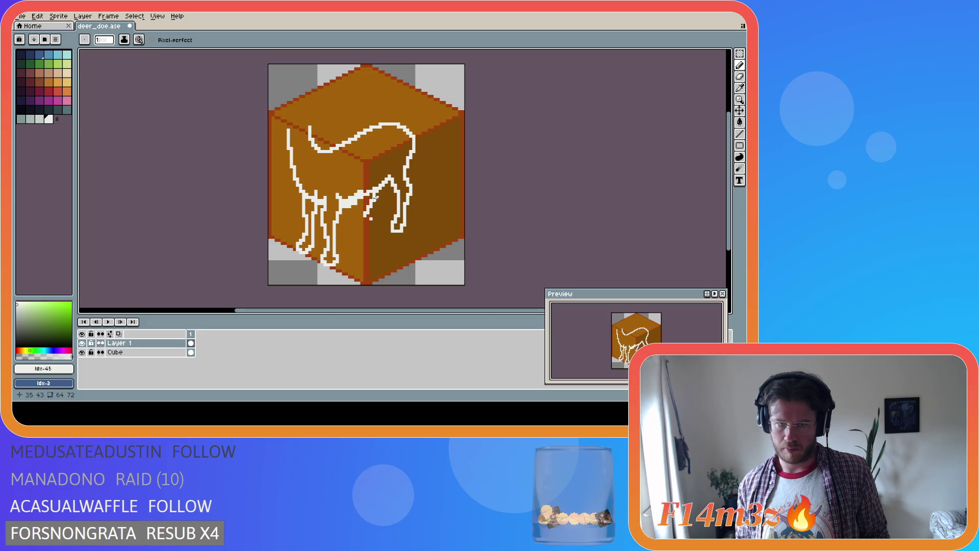
key("ctrl")
key("ctrl")
key("ctrl")
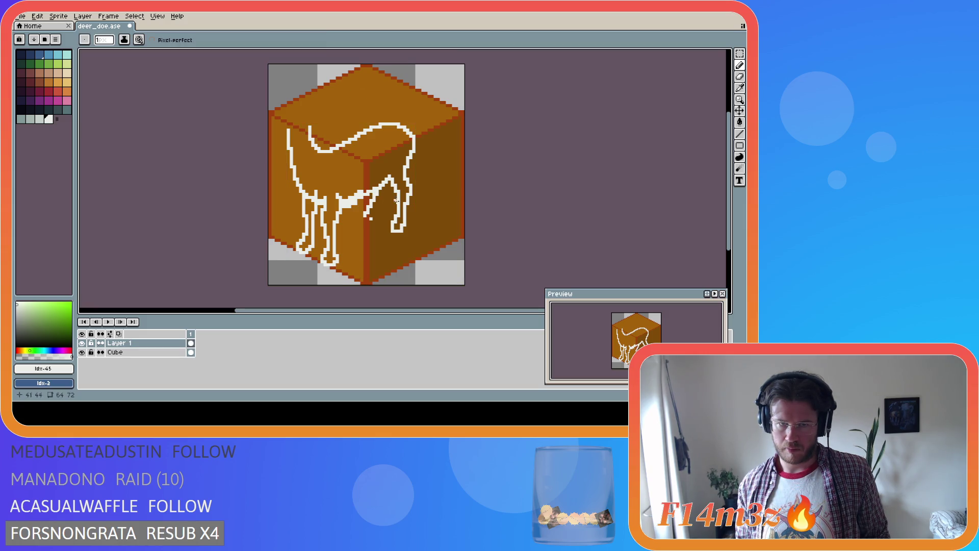
key("i")
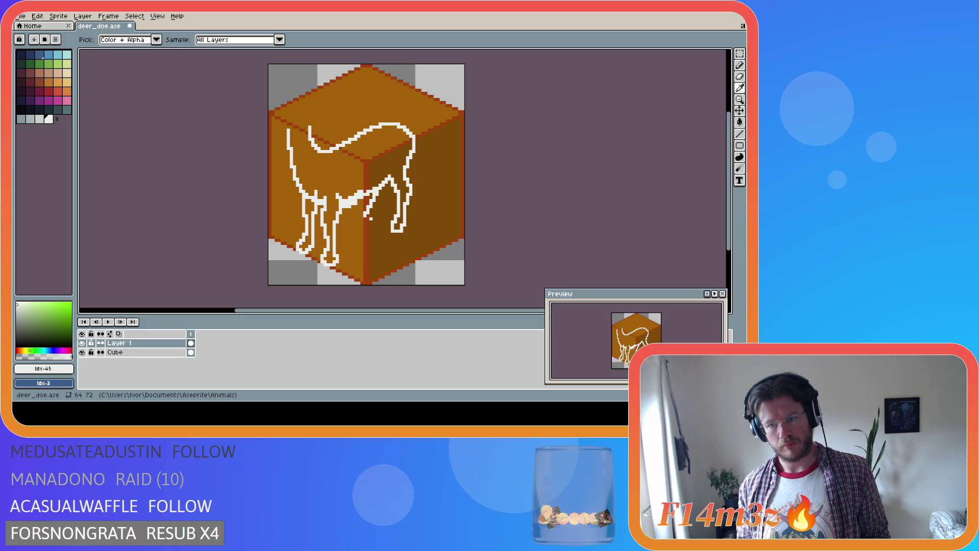
key("b")
key("i")
Step: Undo the stroke below the belly and resume editing the front-leg outline
key("b")
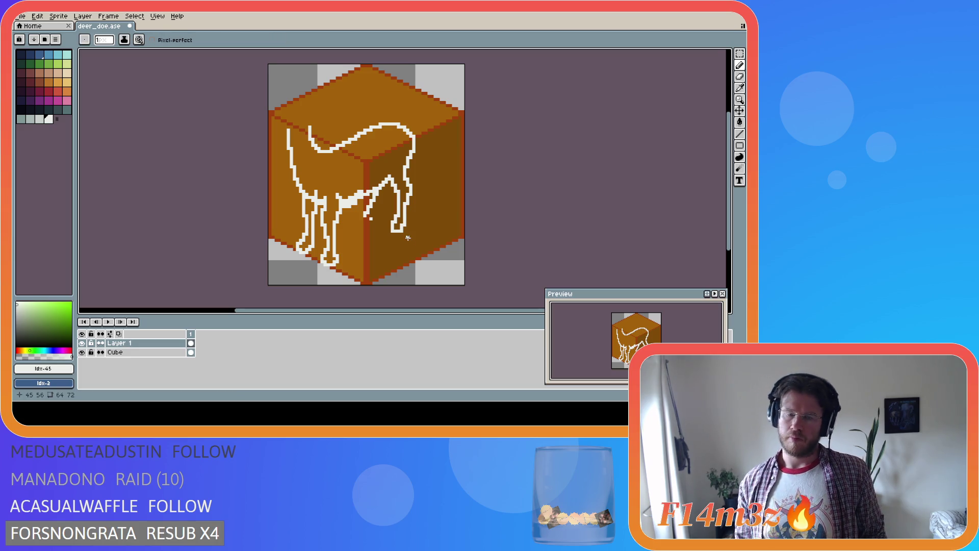
key("ctrl+z")
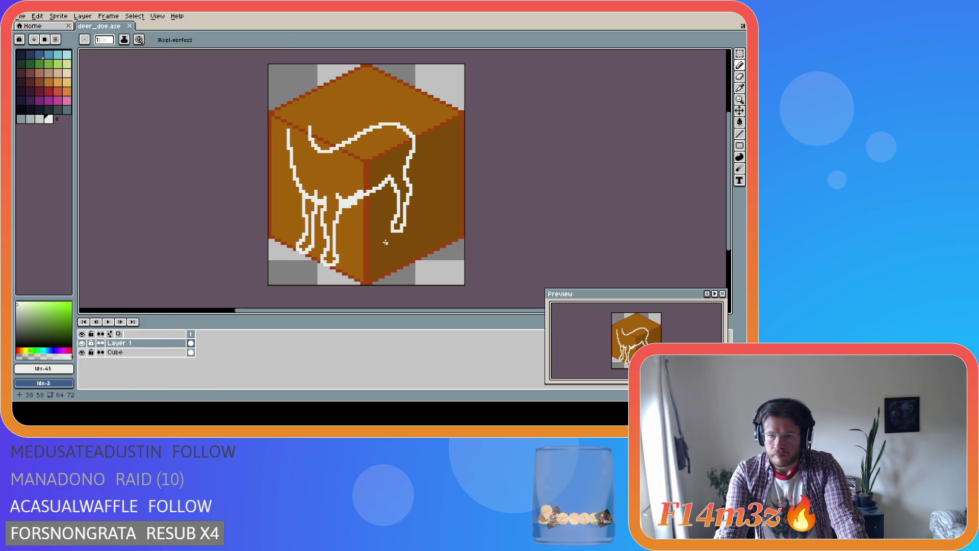
key("i")
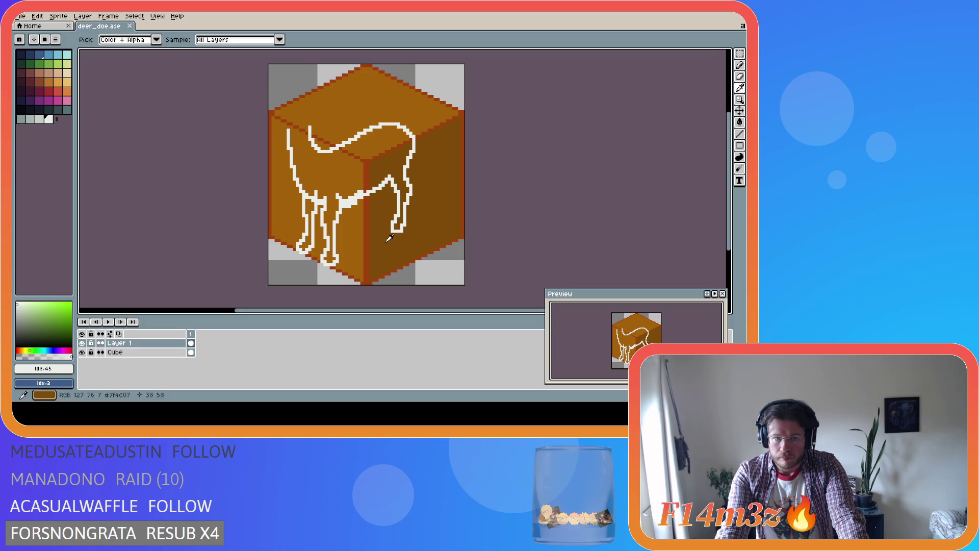
key("b")
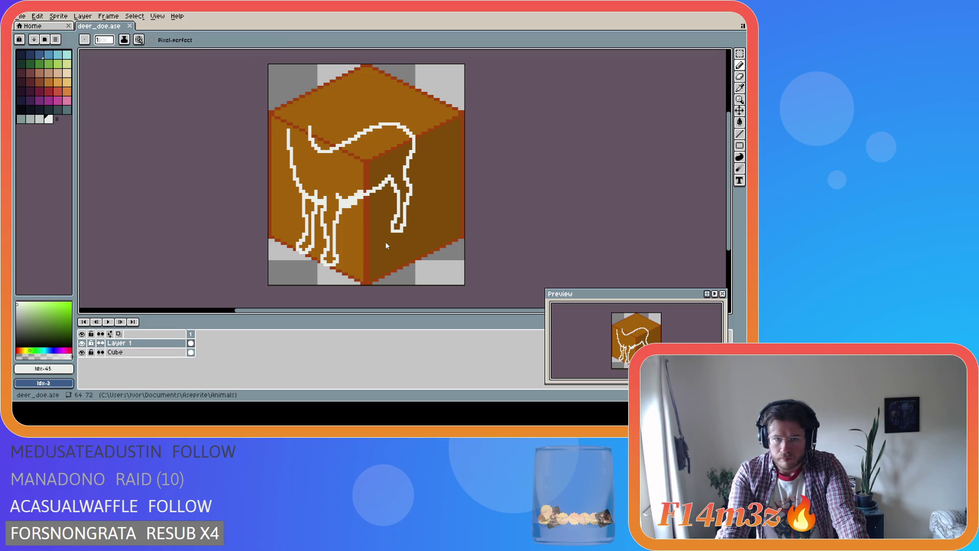
key("e")
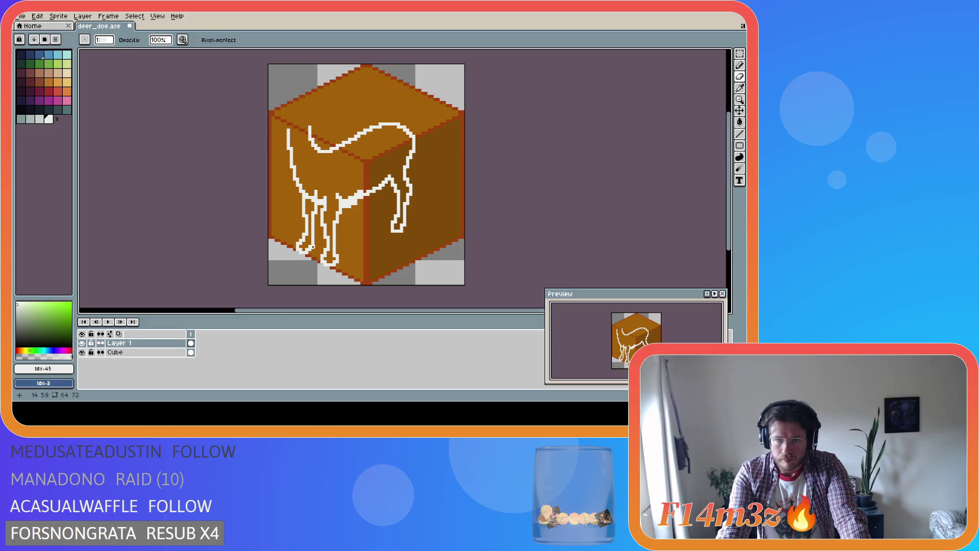
key("b")
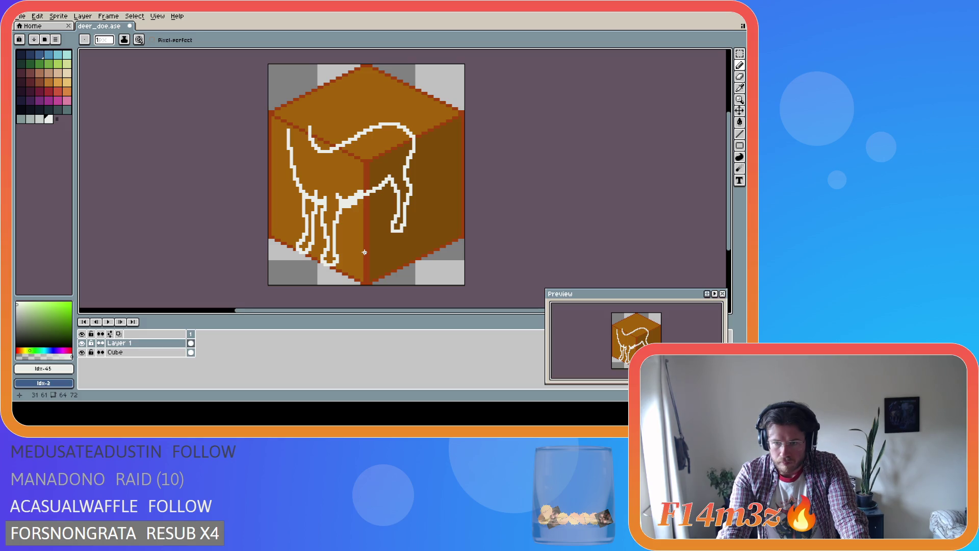
Step: Redraw and erase white front-leg pixels, forming a band from belly to leg
key("i")
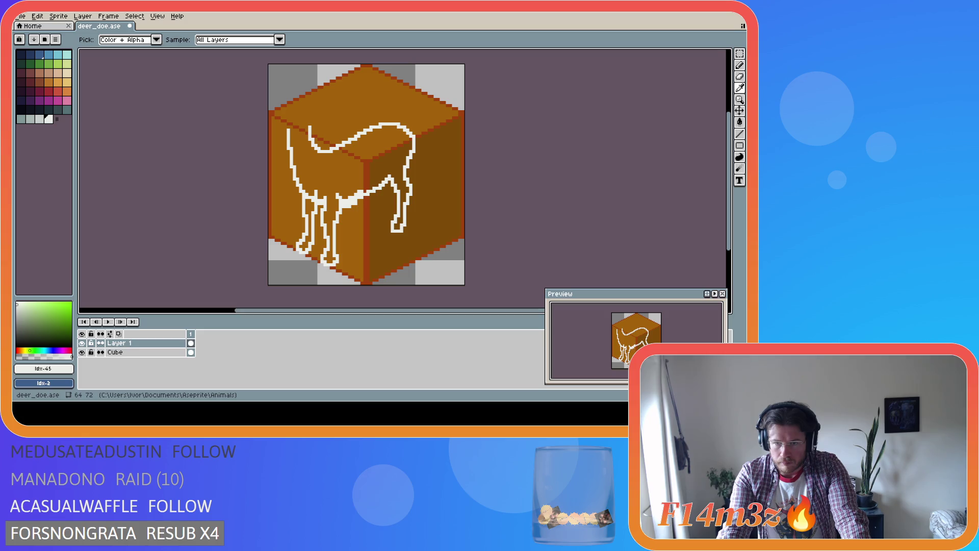
key("e")
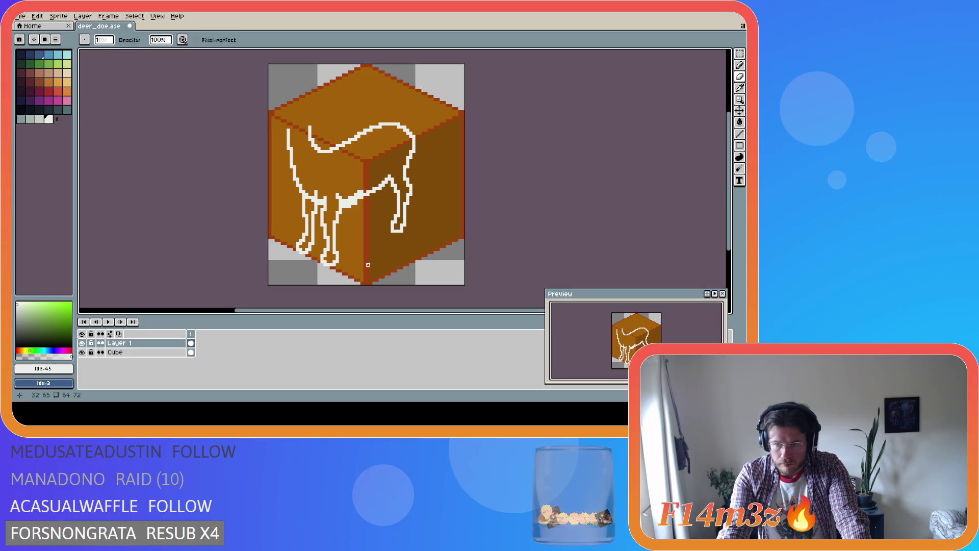
key("e")
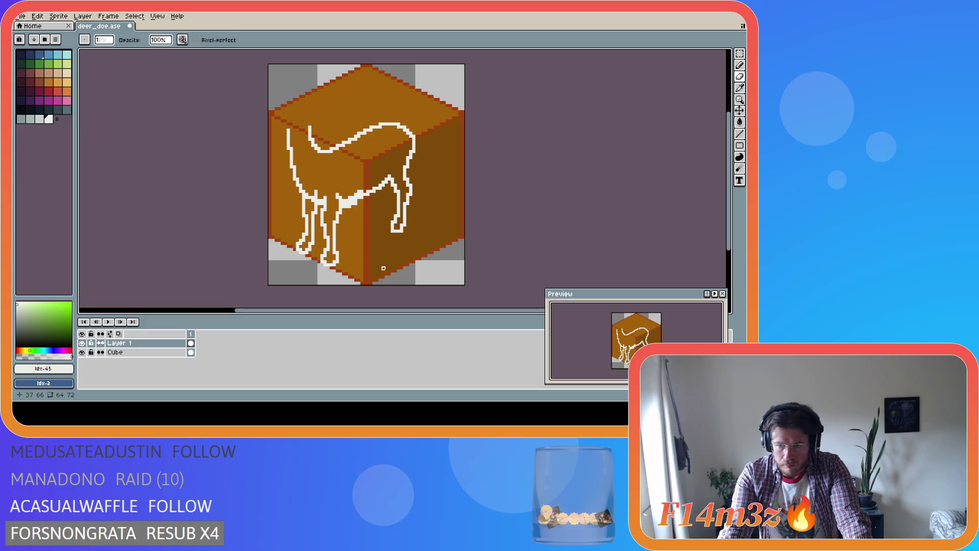
key("i")
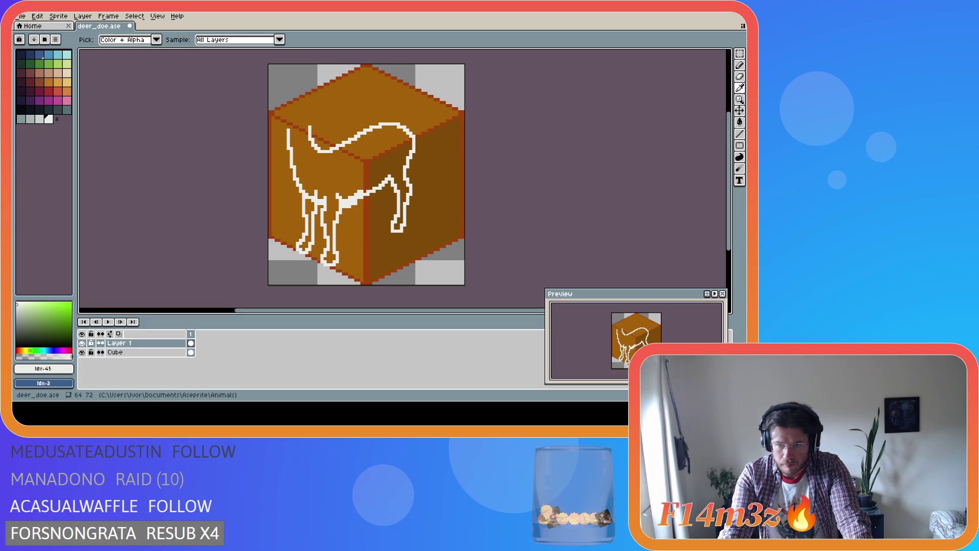
key("b")
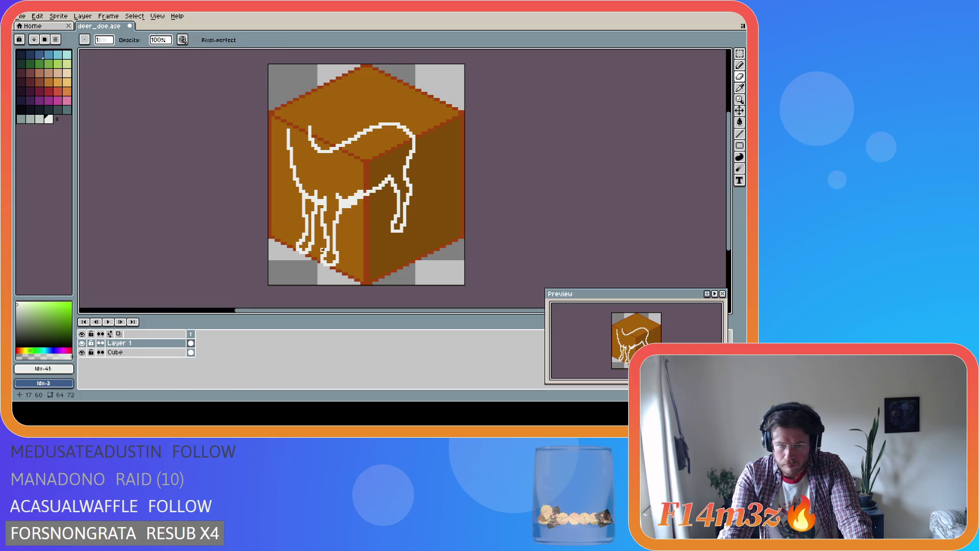
key("e")
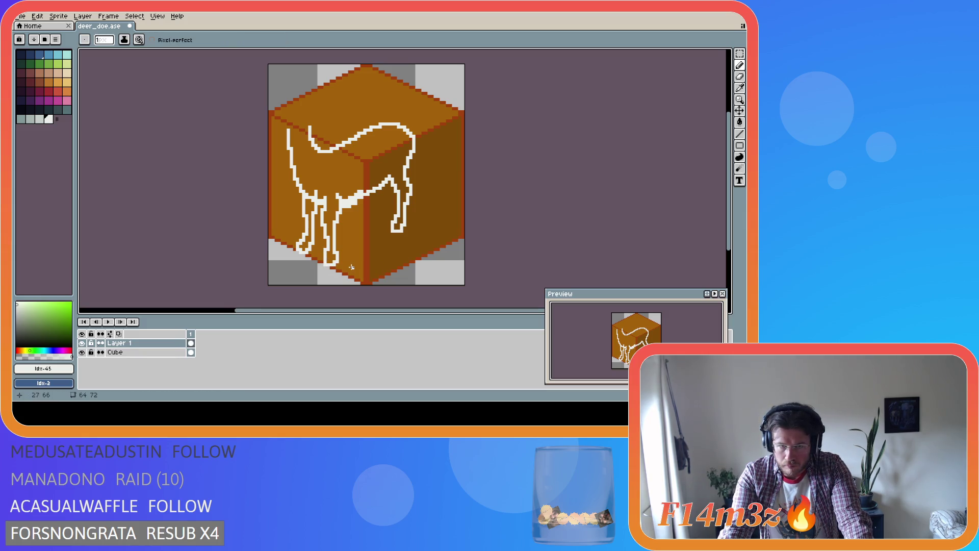
key("i")
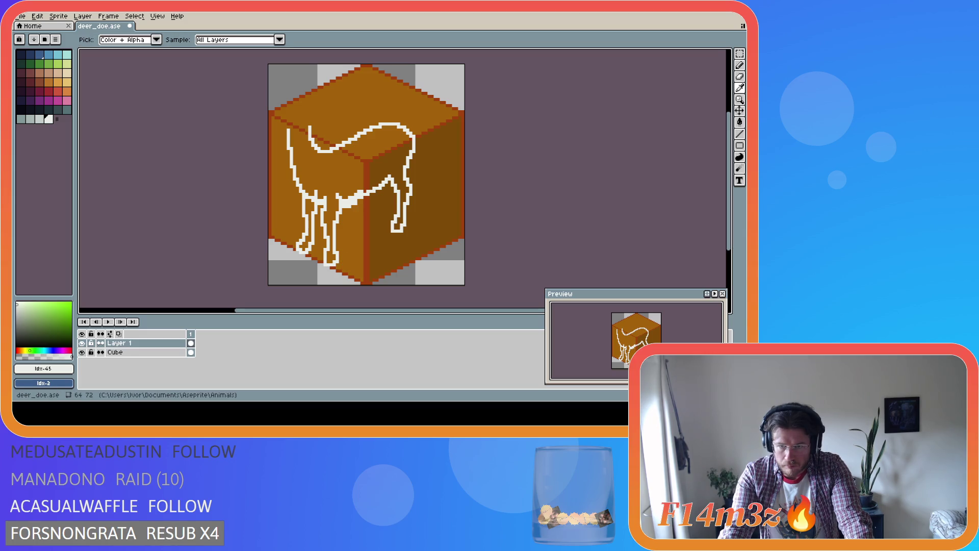
key("b")
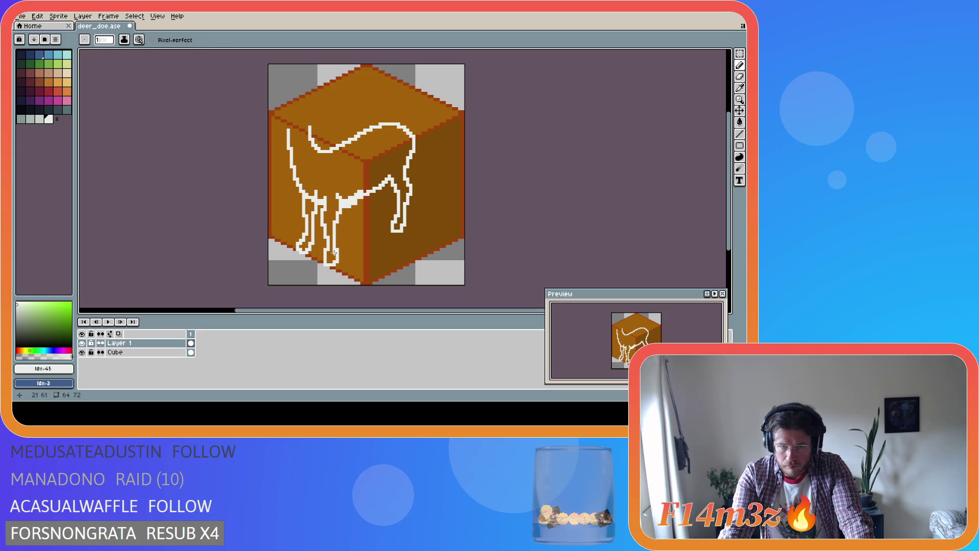
Step: Reshape the front hooves with added and erased white pixels
key("e")
key("b")
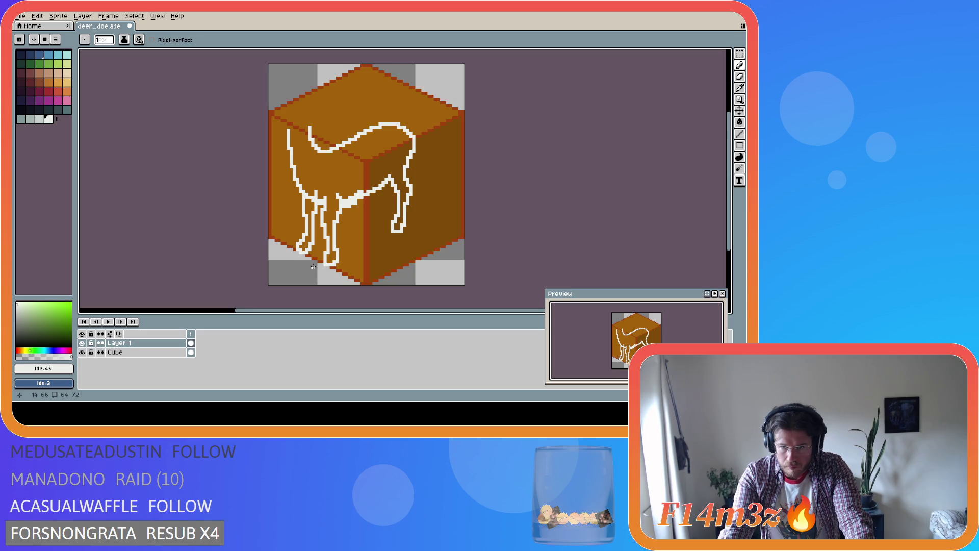
key("e")
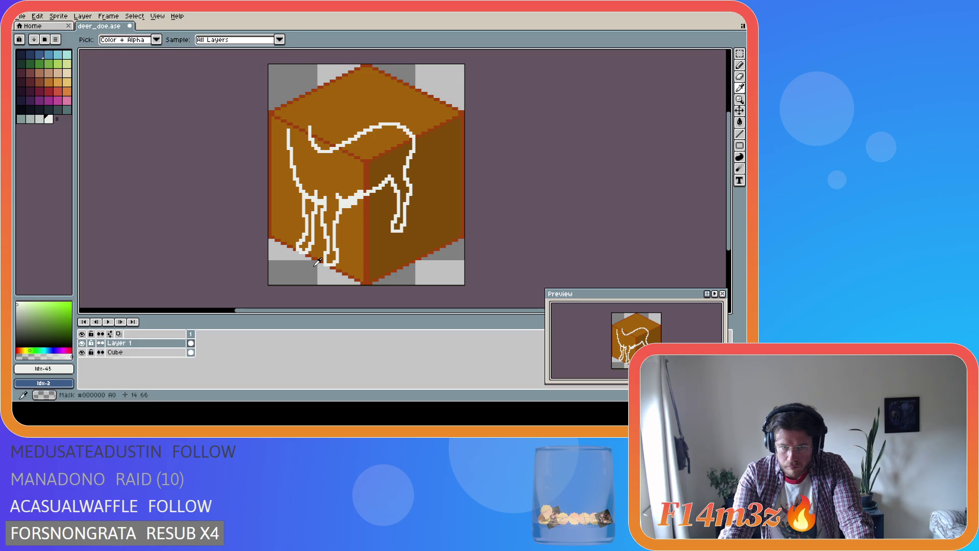
key("b")
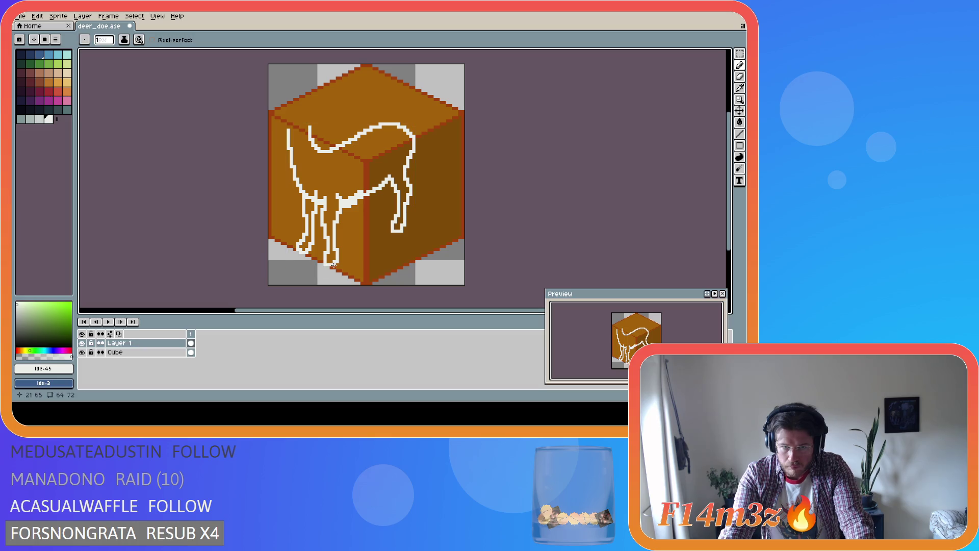
key("i")
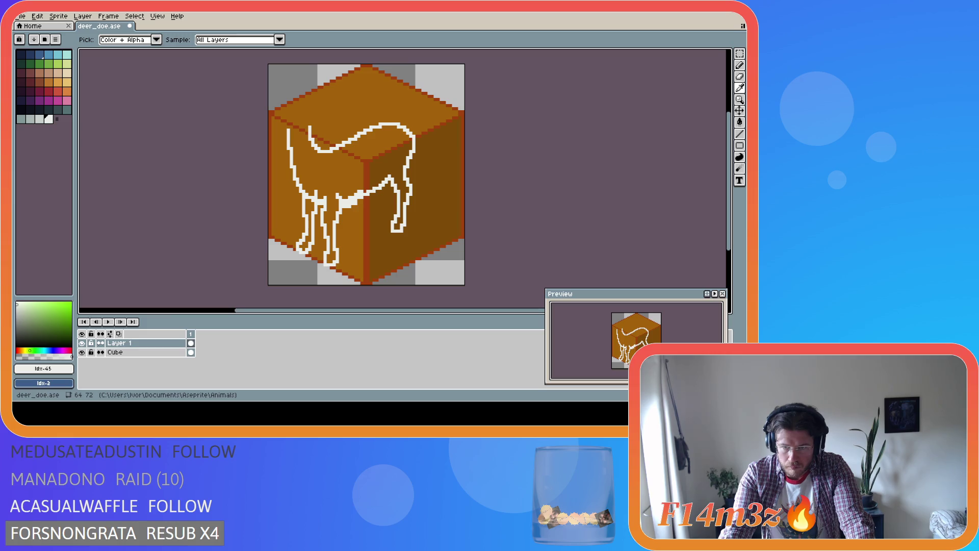
key("b")
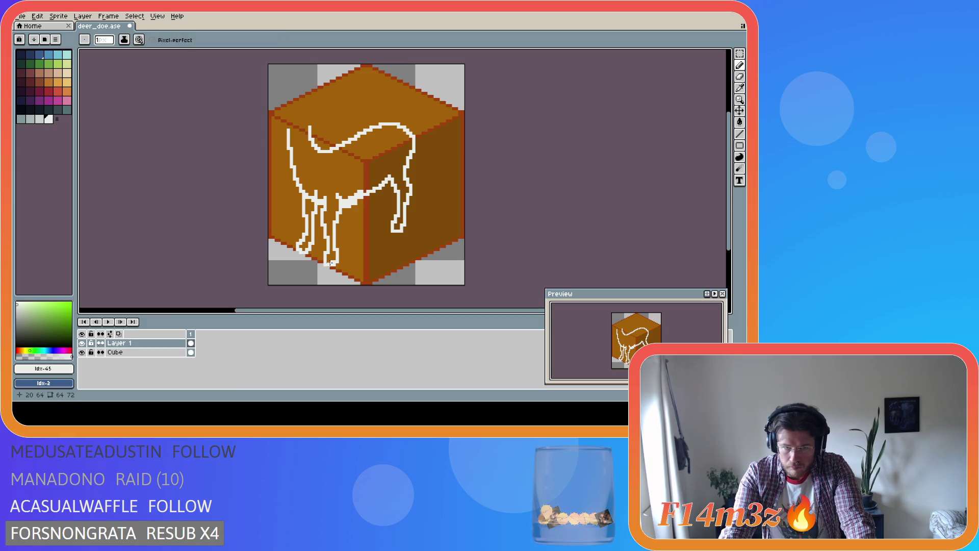
key("i")
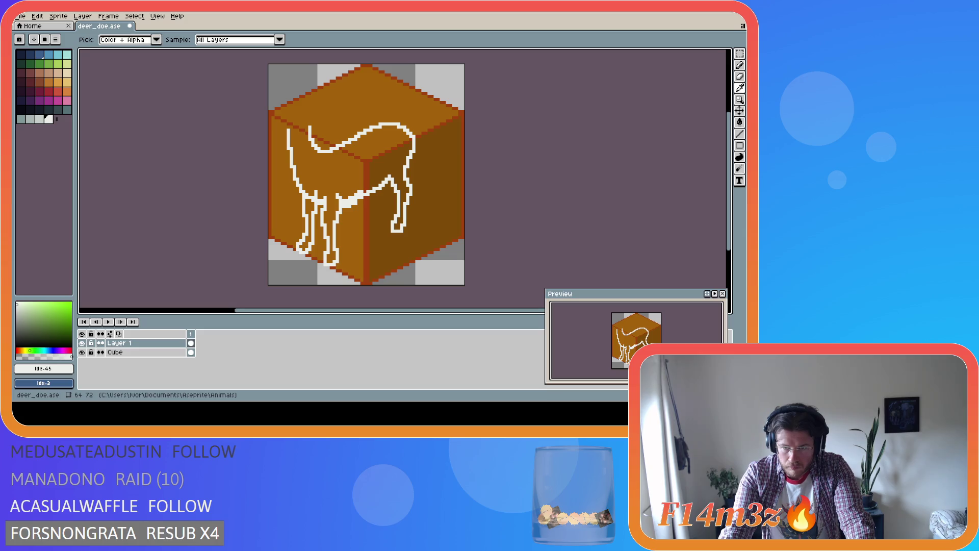
key("b")
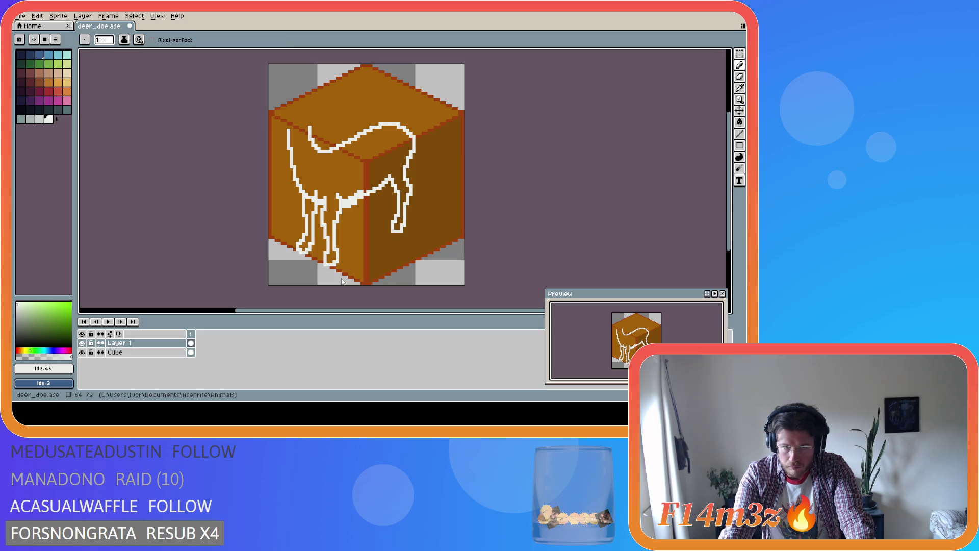
Step: Erase more hoof pixels, undo the stray erase, and save deer_doe.ase
key("e")
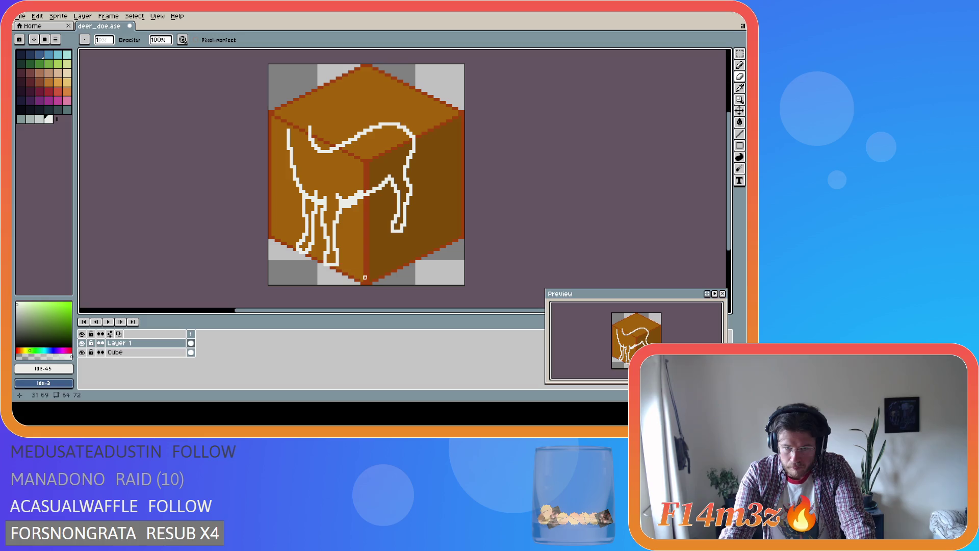
key("i")
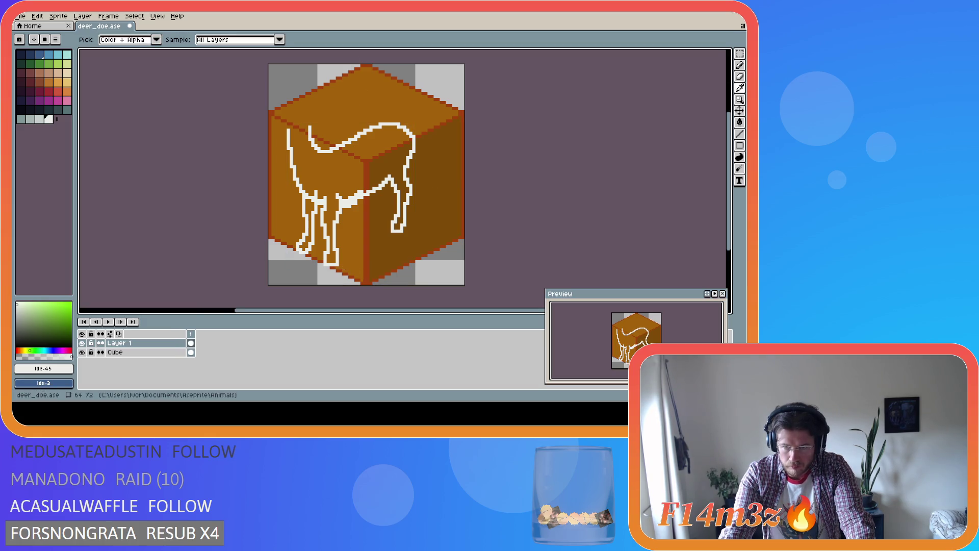
key("e")
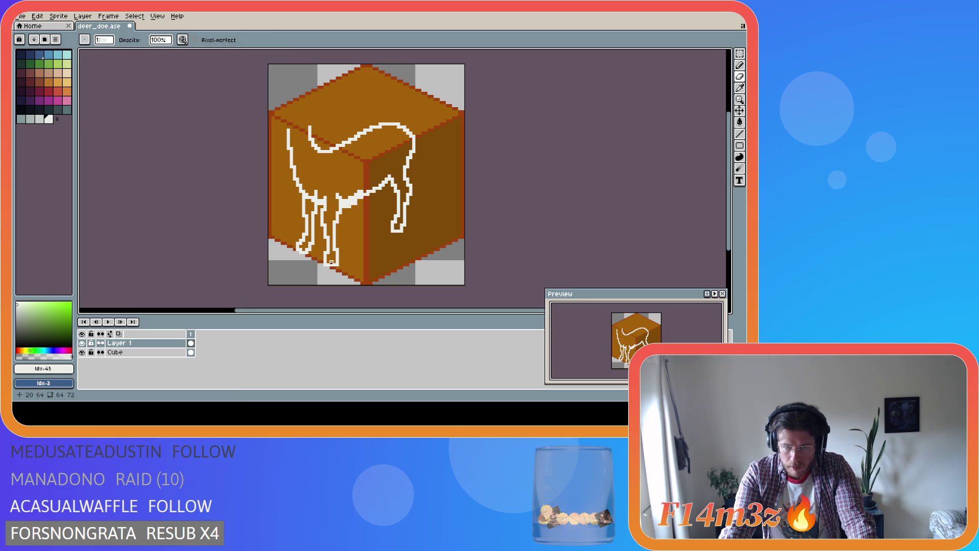
key("e")
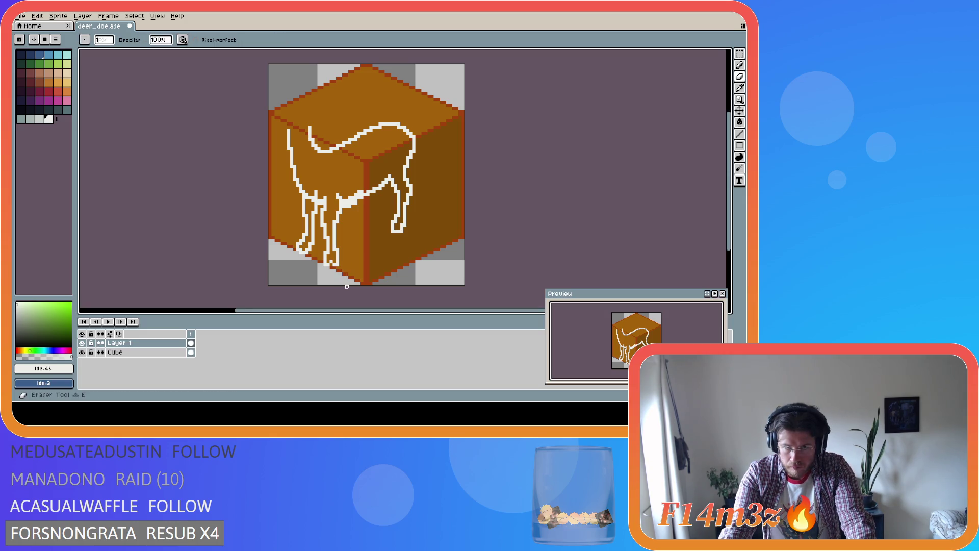
key("ctrl+z")
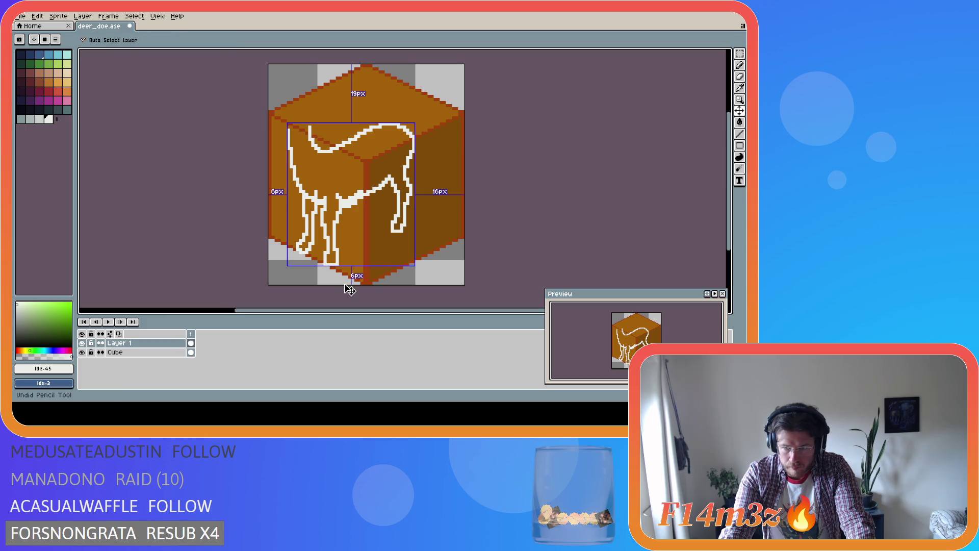
key("ctrl+s")
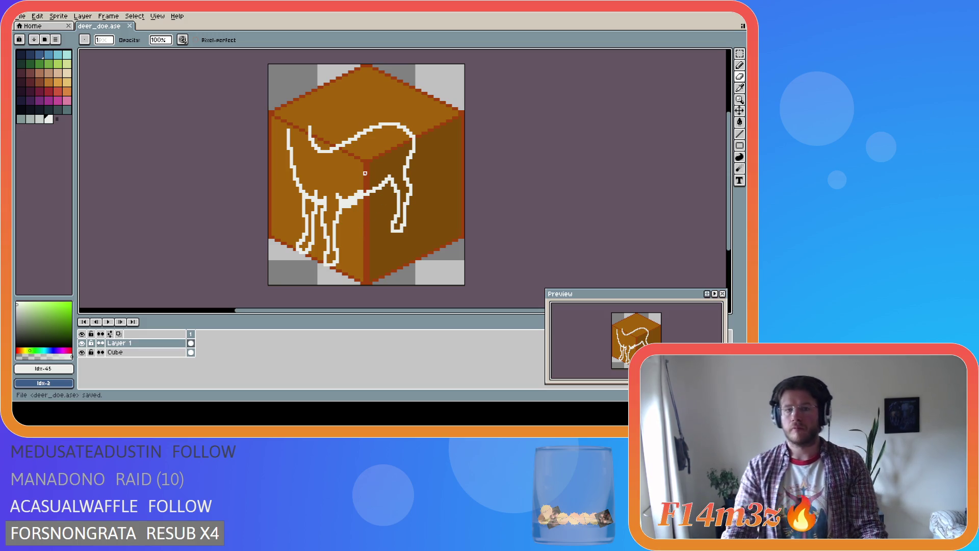
Step: Sample the orange cube colour and touch up the head outline pixels
key("b")
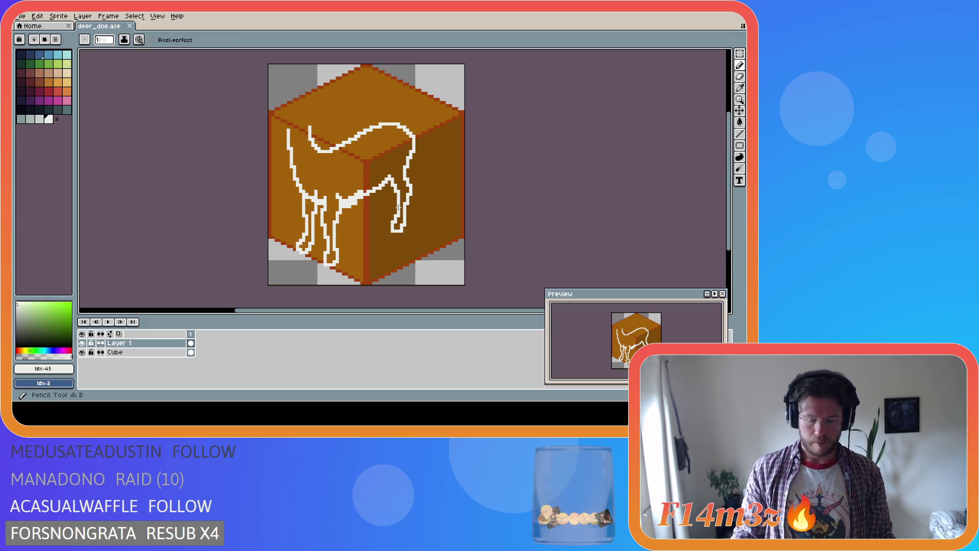
key("i")
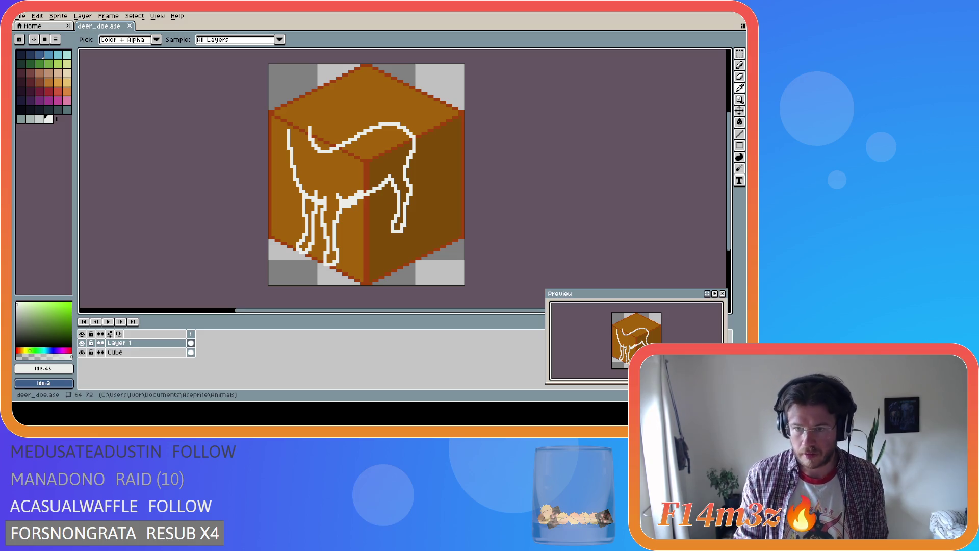
key("b")
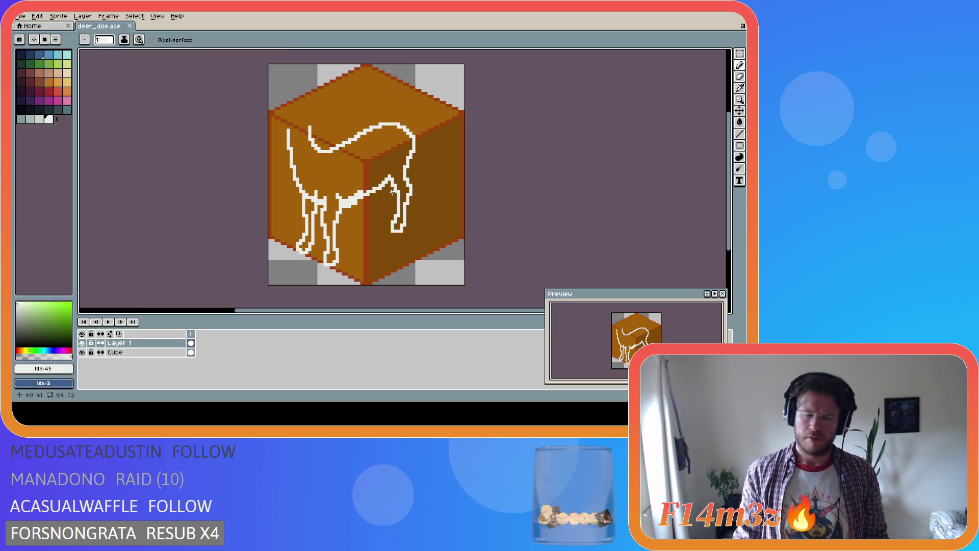
key("i")
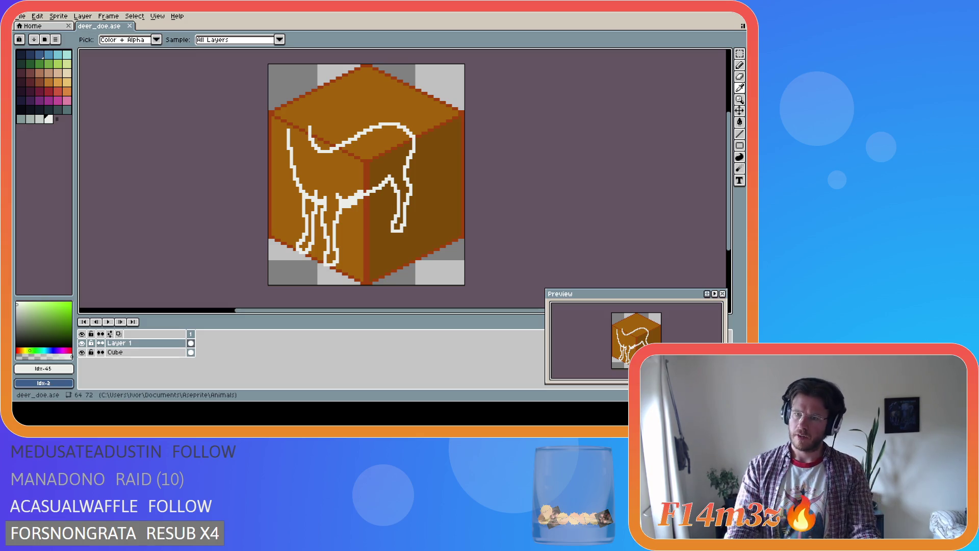
key("b")
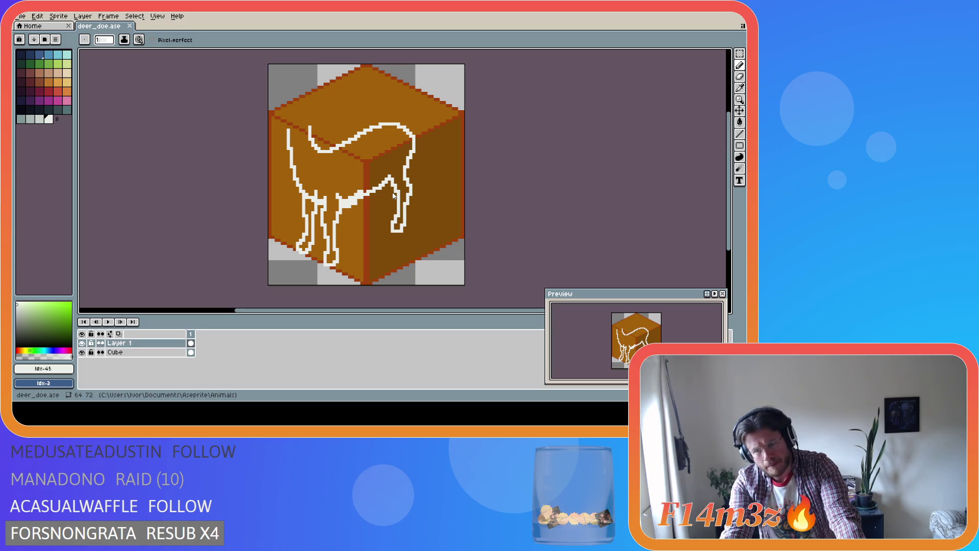
key("i")
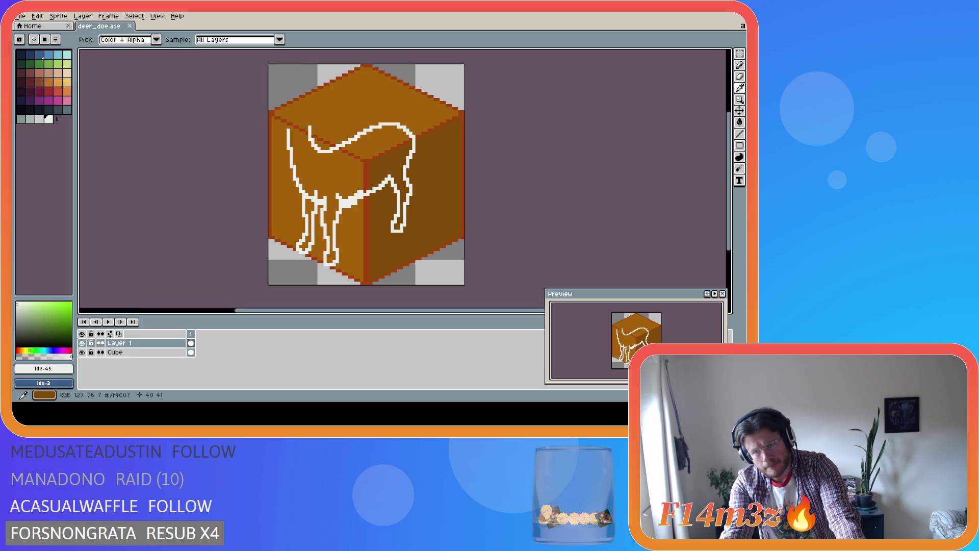
key("b")
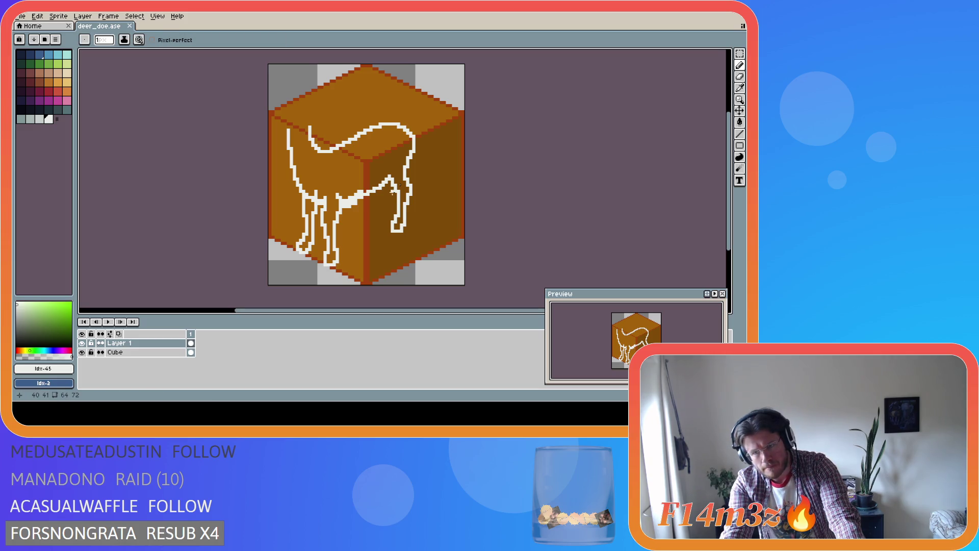
key("i")
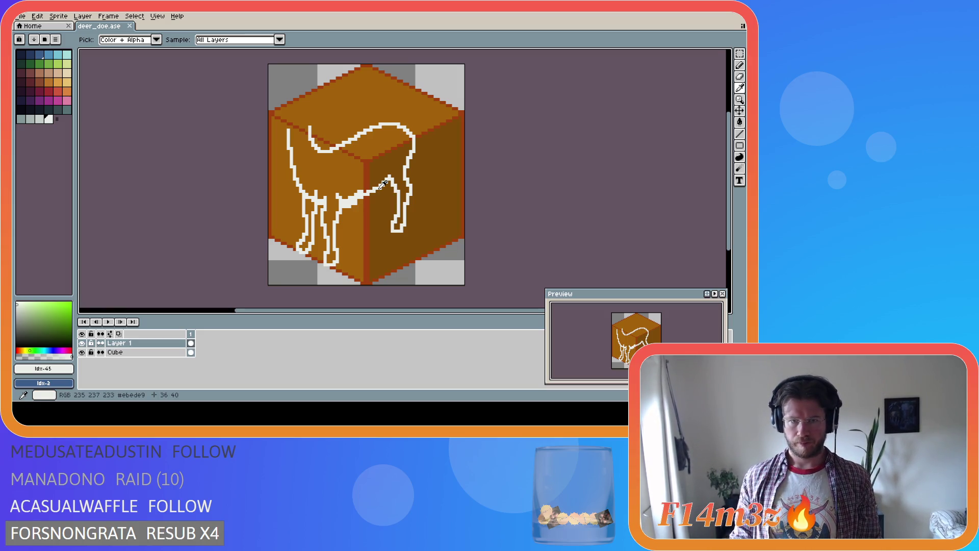
Step: Marquee-select the deer's head outline, compare undo and redo, and save deer_doe.ase
key("m")
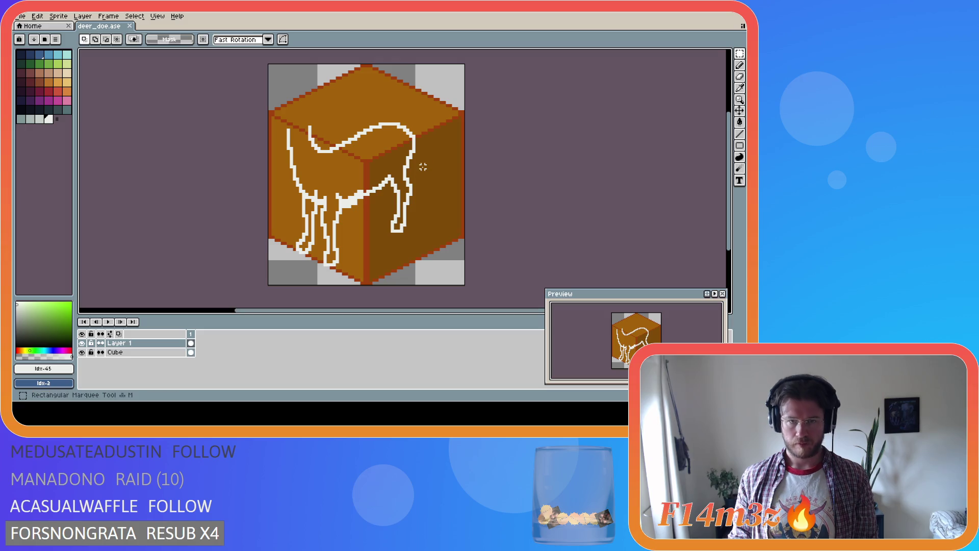
left_click_drag(423, 170, 392, 132)
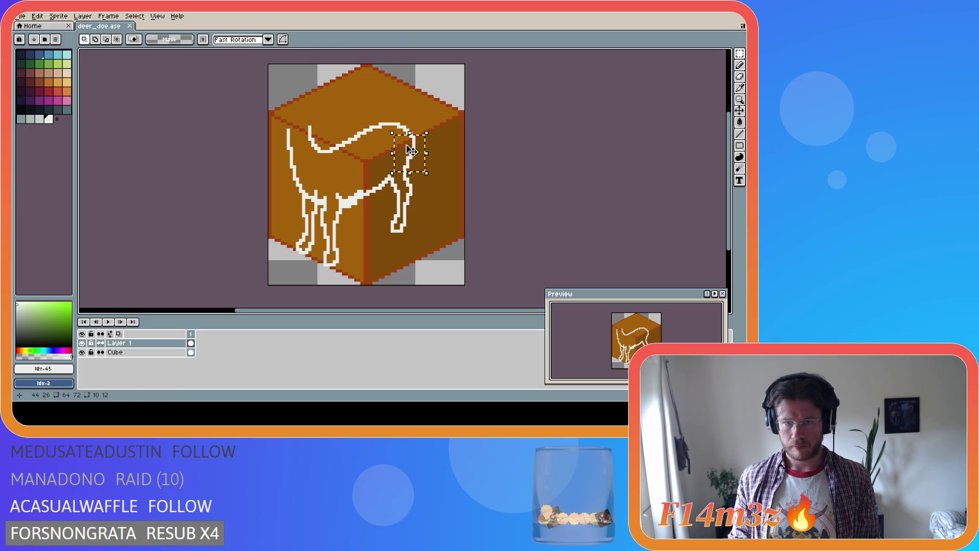
key("ctrl+d")
key("b")
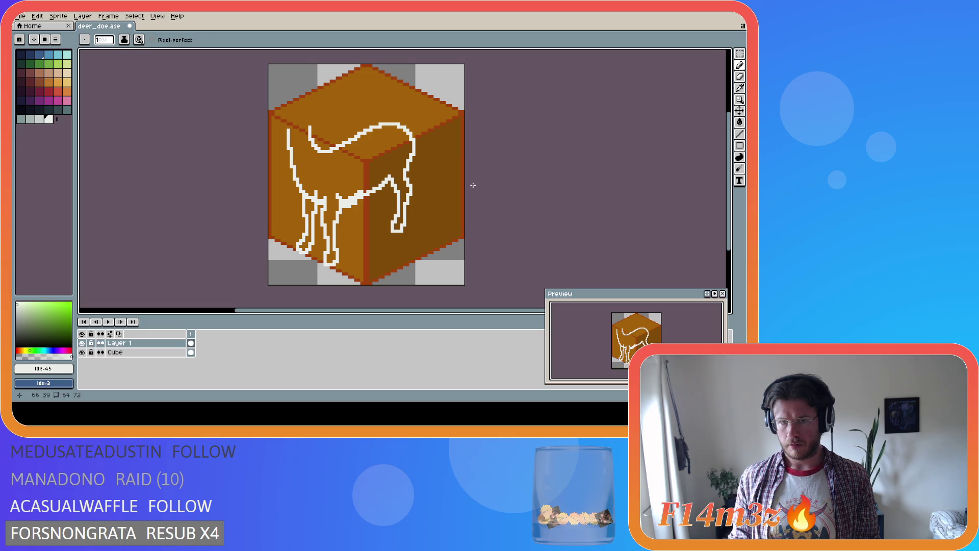
key("ctrl+shift+d")
key("ctrl+d")
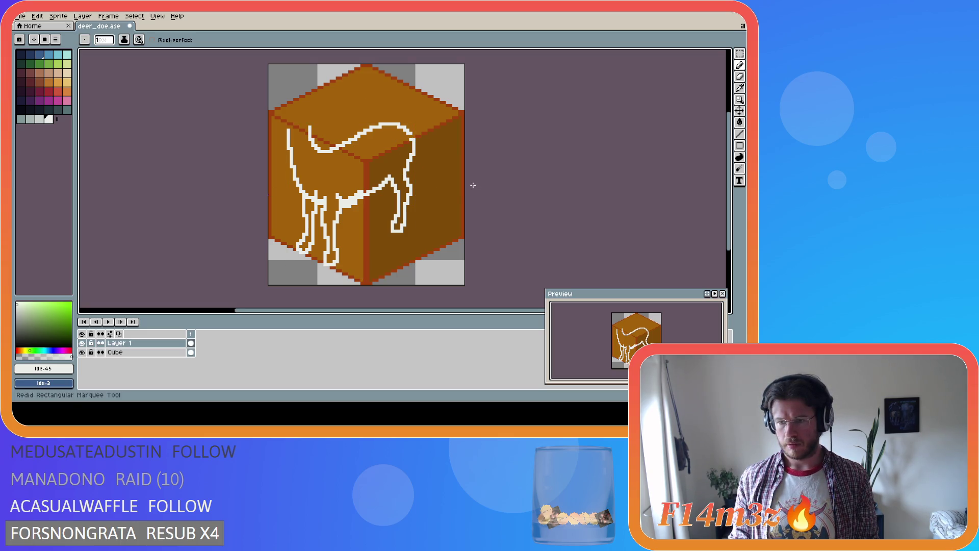
key("ctrl+s")
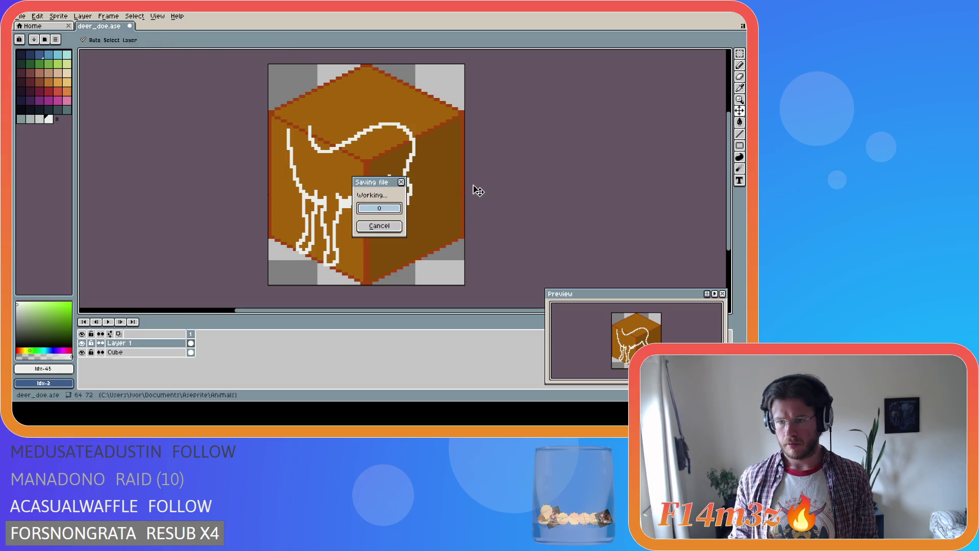
Step: Add white pixels along the deer's back and erase the stray ones
key("i")
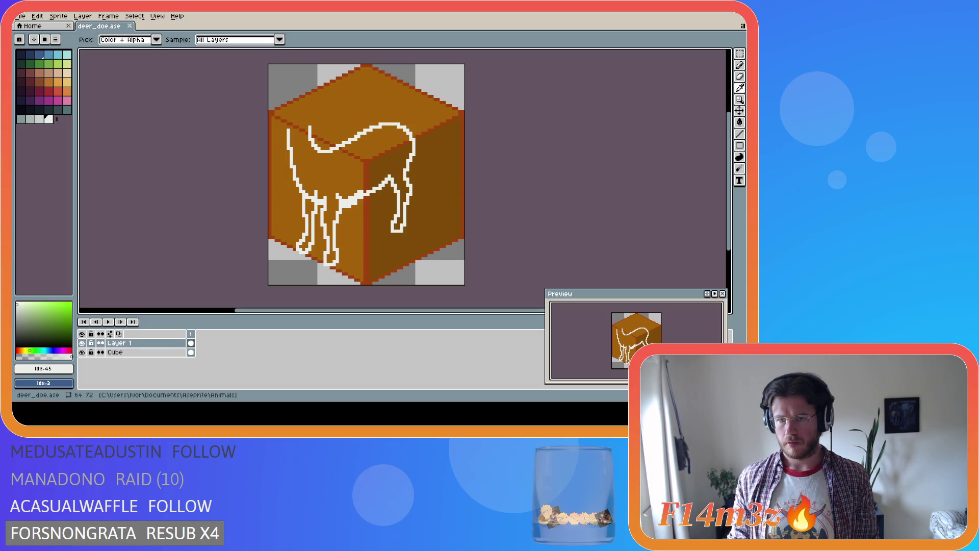
key("b")
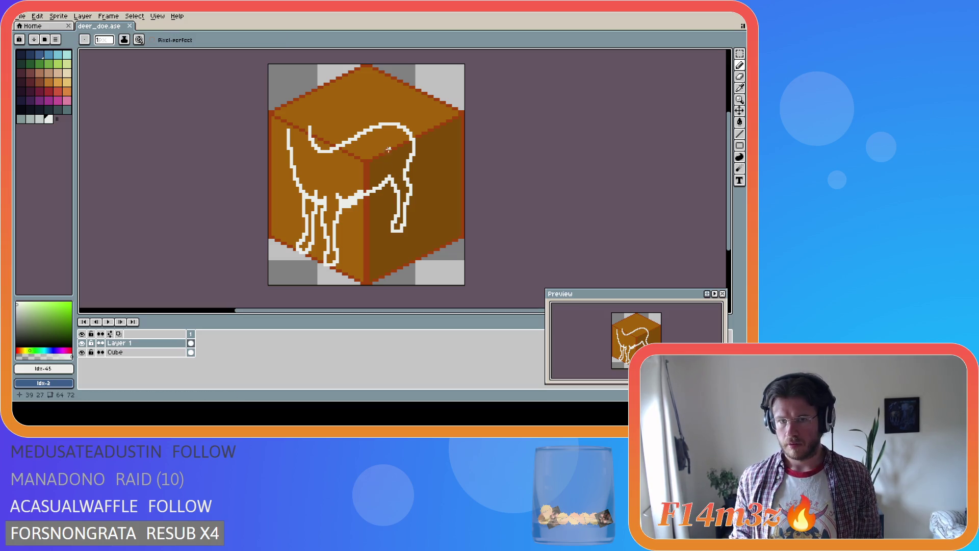
left_click_drag(365, 131, 386, 122)
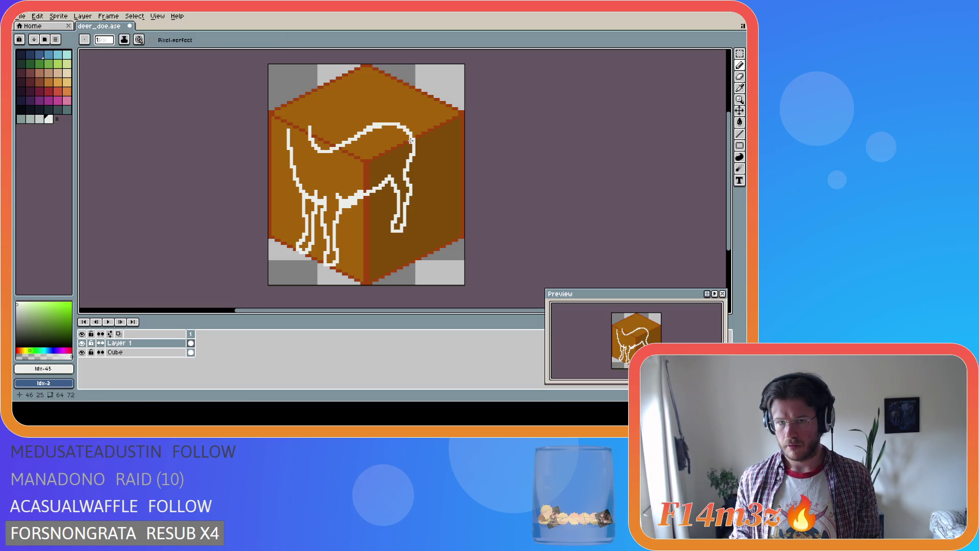
key("i")
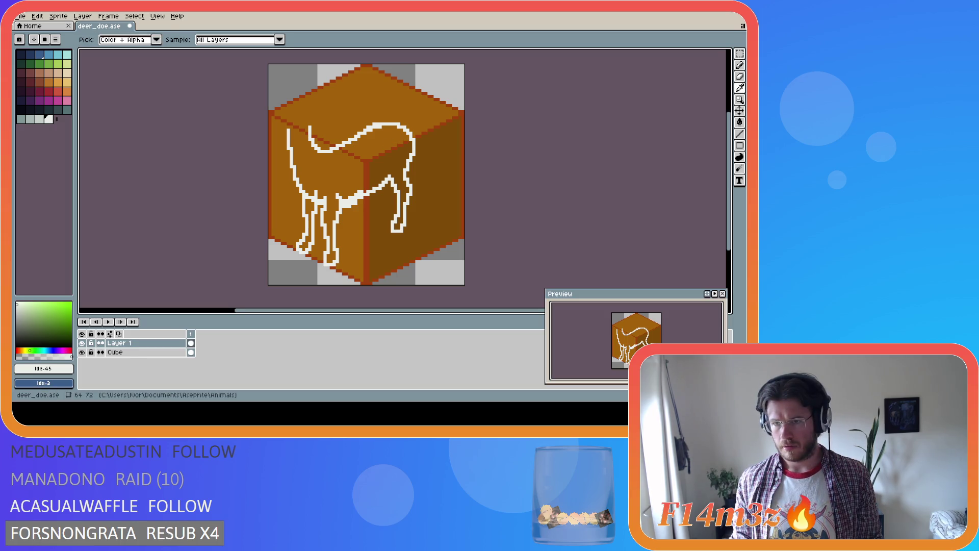
key("b")
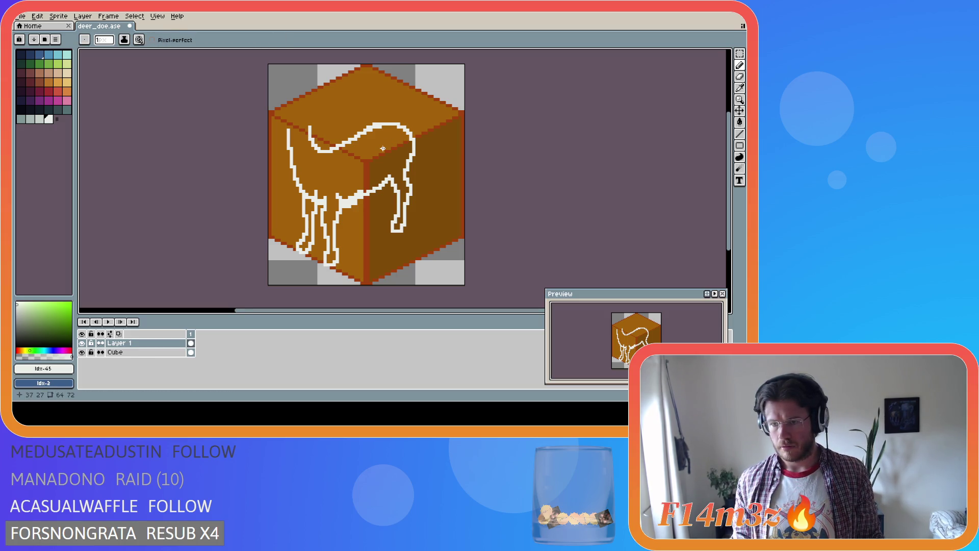
key("i")
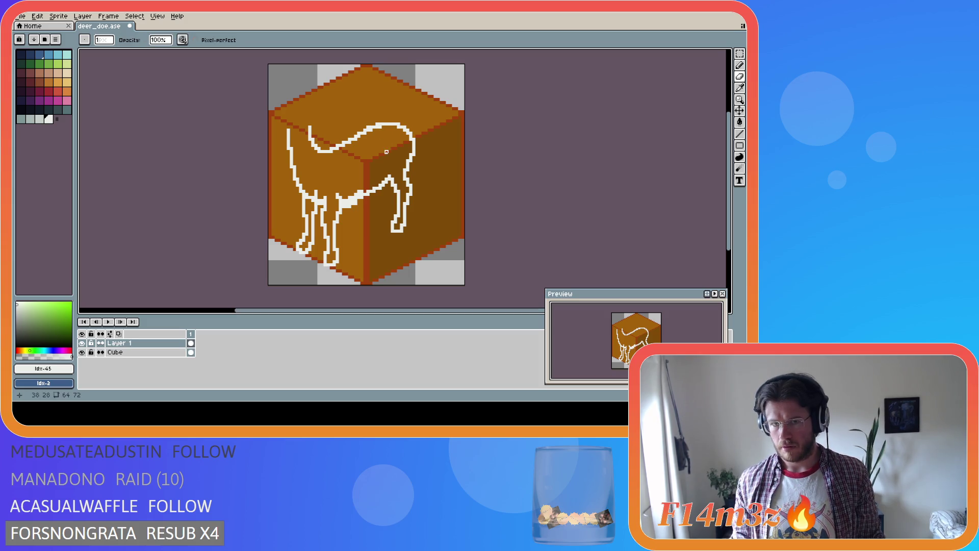
key("b")
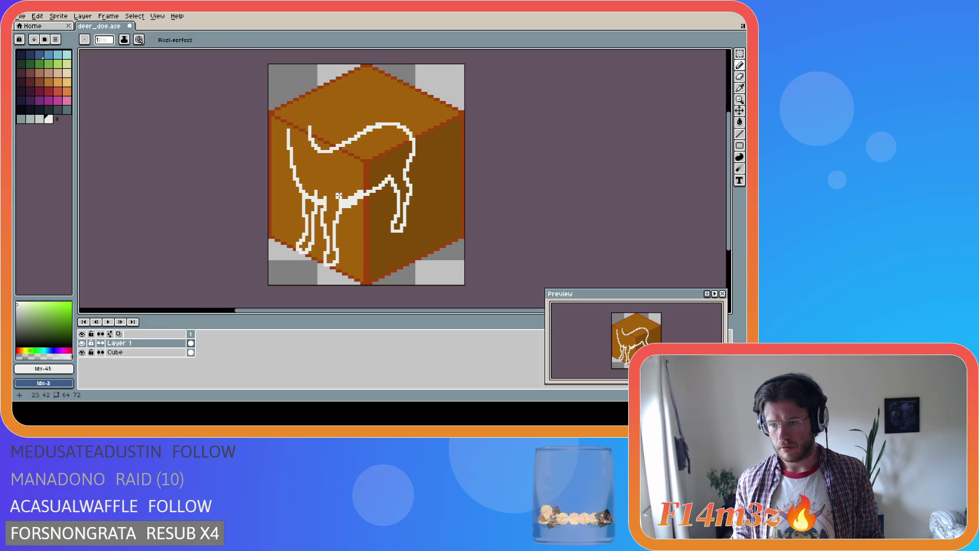
key("i")
key("b")
key("e")
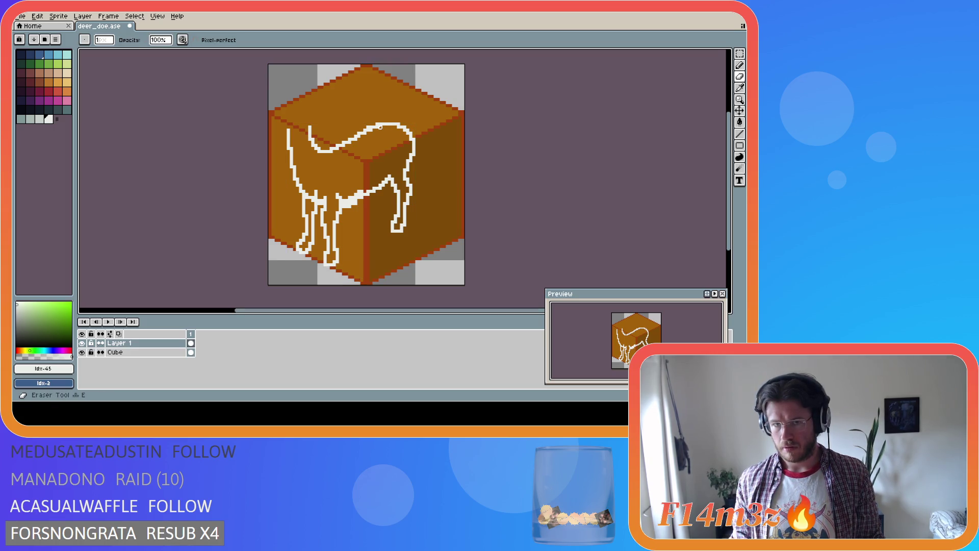
left_click_drag(373, 129, 371, 130)
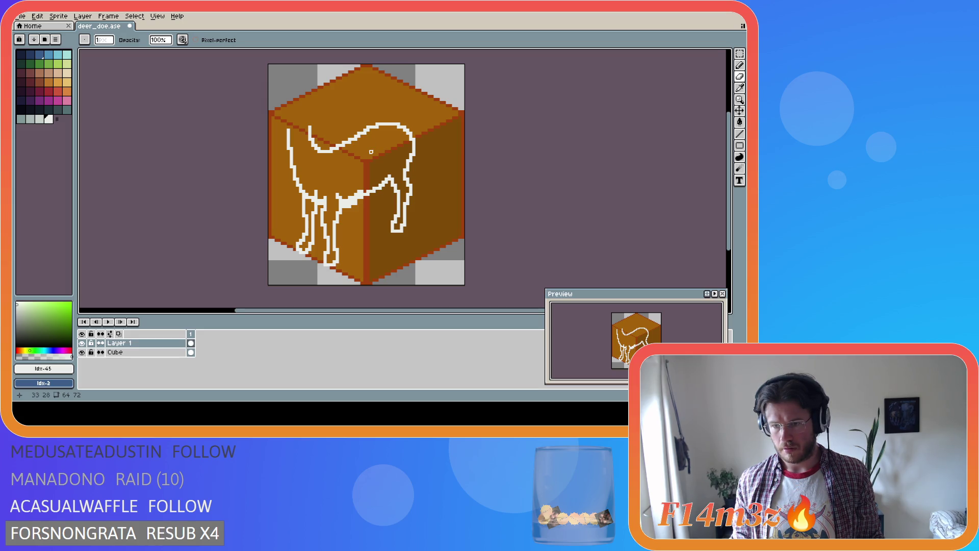
key("i")
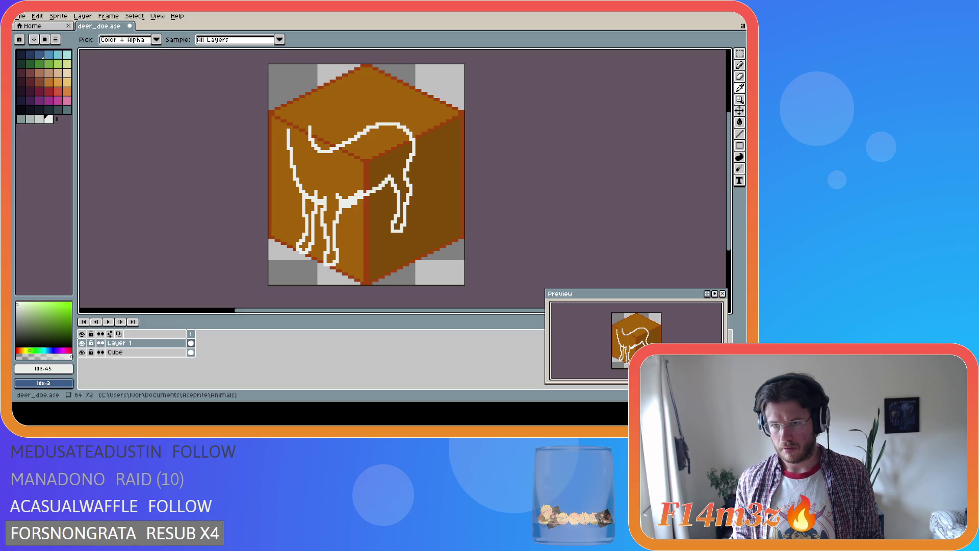
key("b")
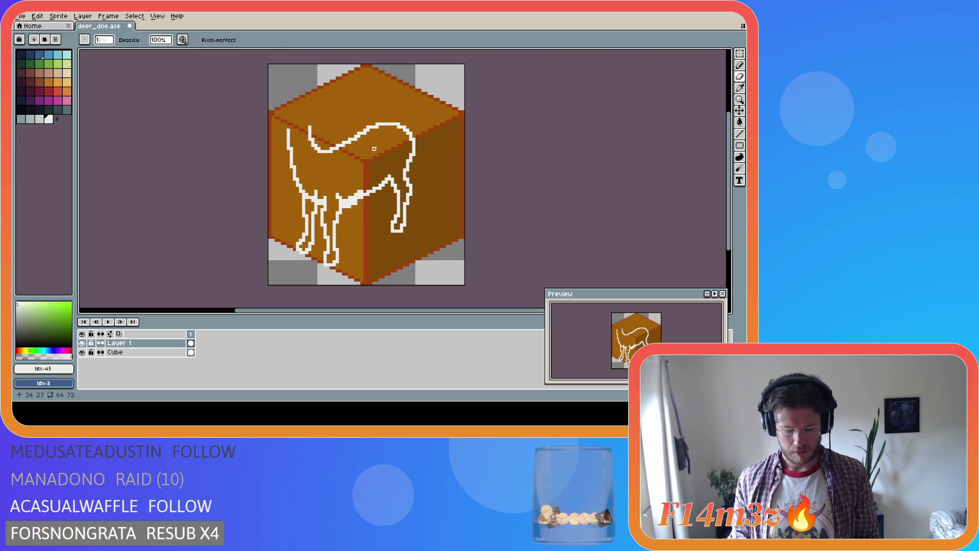
Step: Select a small strip of the back, deselect, and save deer_doe.ase
key("m")
left_click_drag(371, 121, 396, 131)
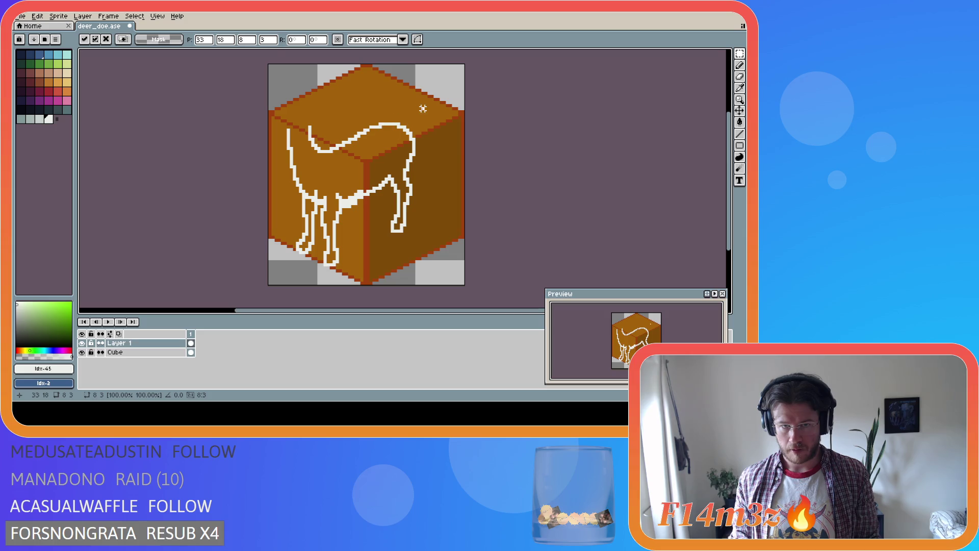
key("ctrl+d")
key("b")
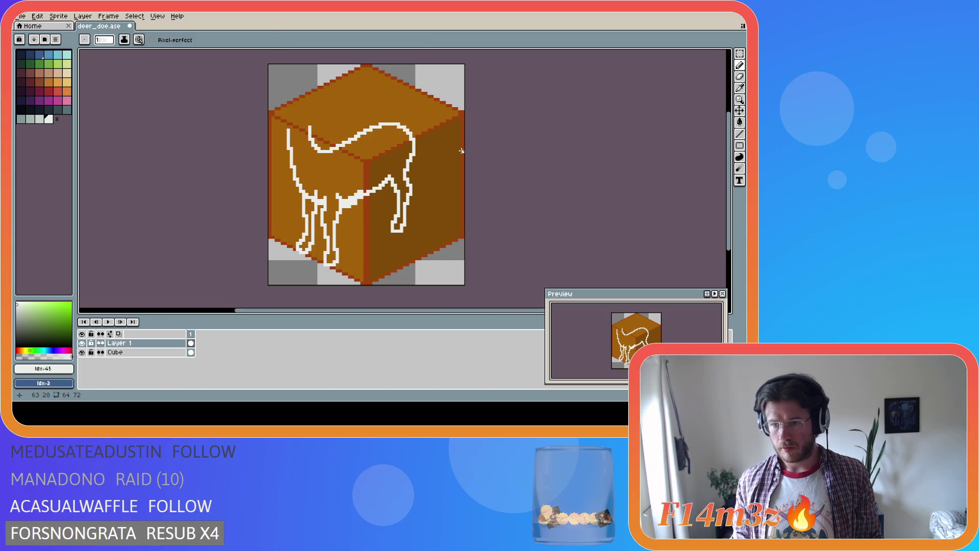
key("ctrl+s")
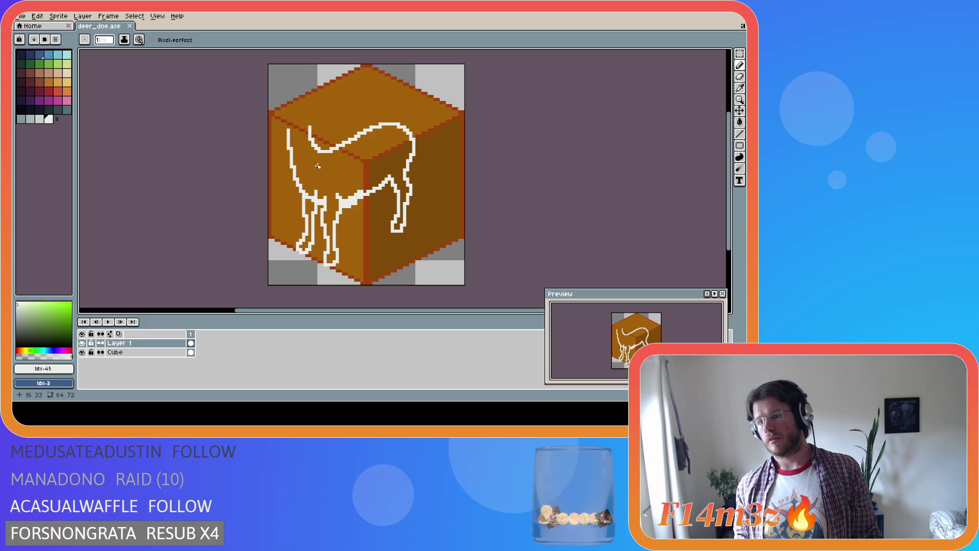
Step: Draw a trial white stroke up the deer's neck, then undo it
key("i")
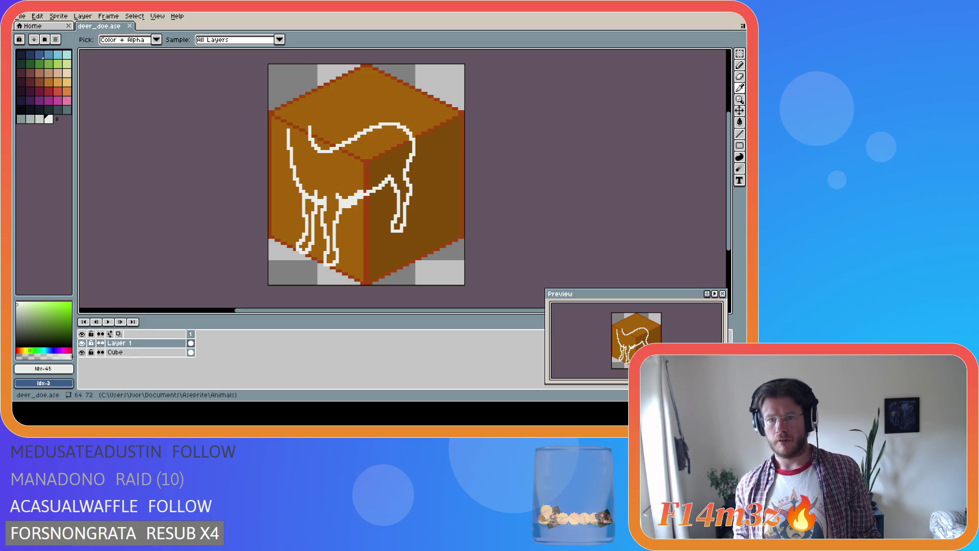
key("b")
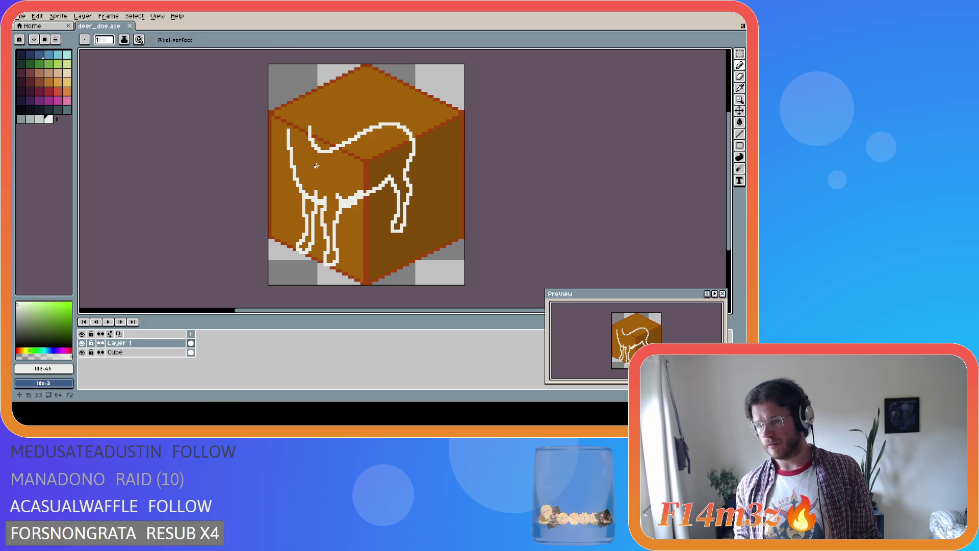
key("i")
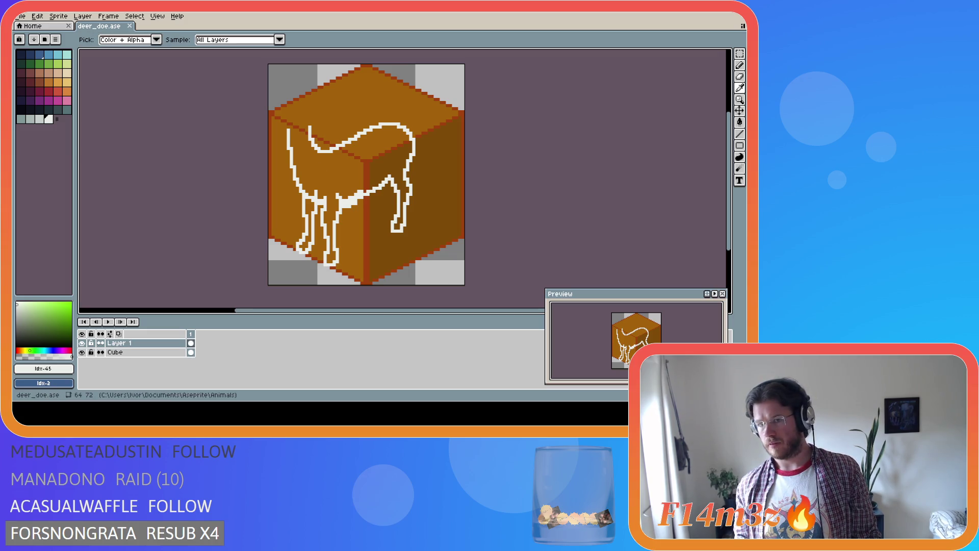
key("b")
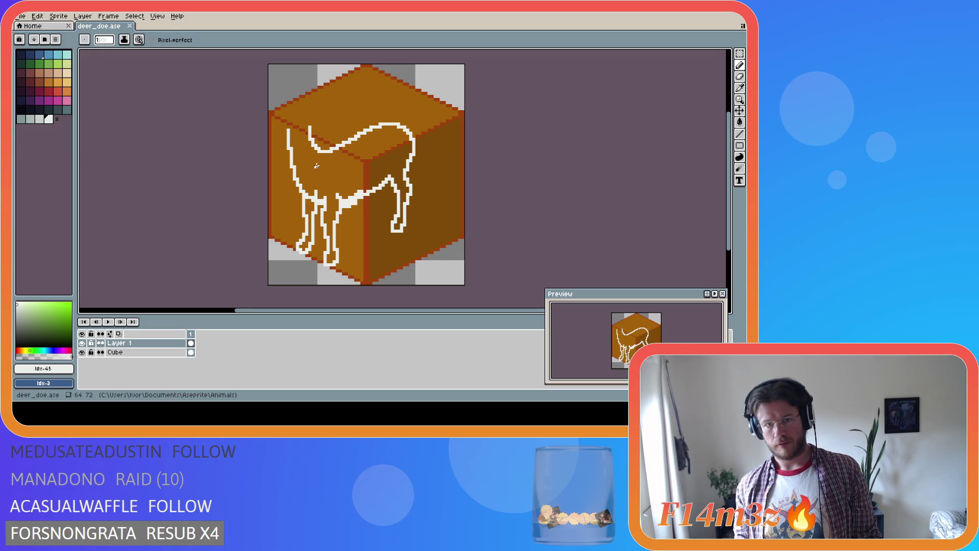
left_click_drag(291, 155, 289, 130)
key("e")
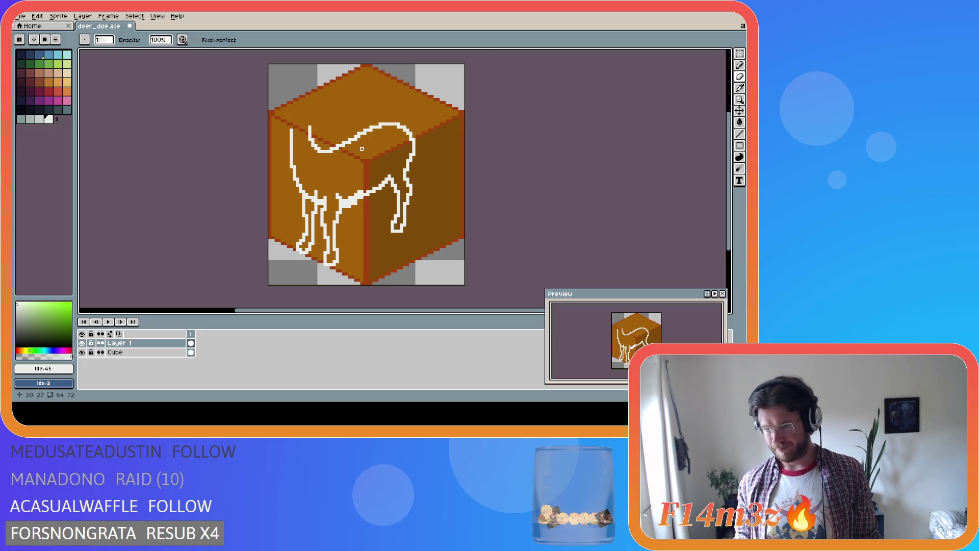
key("v")
key("ctrl+z")
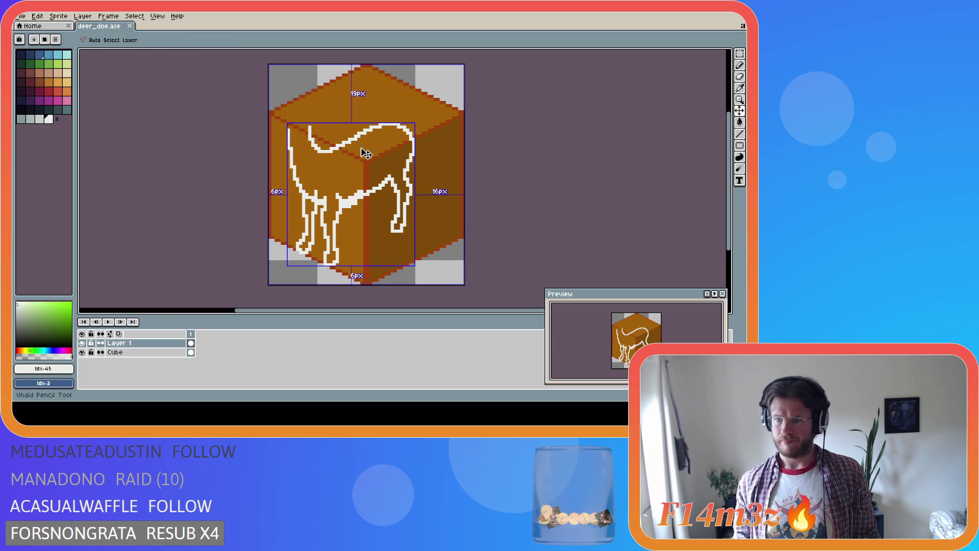
Step: Select the head area and trial-erase the head tip pixels, then undo it
key("e")
key("ctrl+y")
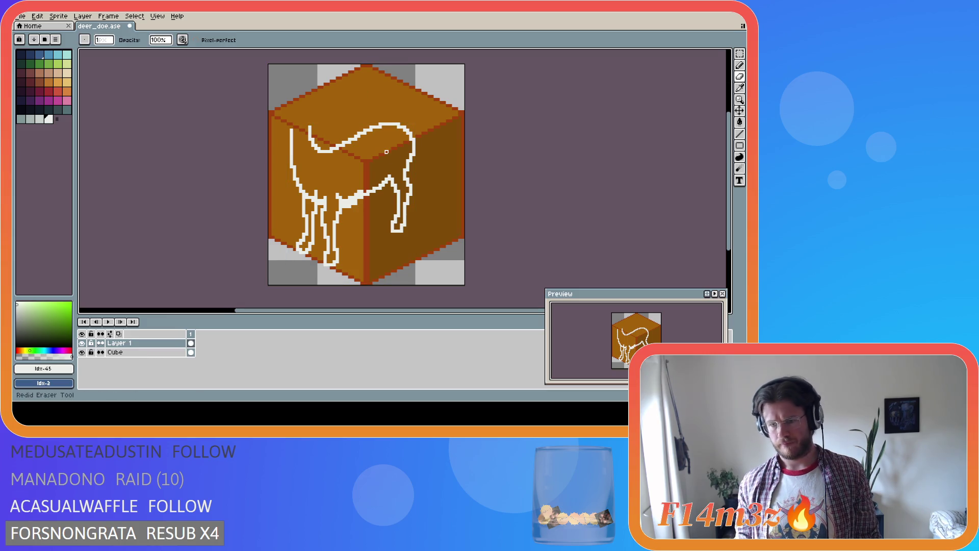
key("ctrl+z")
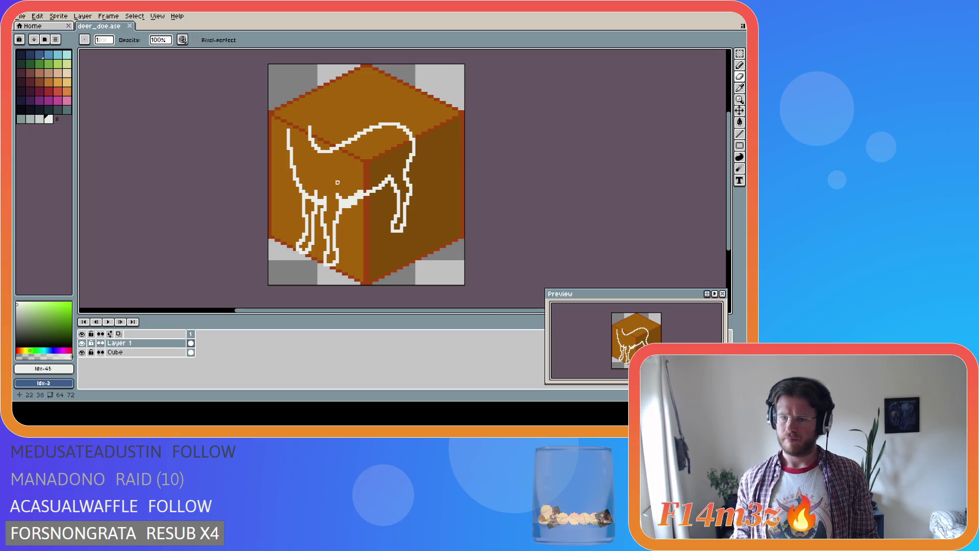
key("m")
left_click_drag(303, 114, 329, 163)
key("ctrl+d")
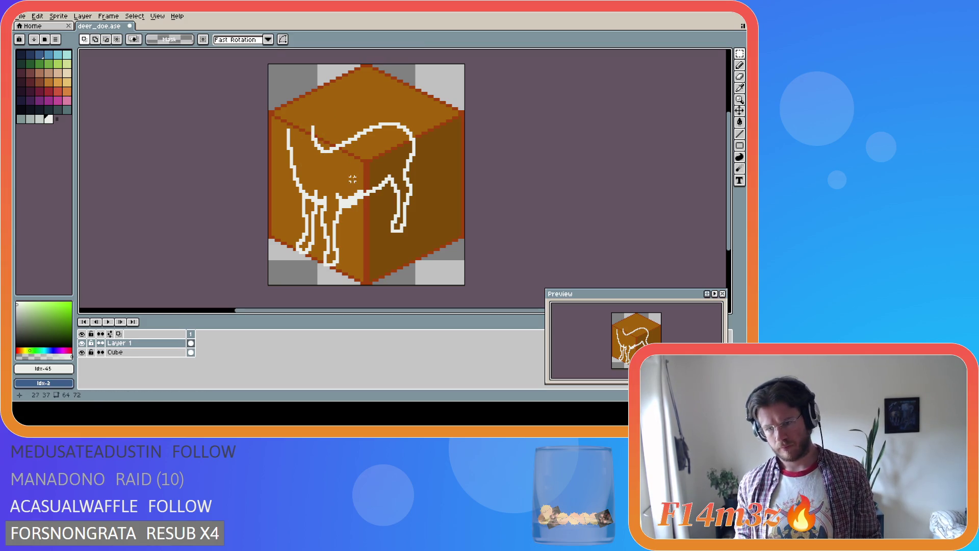
key("e")
mouse_move(288, 129)
left_mouse_down()
mouse_move(290, 145)
mouse_move(290, 126)
left_mouse_up()
key("b")
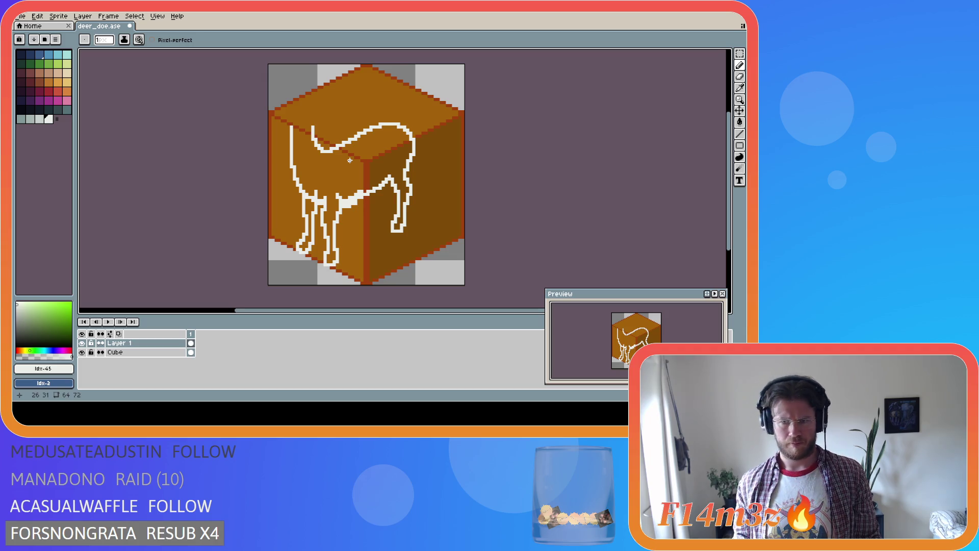
key("ctrl+z")
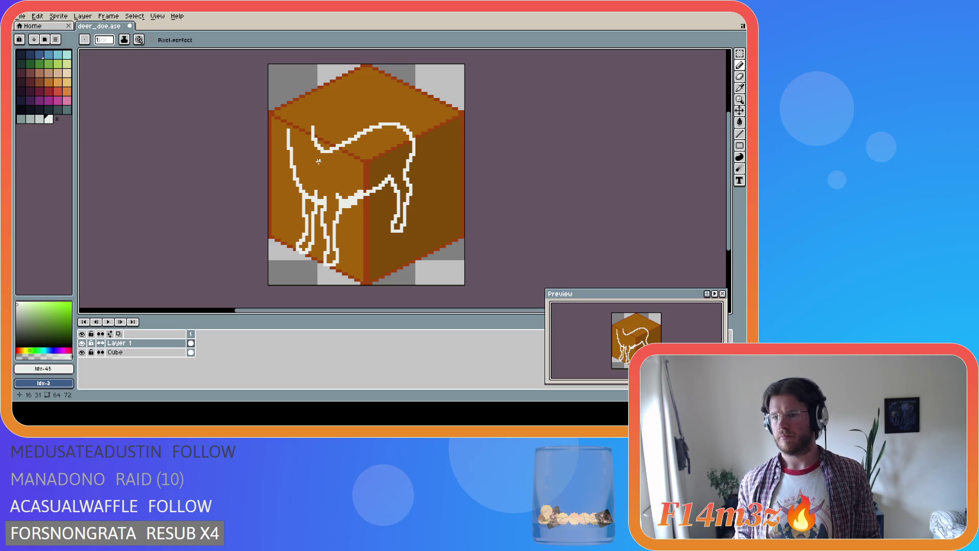
Step: Make small pencil and eraser touch-ups, then save deer_doe.ase
key("b")
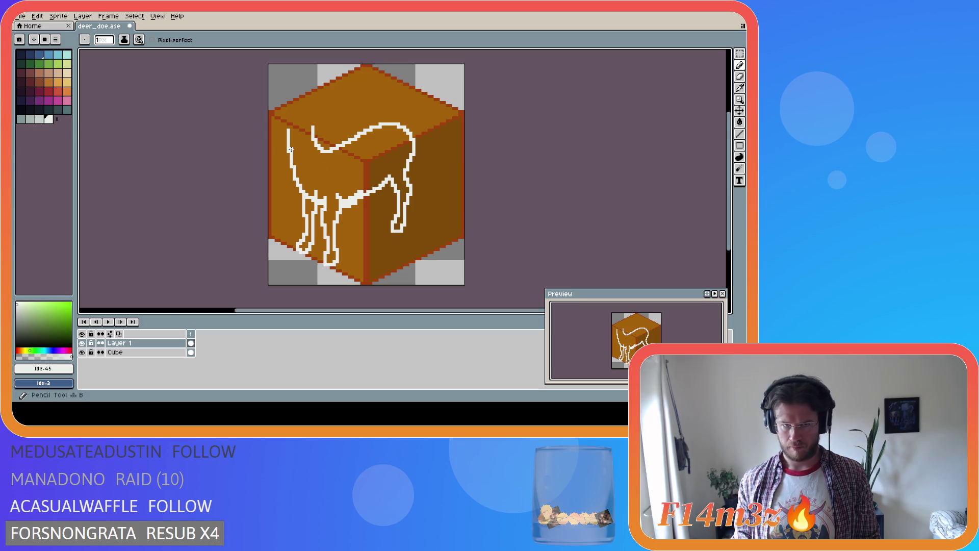
key("e")
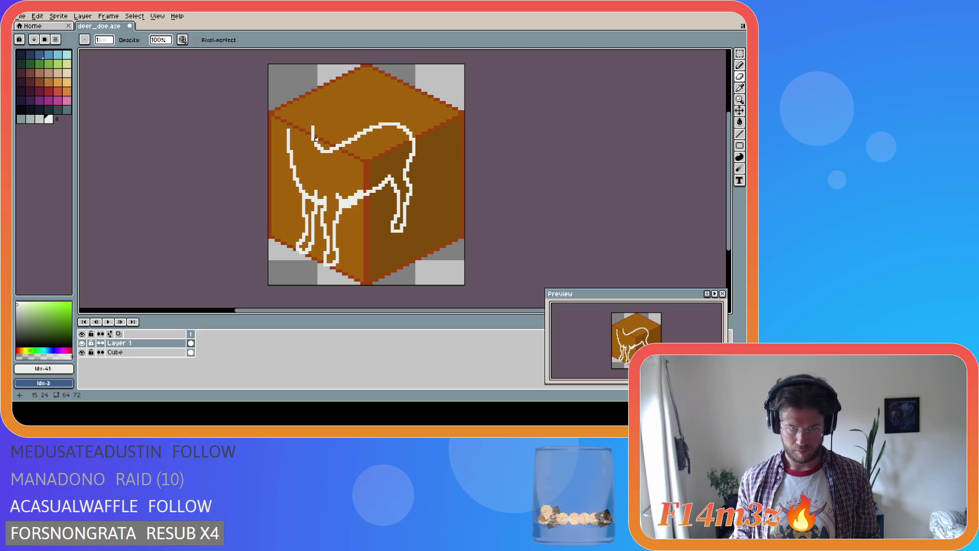
key("b")
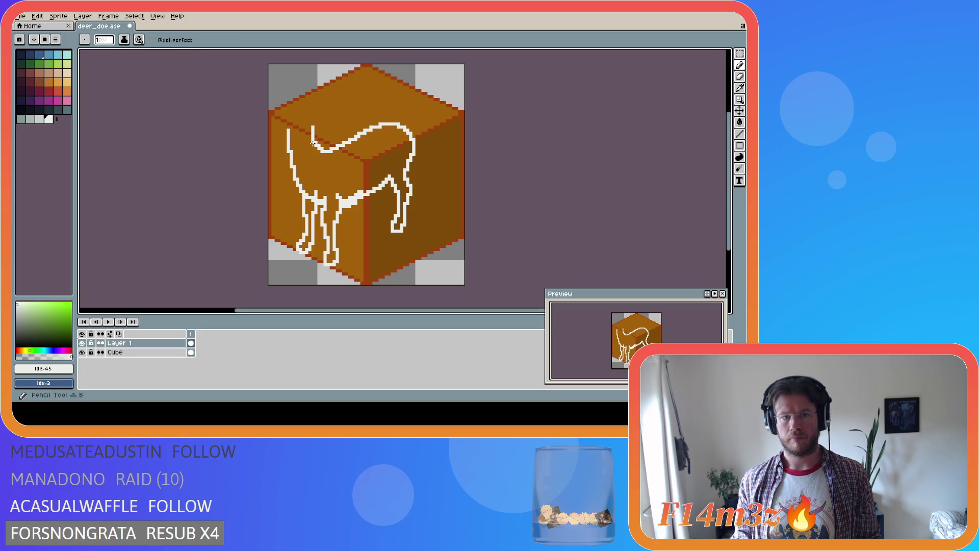
key("e")
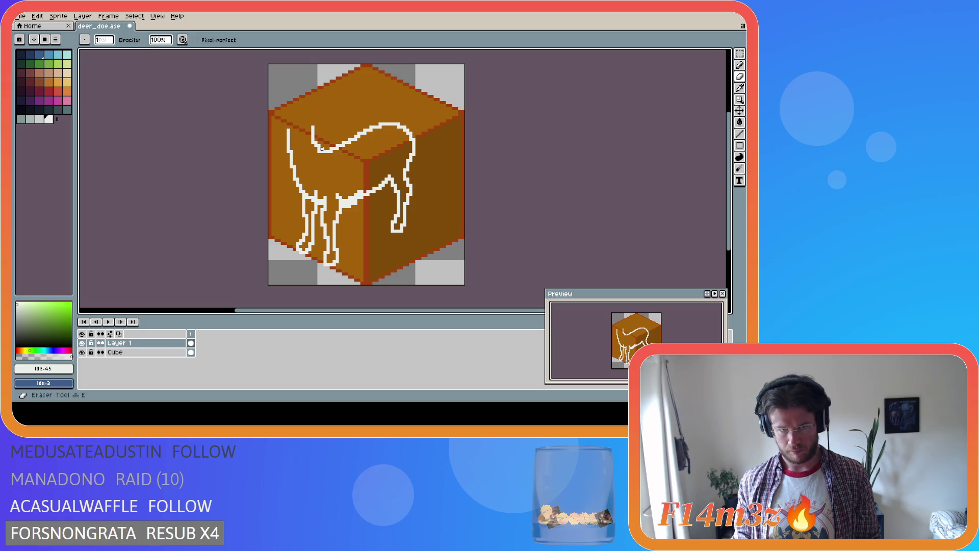
key("b")
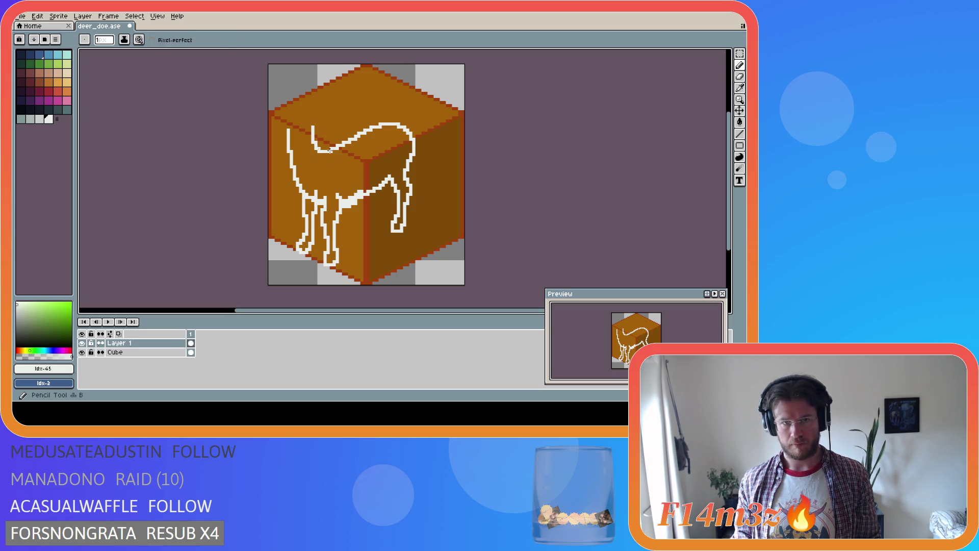
key("ctrl+s")
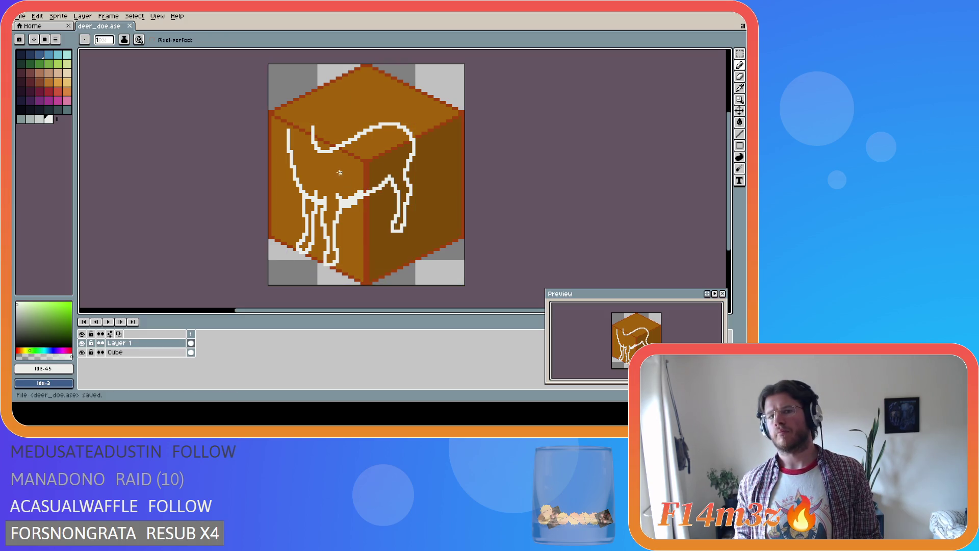
Step: Add two white pixels to the neck outline where it meets the back
left_click(325, 148)
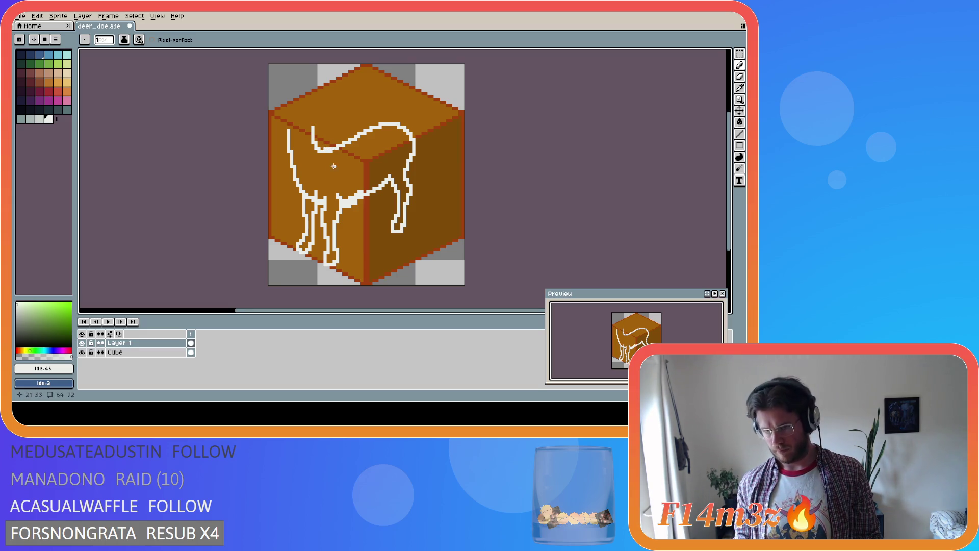
left_click(334, 148)
key("e")
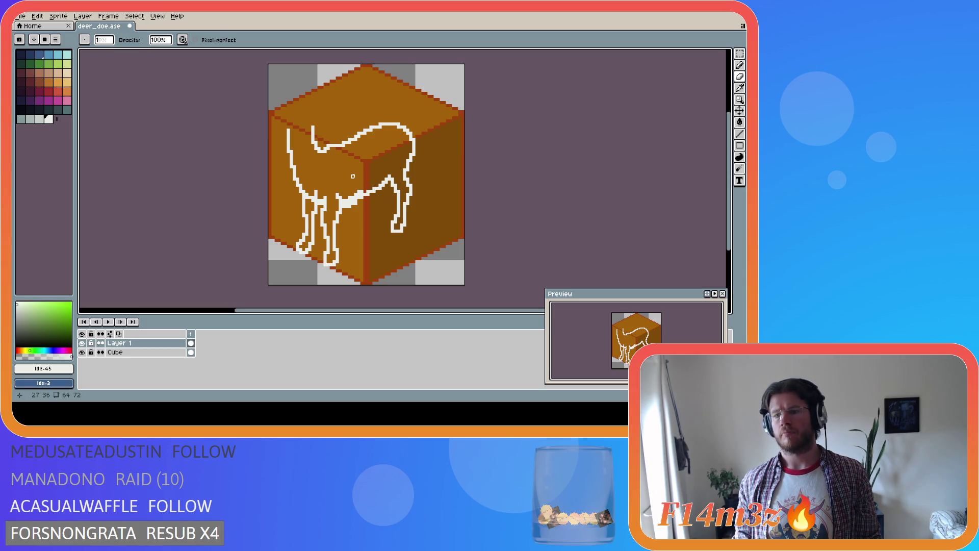
key("ctrl+z")
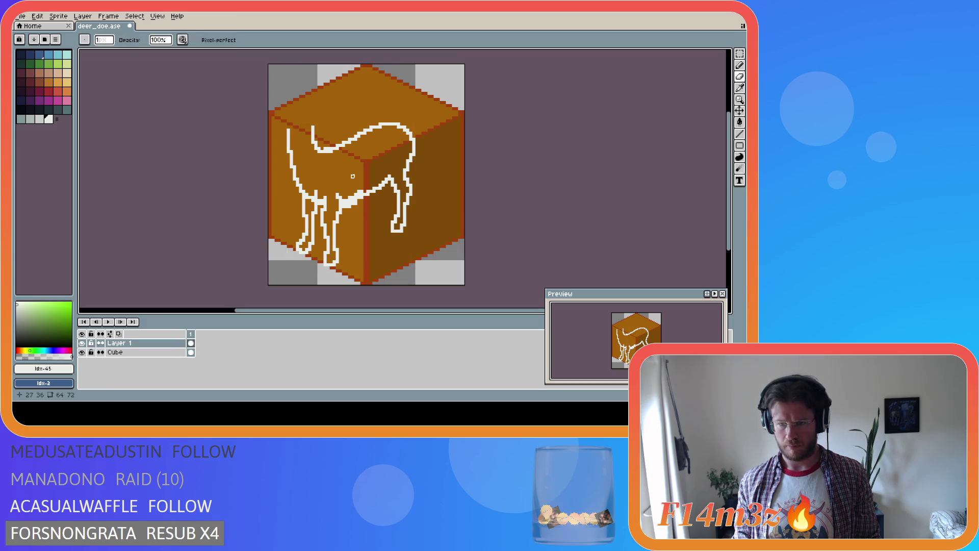
key("b")
left_click(334, 148)
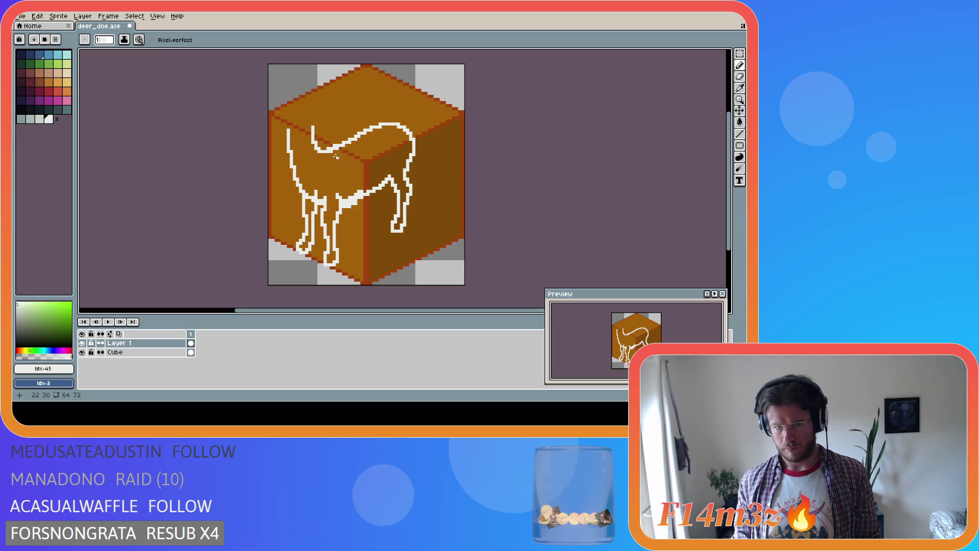
Step: Clean up the neck outline pixels and save deer_doe.ase twice
key("e")
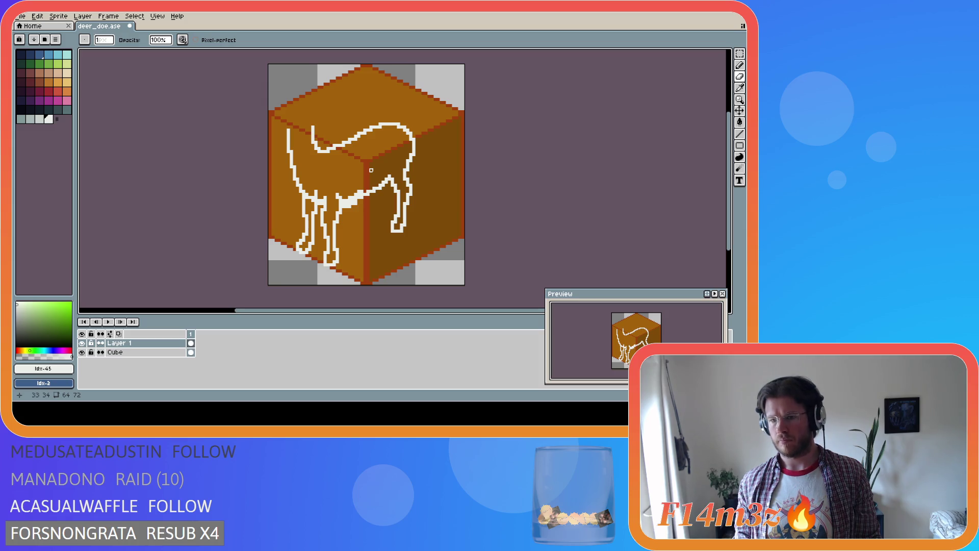
key("i")
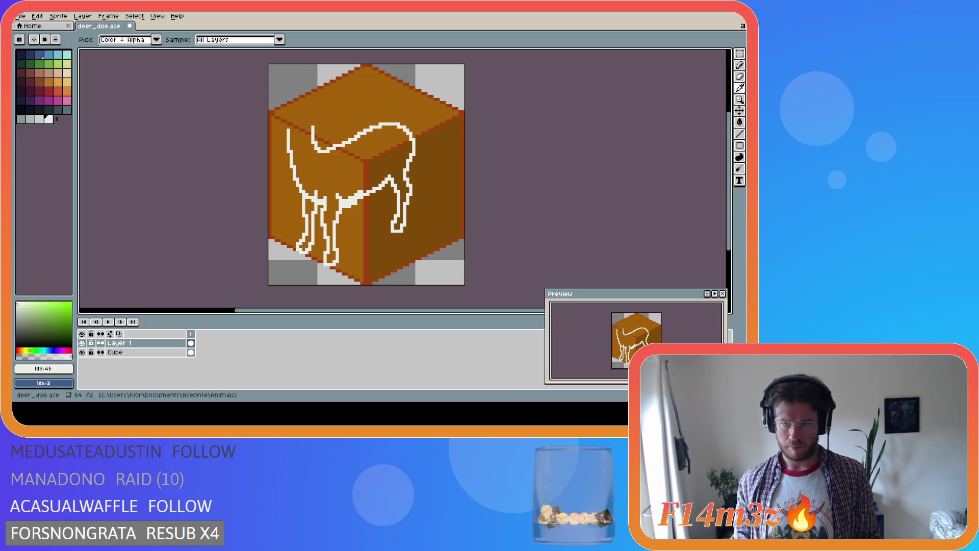
key("e")
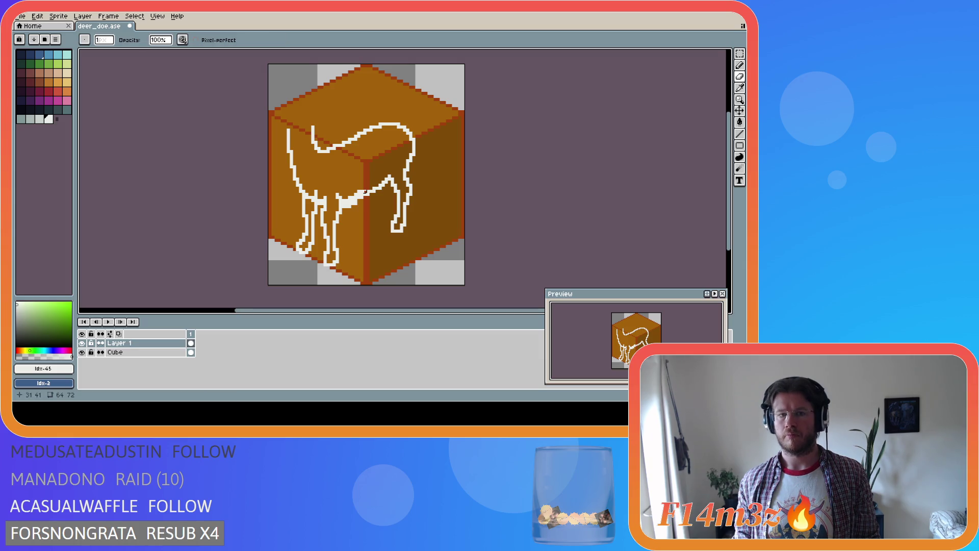
key("b")
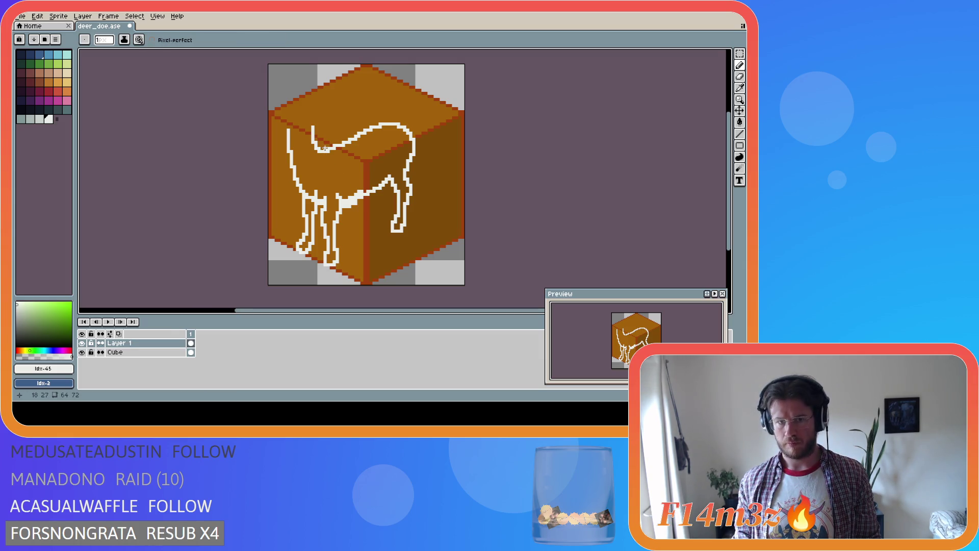
key("b")
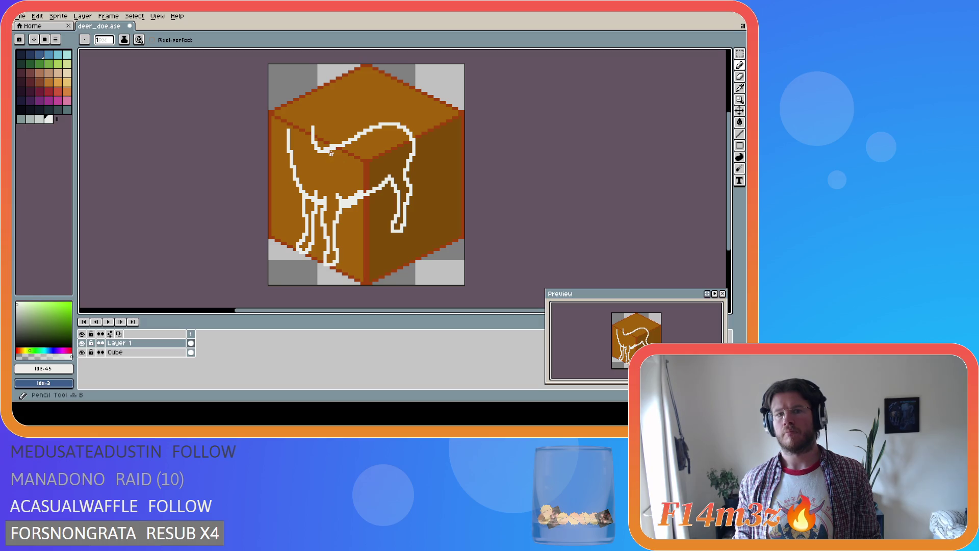
key("e")
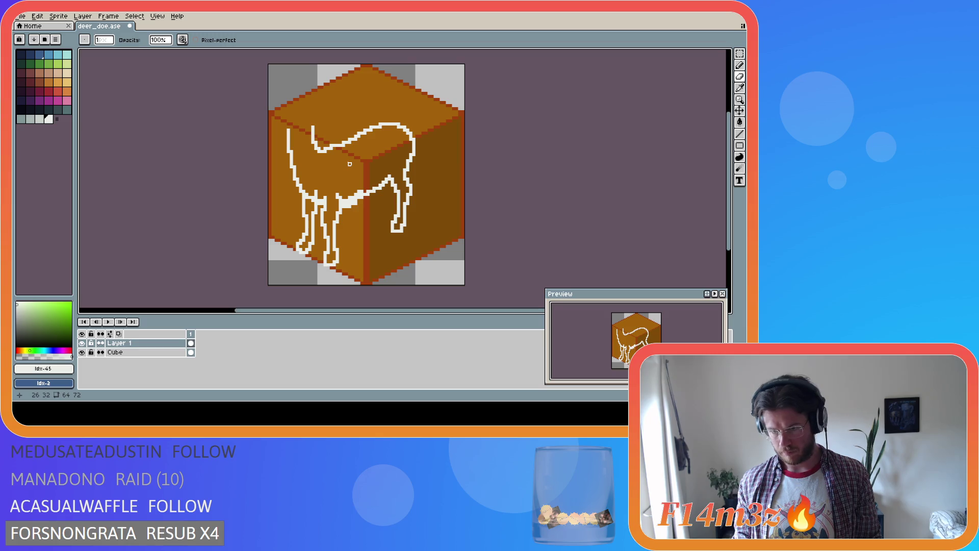
key("ctrl+s")
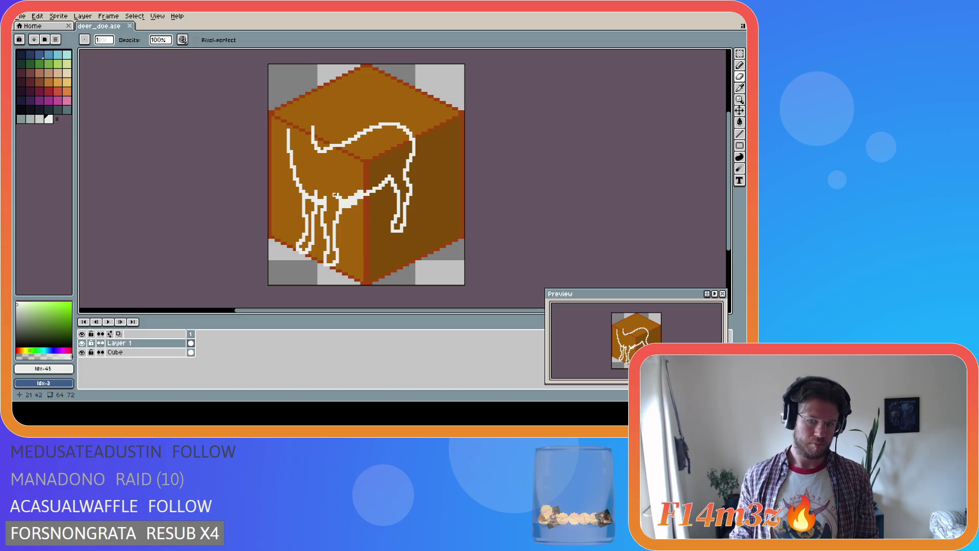
key("ctrl+s")
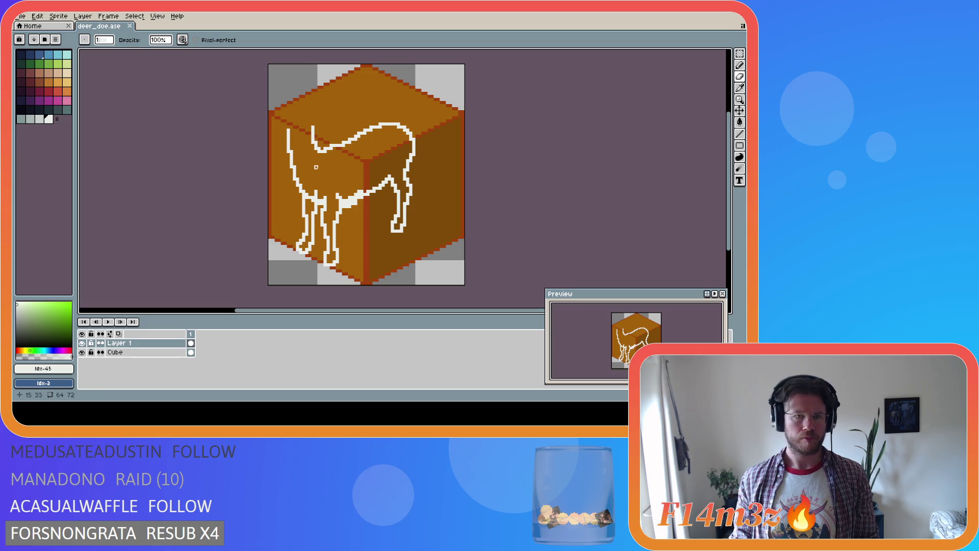
Step: Erase stray white pixels along the deer's neck
left_click_drag(289, 157, 290, 129)
key("e")
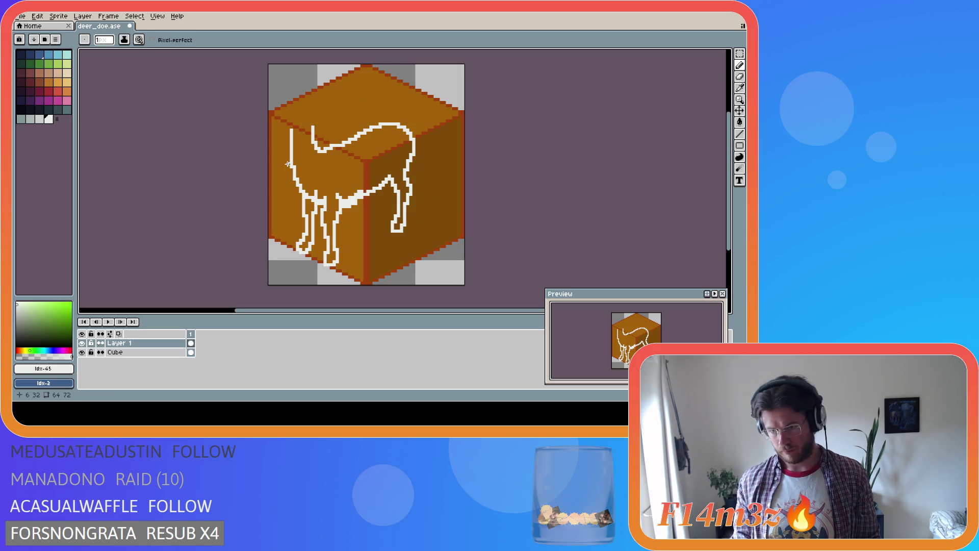
key("i")
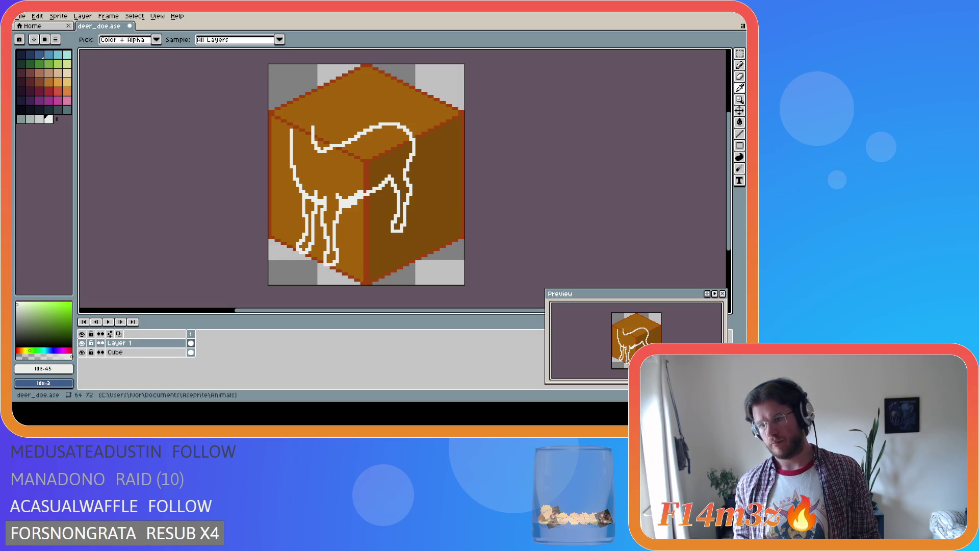
key("b")
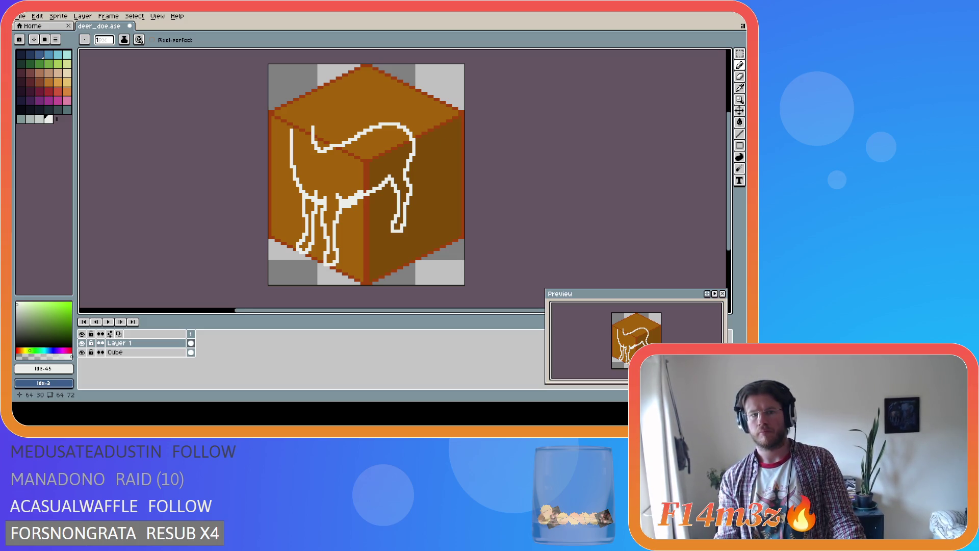
key("ctrl")
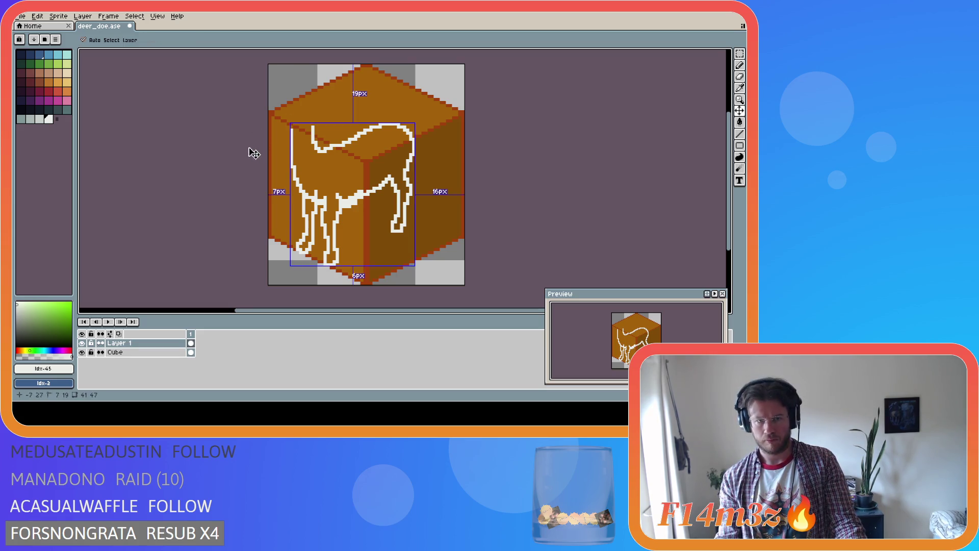
Step: Revert the last outline edit, sample the cube colour, and save deer_doe.ase
key("ctrl+z")
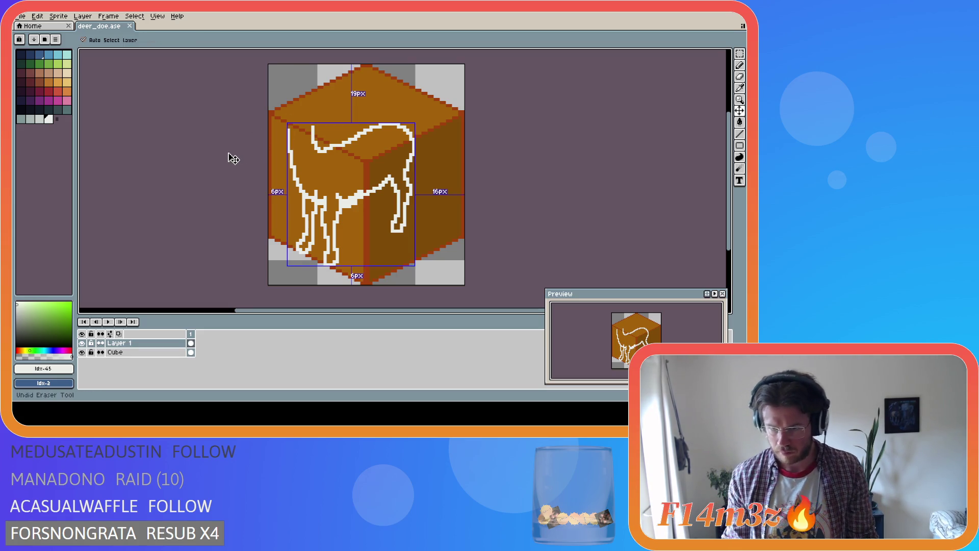
key("ctrl+y")
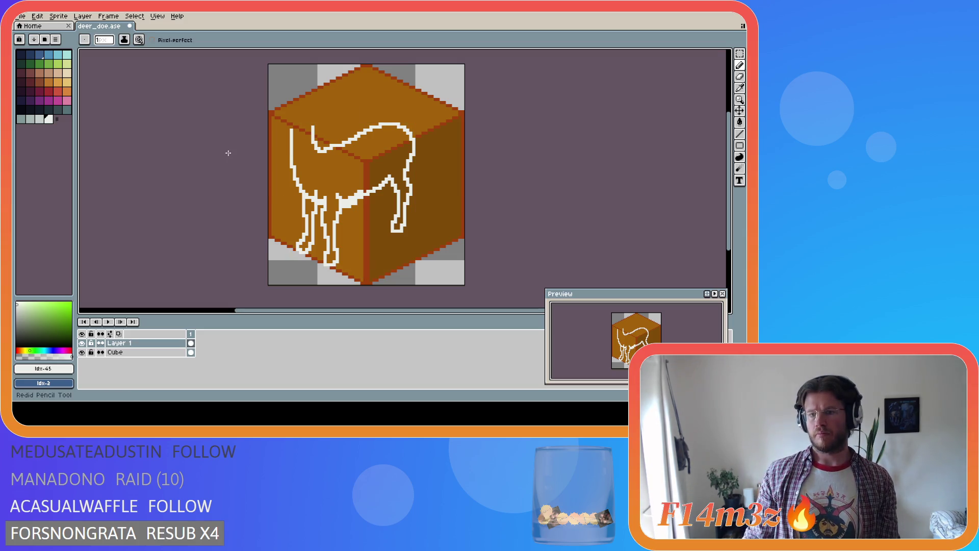
key("ctrl+z")
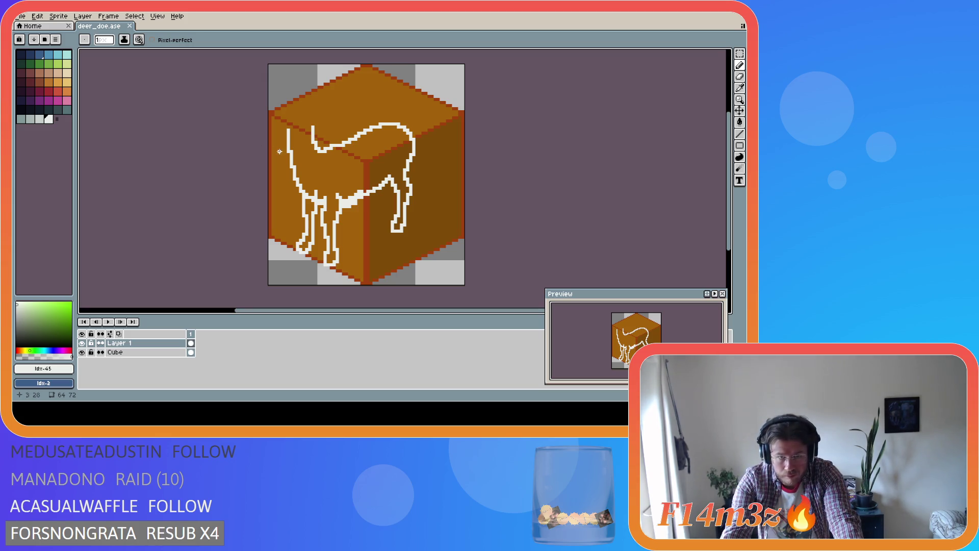
key("i")
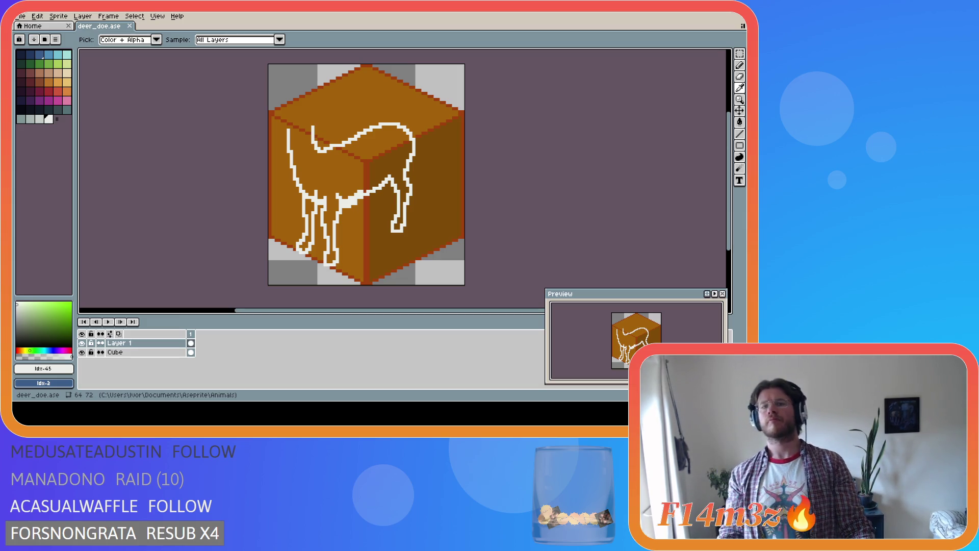
key("b")
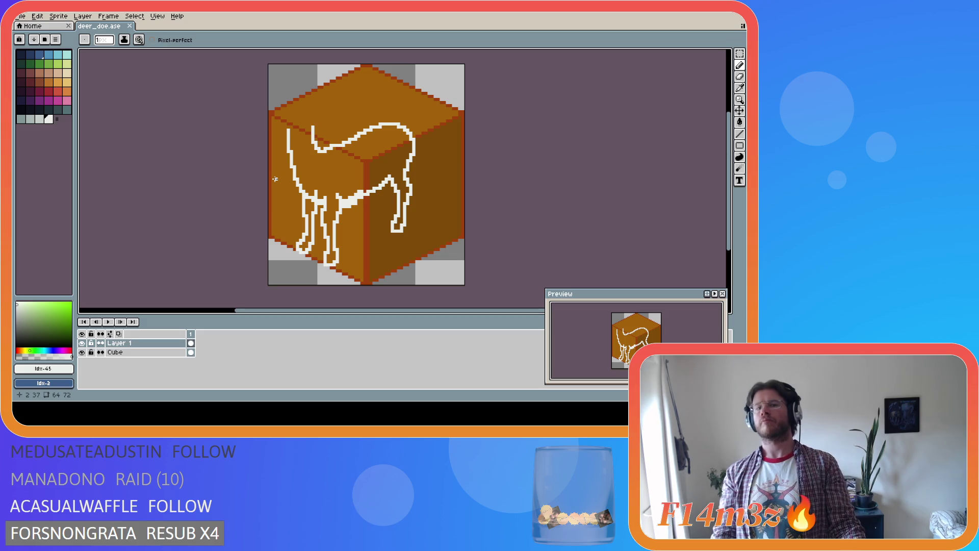
key("i")
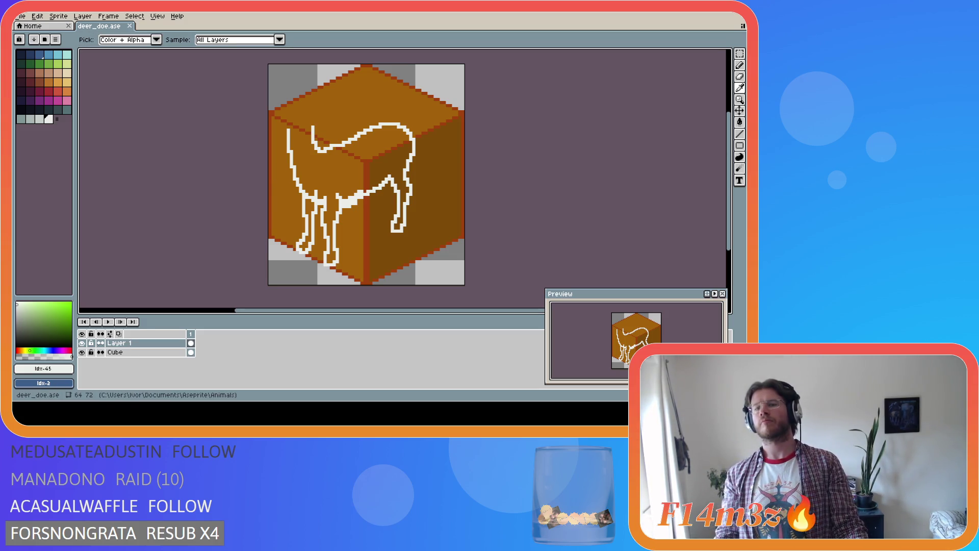
key("b")
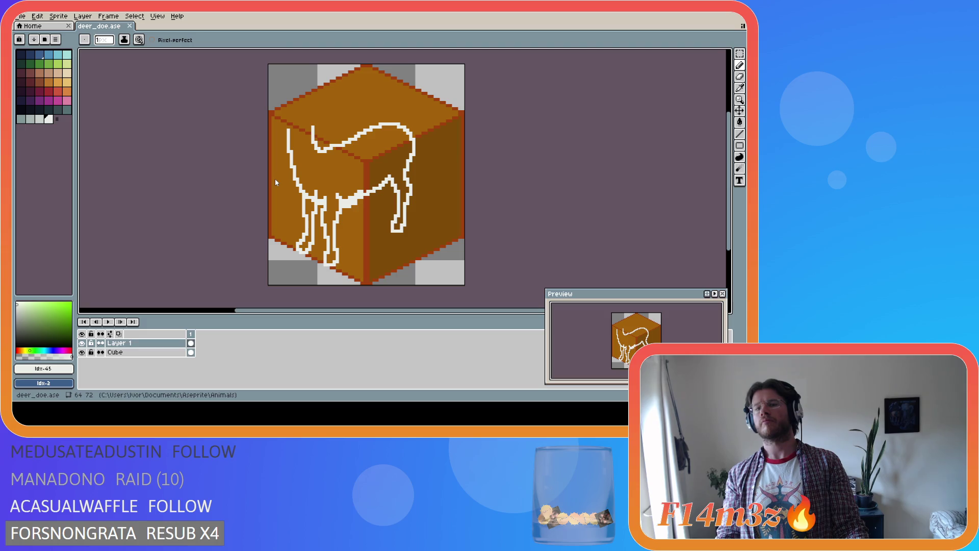
key("i")
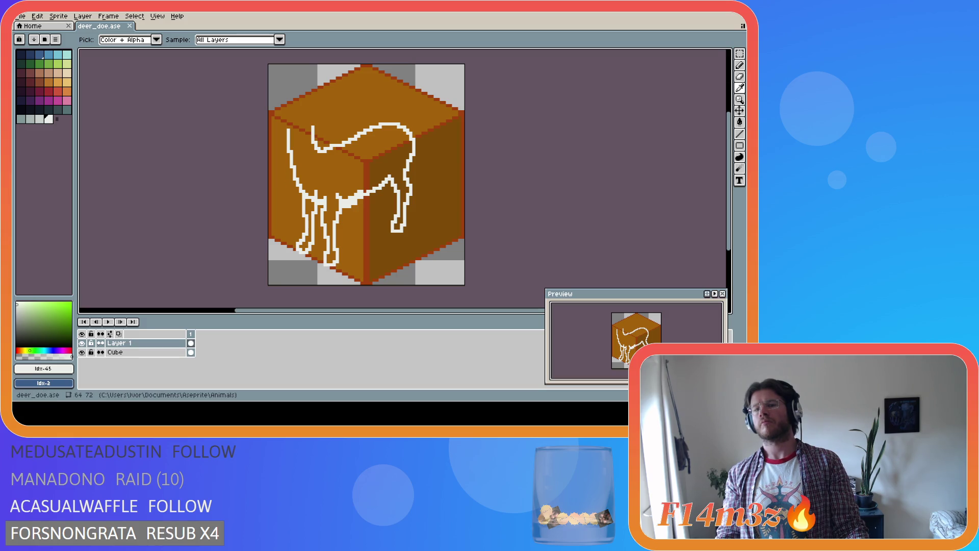
key("b")
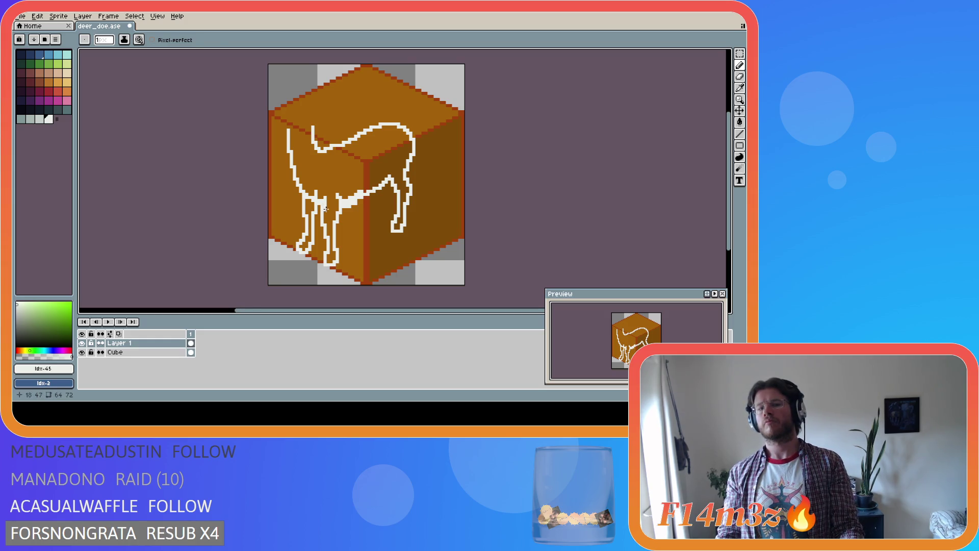
key("ctrl+s")
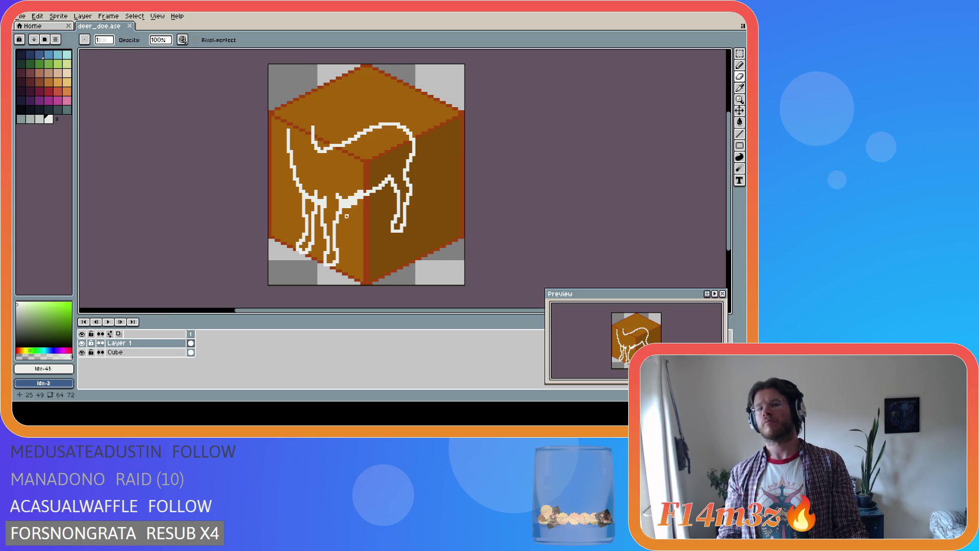
Step: Paint over the stray white leg pixels in brown, then touch up the white leg outline
left_click_drag(340, 214, 336, 198)
key("v")
key("b")
key("ctrl")
key("ctrl")
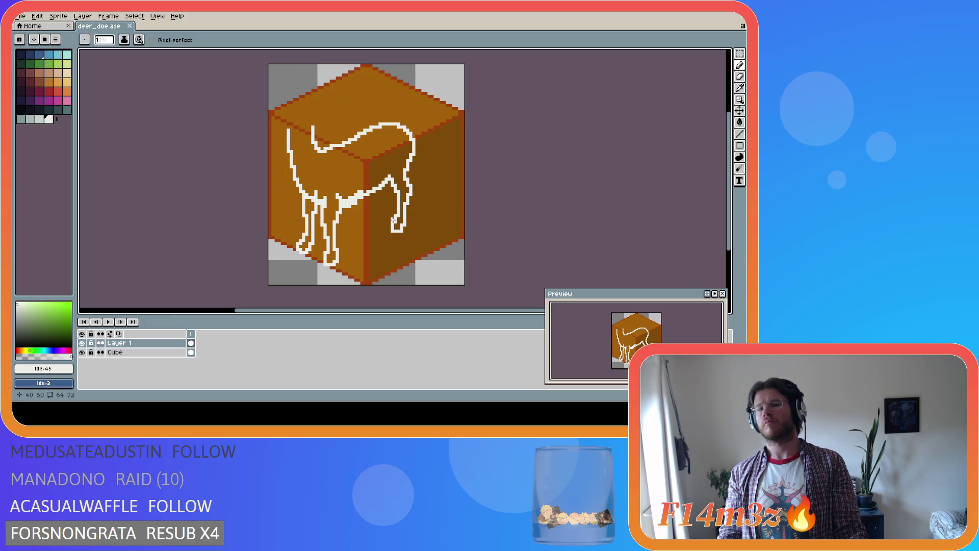
key("alt")
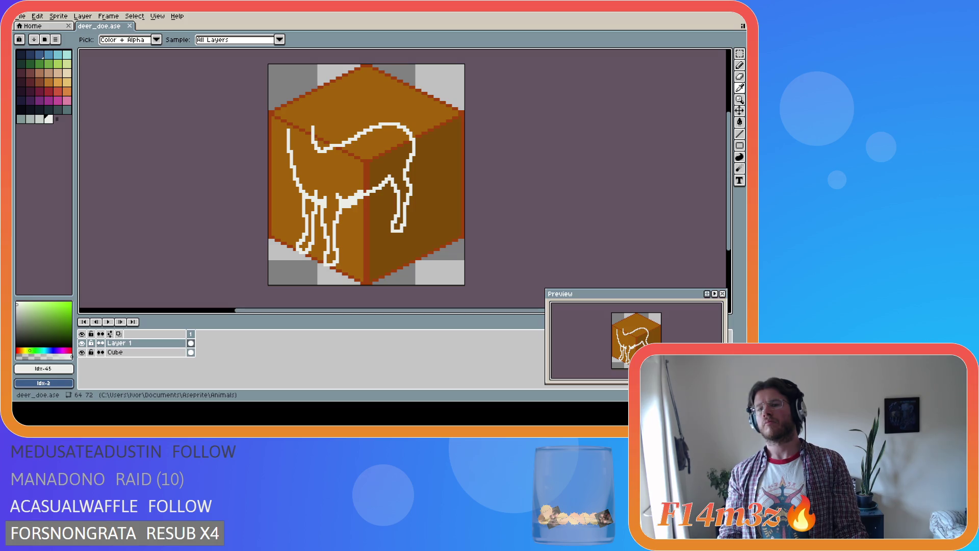
key("alt")
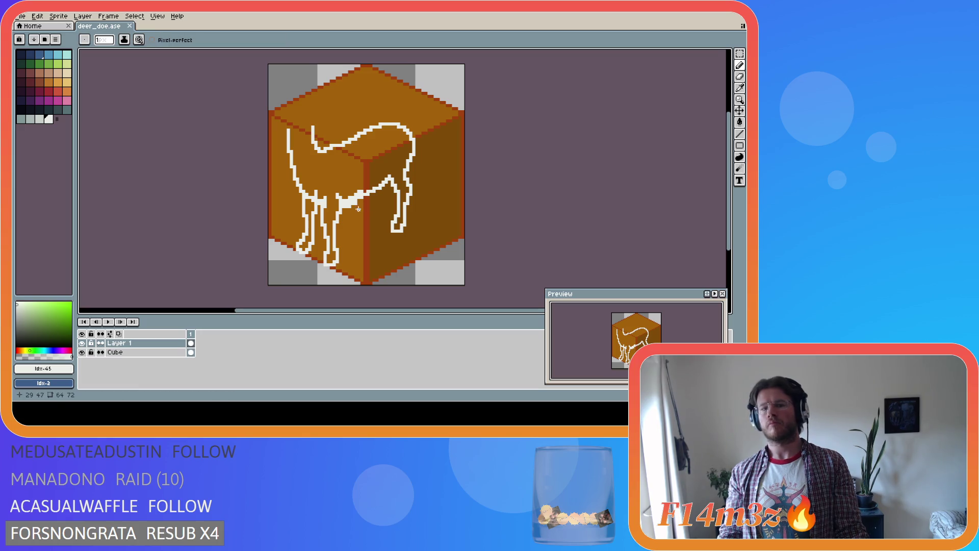
Step: Erase the excess white pixels from the thick patch along the belly
key("e")
left_click_drag(344, 207, 354, 207)
key("alt")
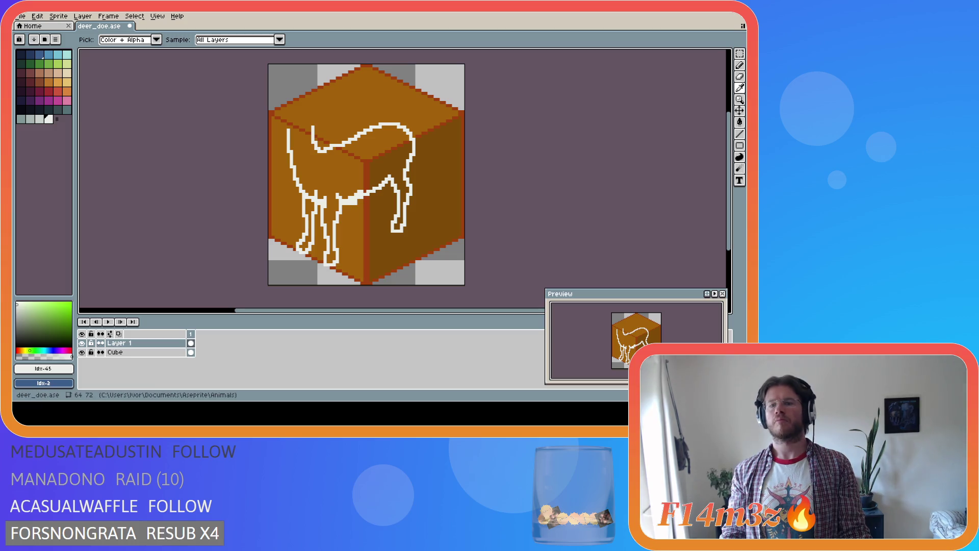
left_click_drag(344, 204, 359, 201)
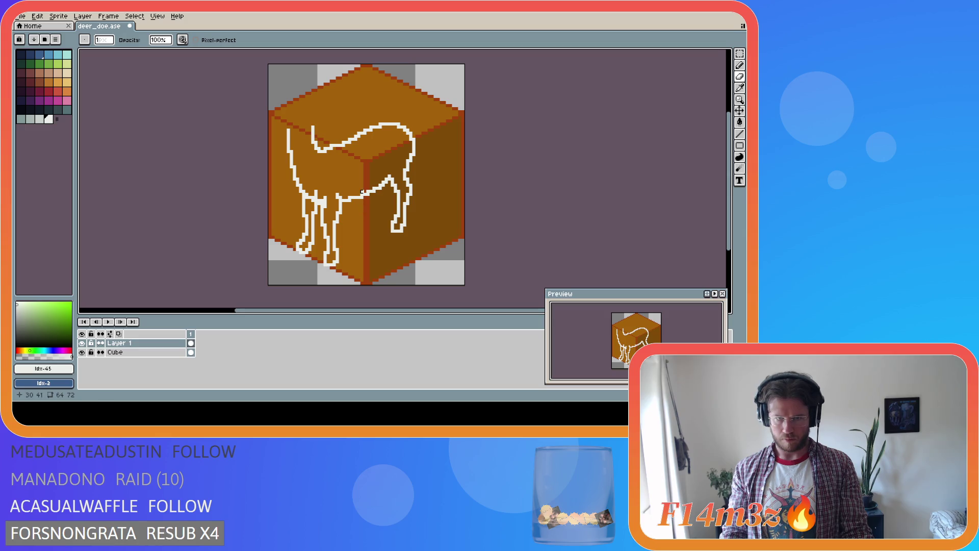
Step: Draw a thin one-pixel white belly line running toward the front legs
key("alt")
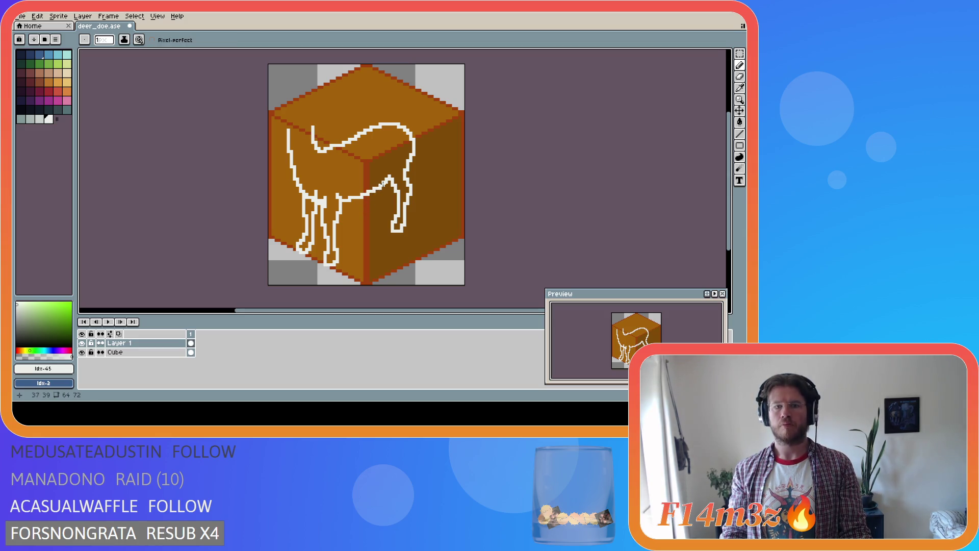
left_click_drag(379, 188, 356, 198)
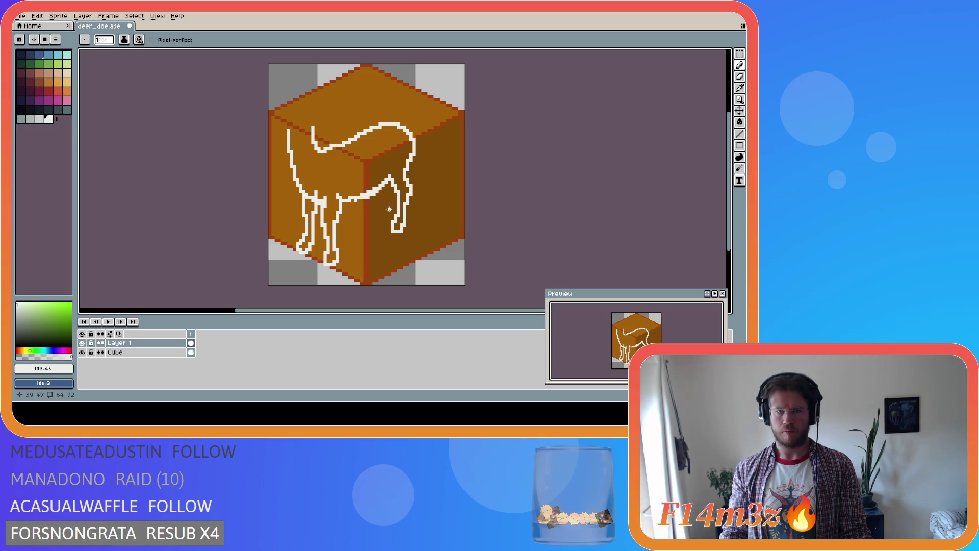
key("b")
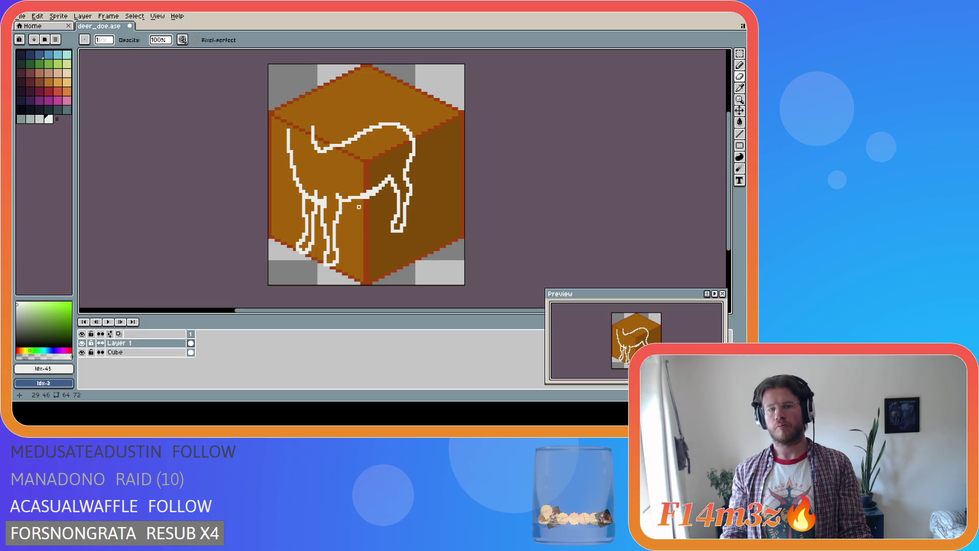
key("b")
key("b")
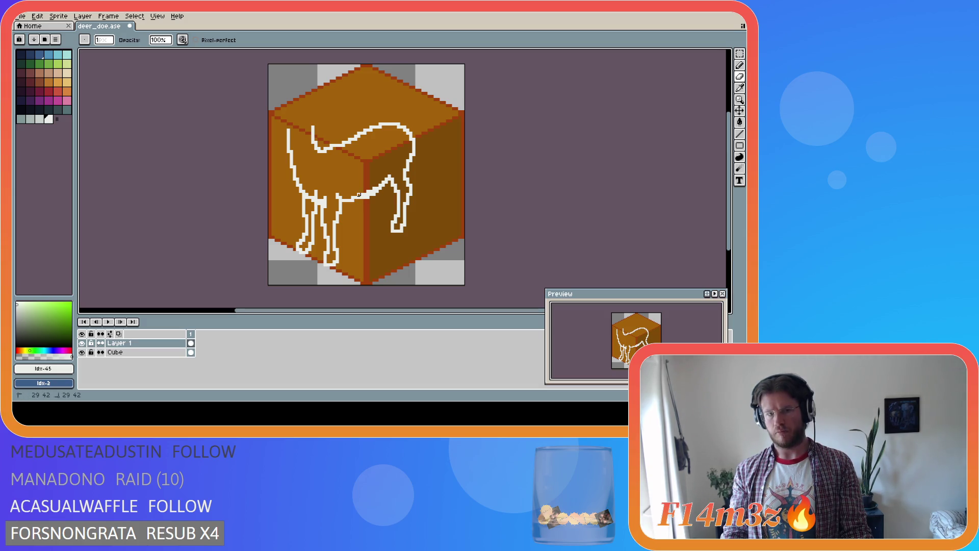
left_click_drag(364, 192, 368, 192)
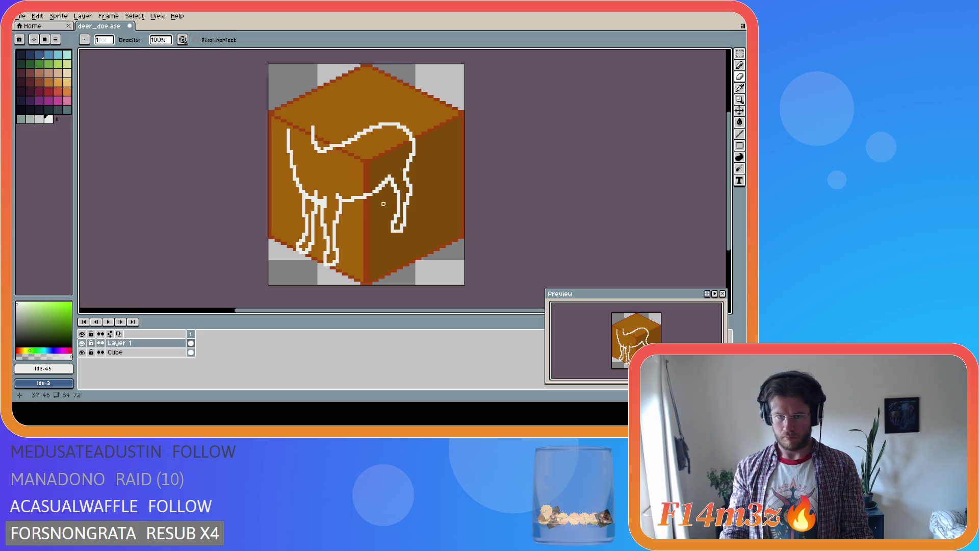
key("e")
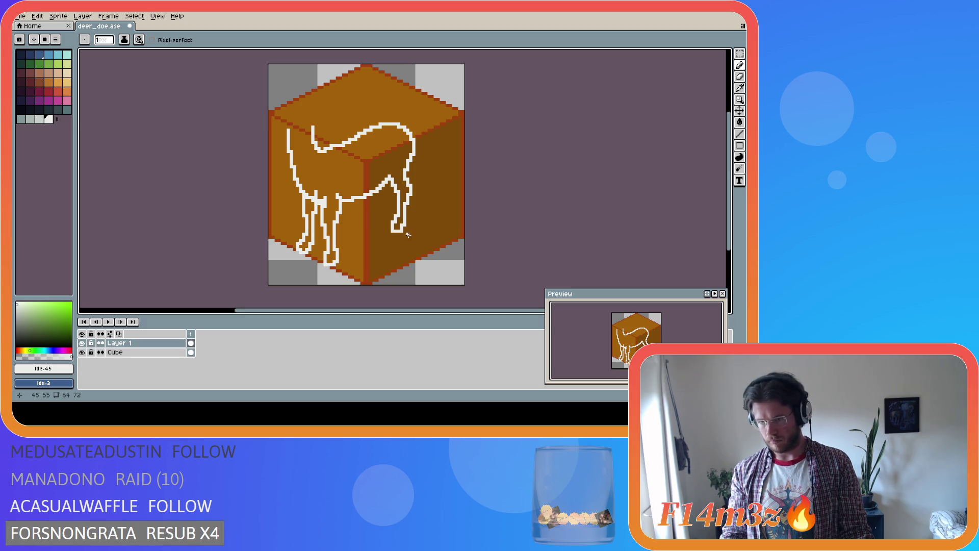
key("b")
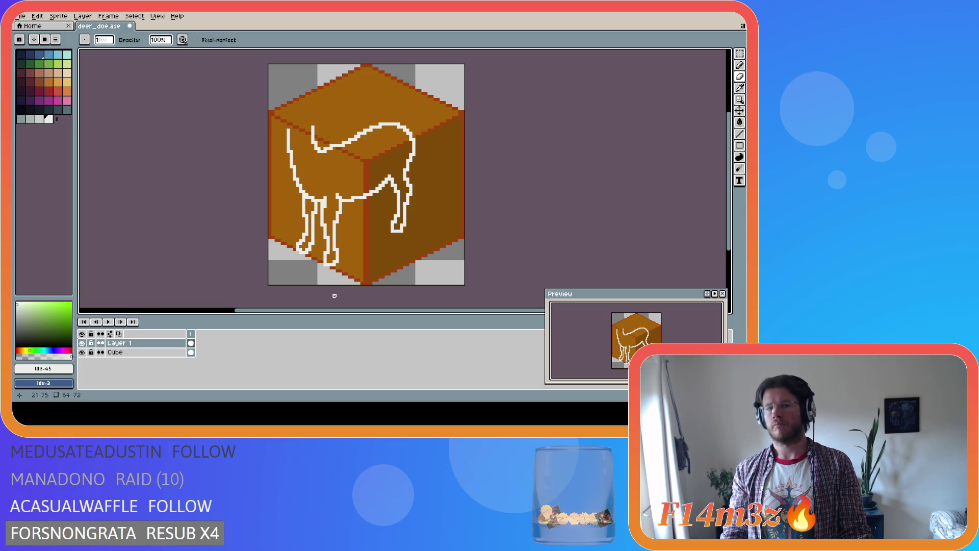
key("ctrl+a")
key("ctrl+d")
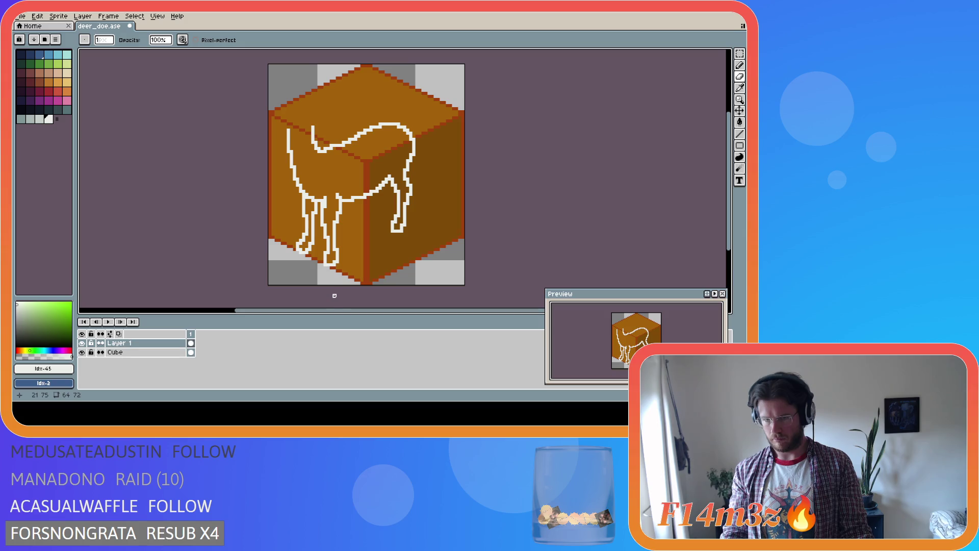
key("e")
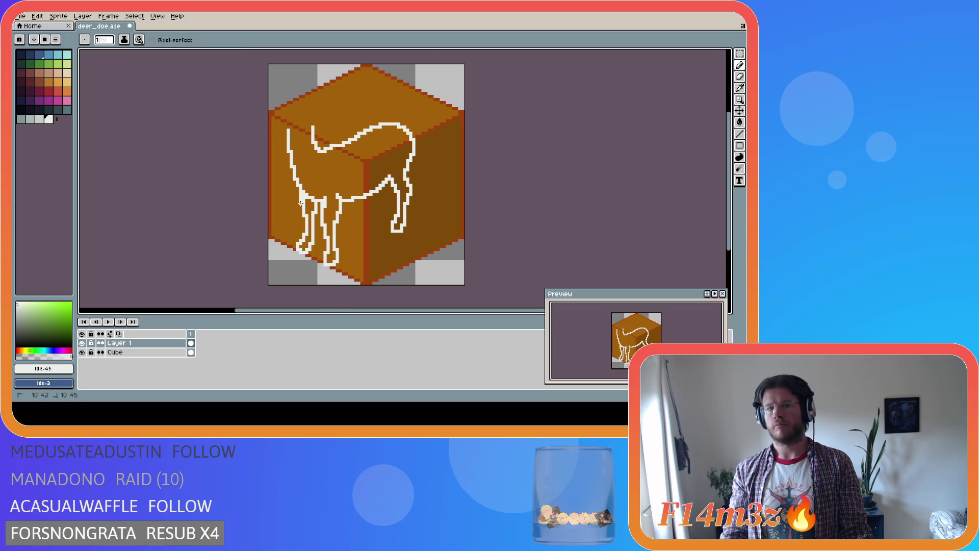
key("b")
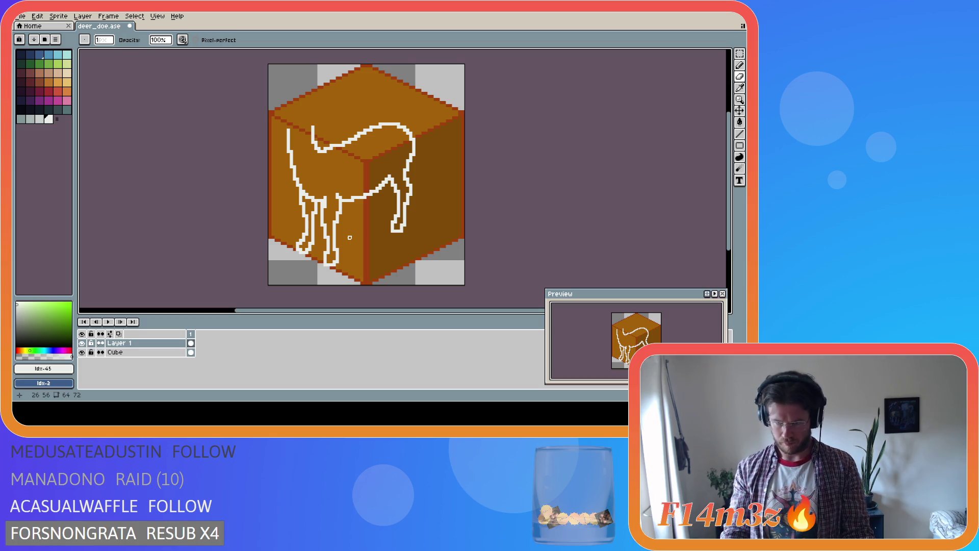
key("i")
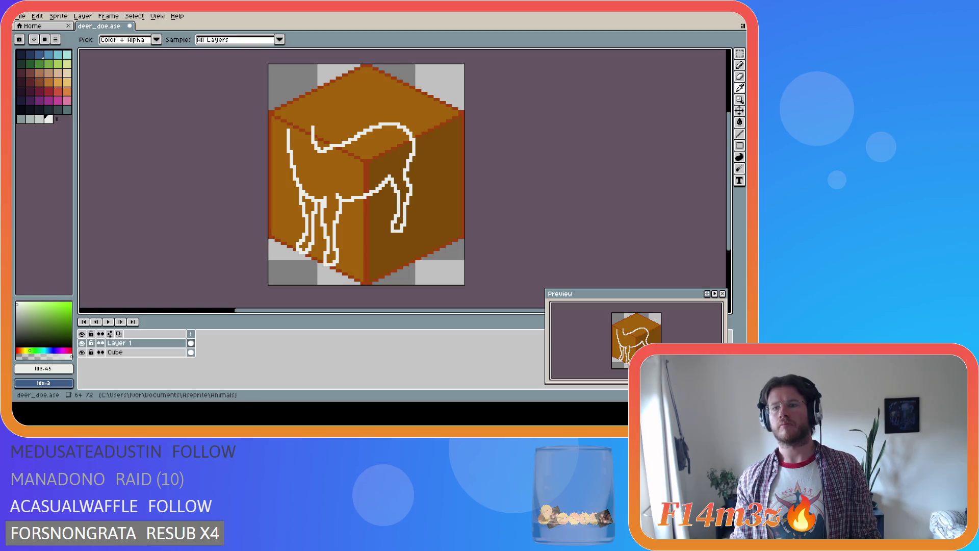
key("b")
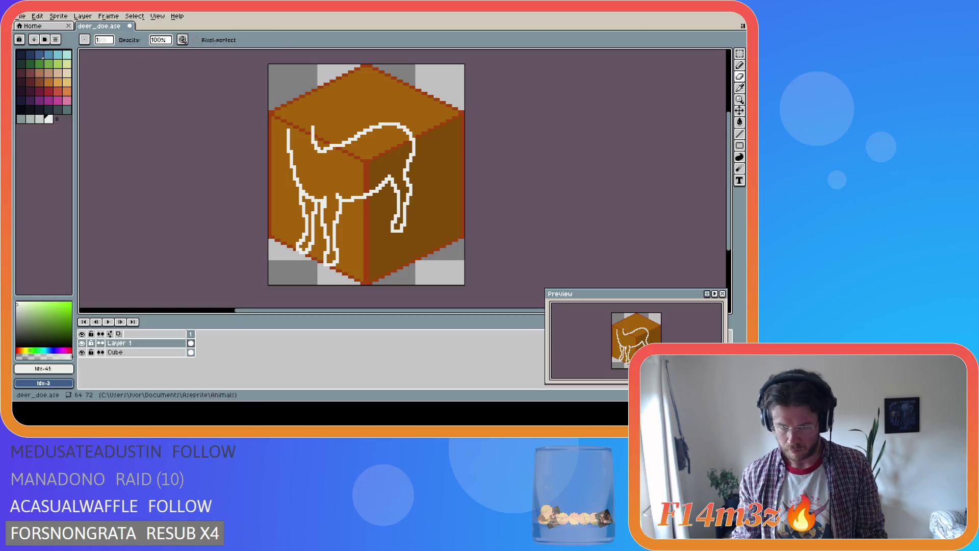
key("i")
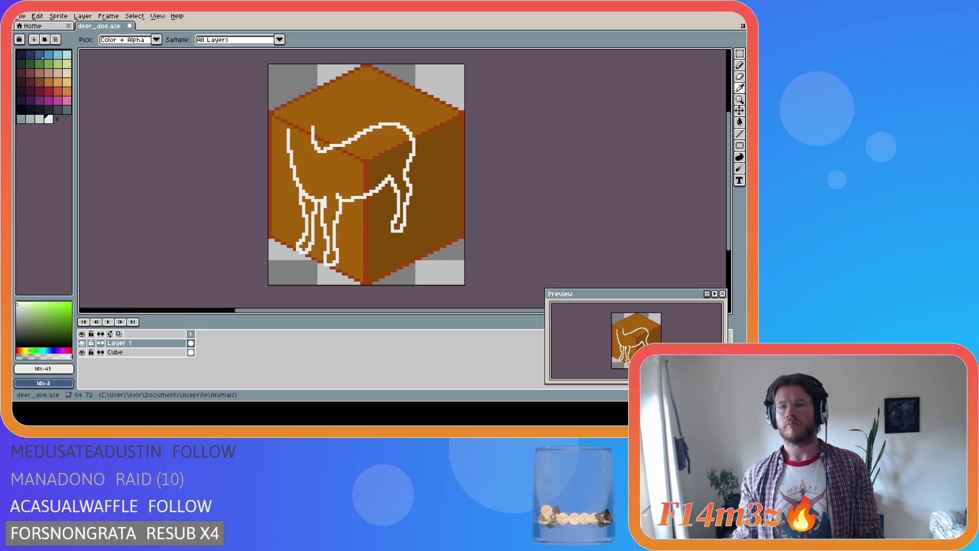
key("b")
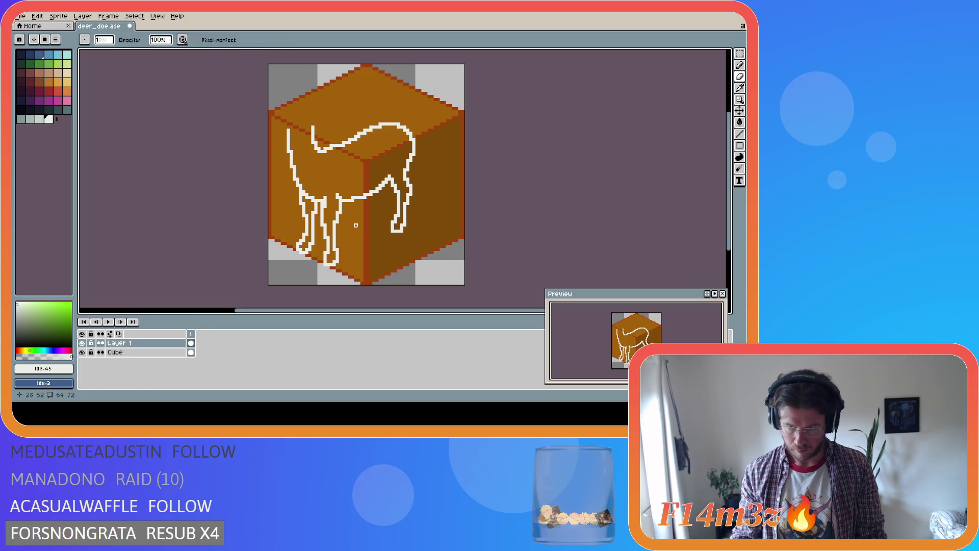
key("i")
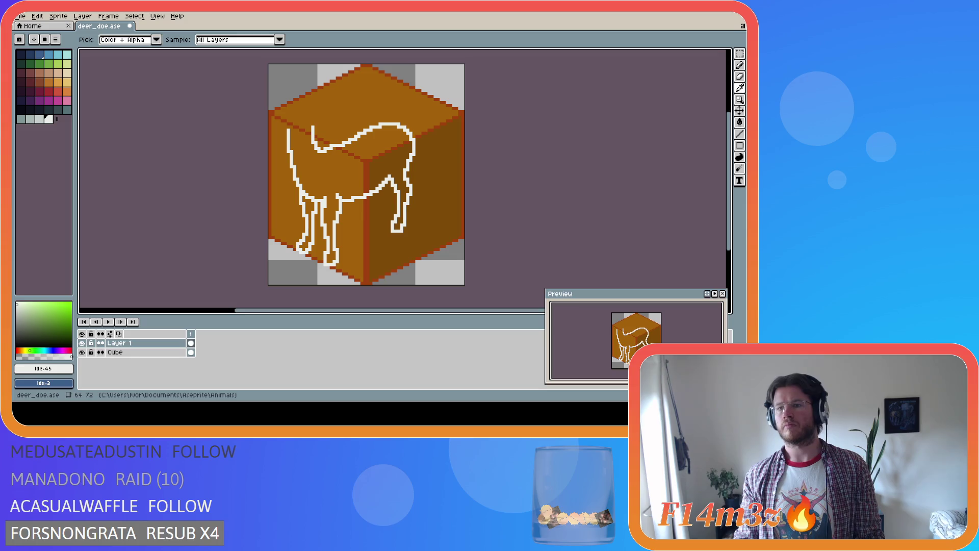
key("b")
key("e")
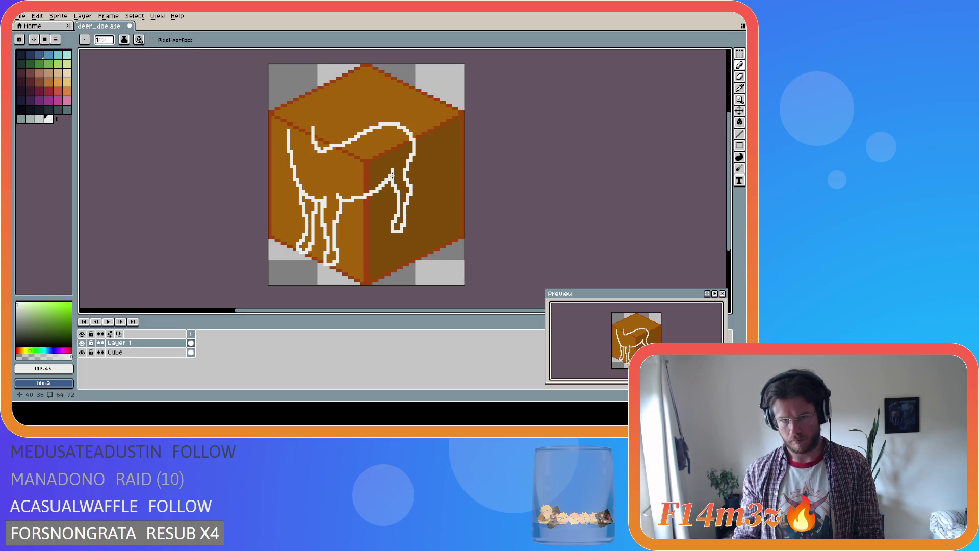
left_click(389, 177)
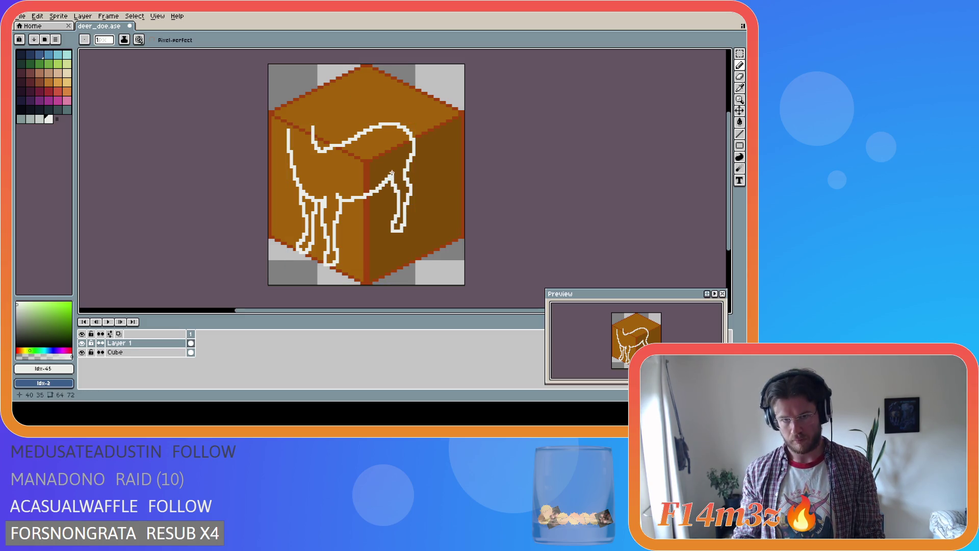
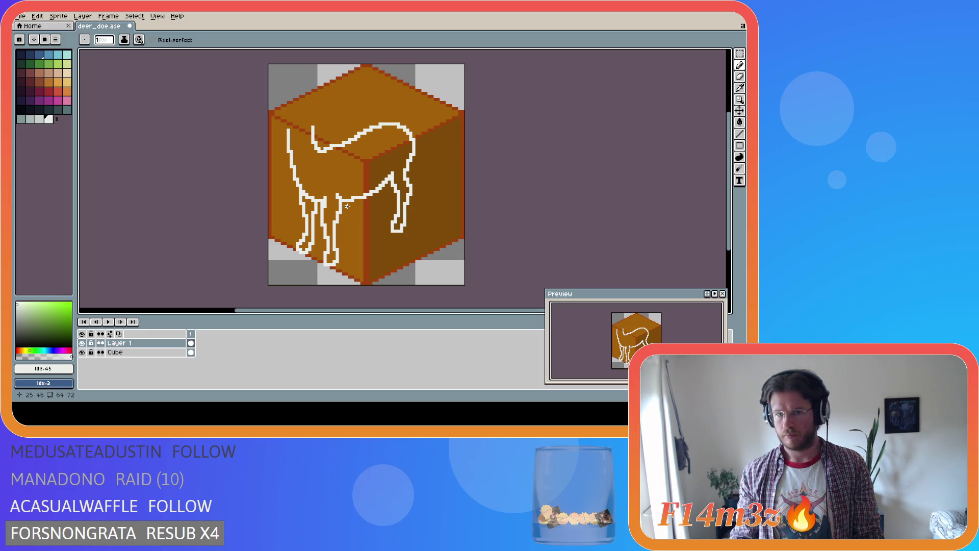
Step: Shift the belly line between the legs with a rectangular marquee, then deselect
key("m")
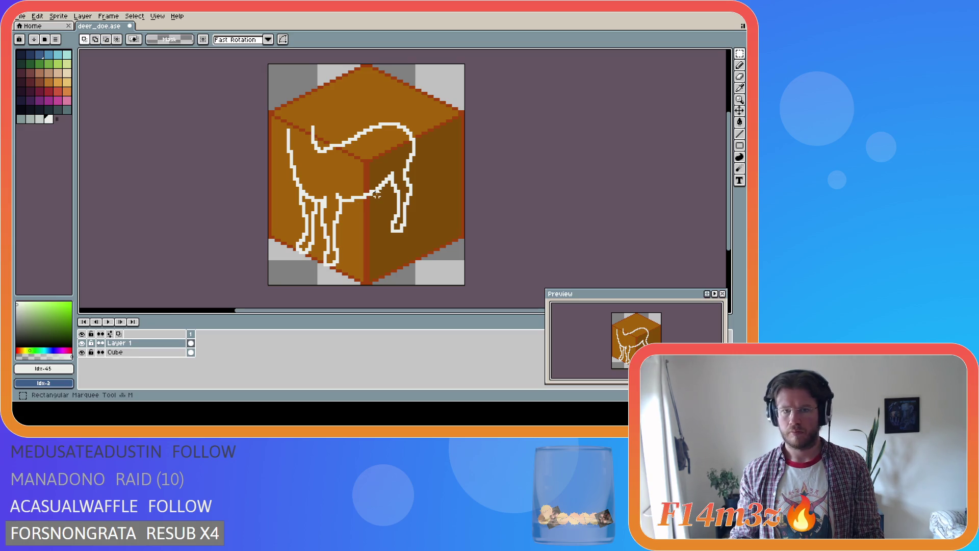
mouse_move(378, 190)
left_mouse_down()
mouse_move(346, 203)
mouse_move(378, 202)
mouse_move(376, 192)
mouse_move(346, 213)
left_mouse_up()
key("ctrl+d")
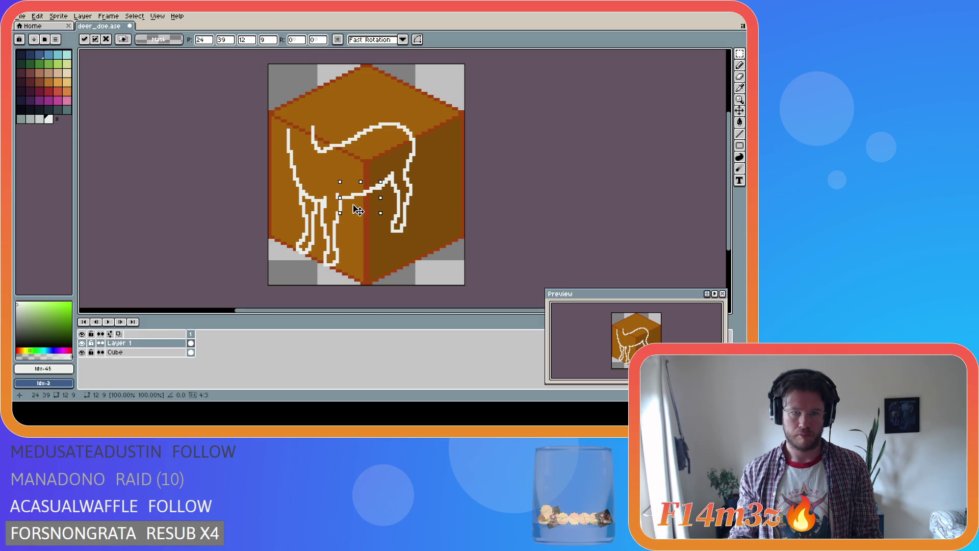
key("e")
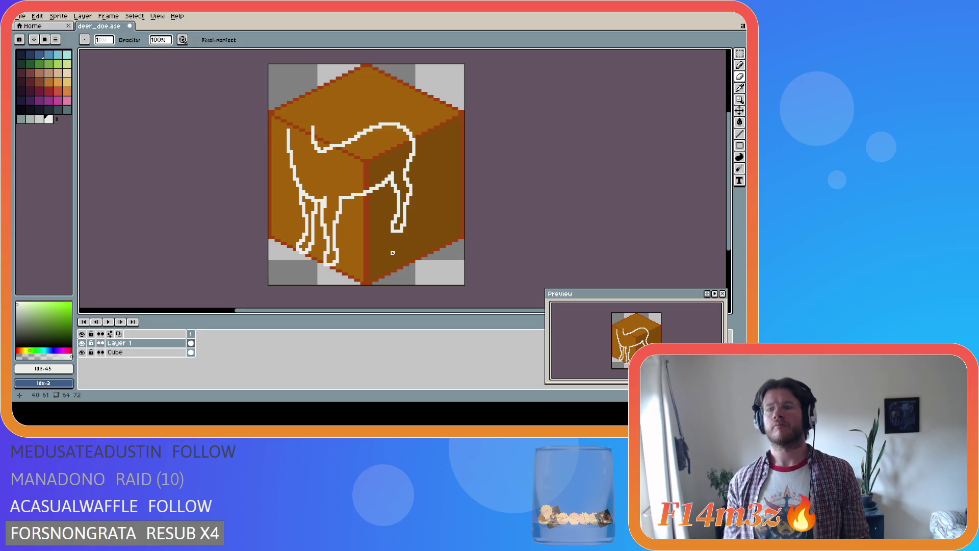
Step: Touch up the front-leg outline pixels and undo a stray pencil stroke
key("i")
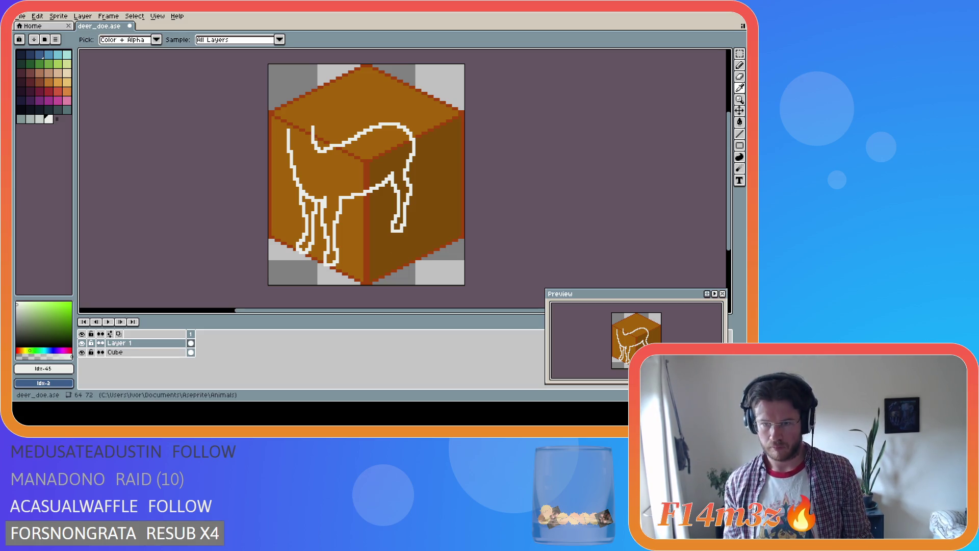
key("ctrl")
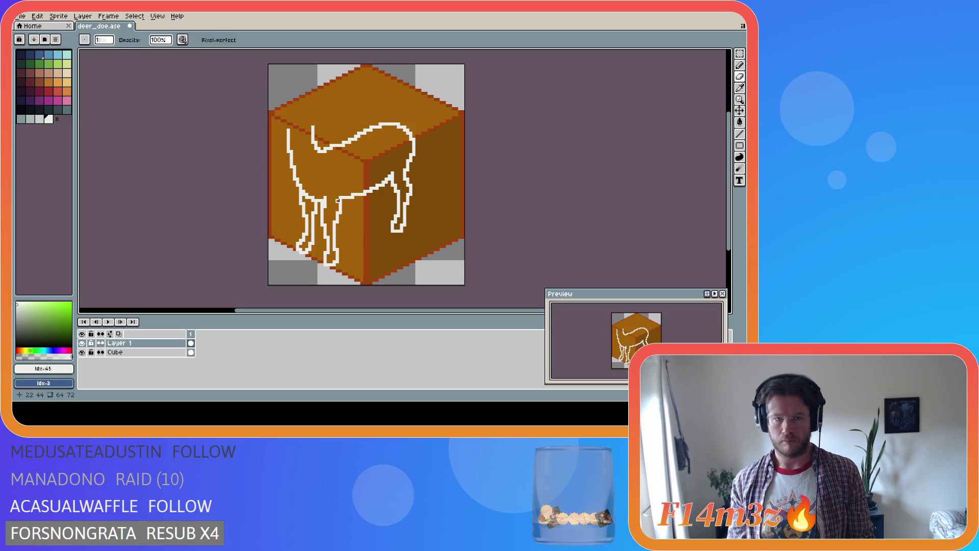
key("e")
key("ctrl")
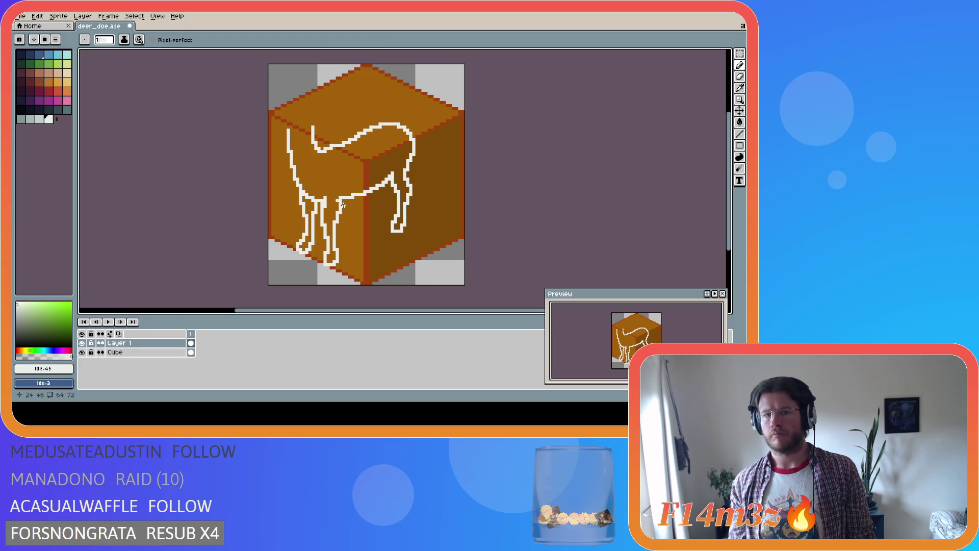
key("e")
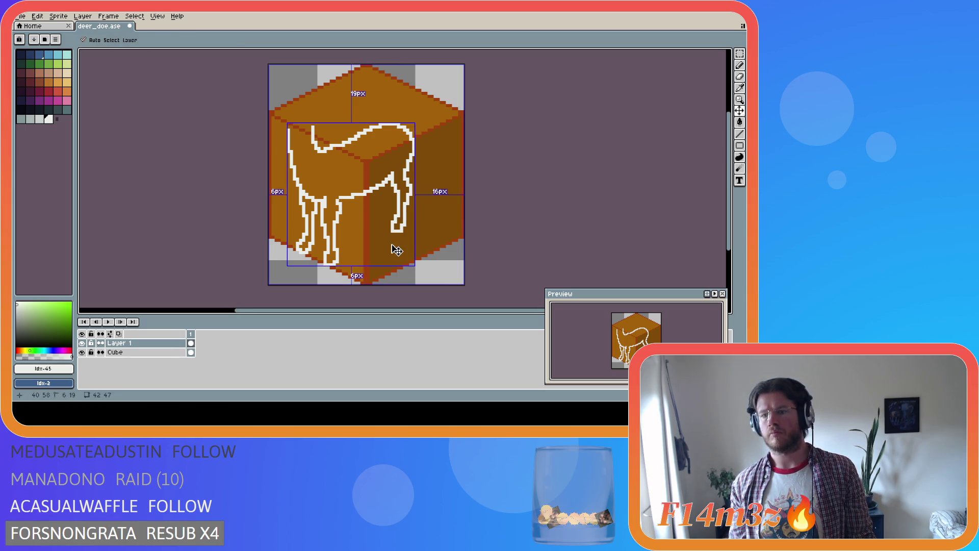
key("ctrl+z")
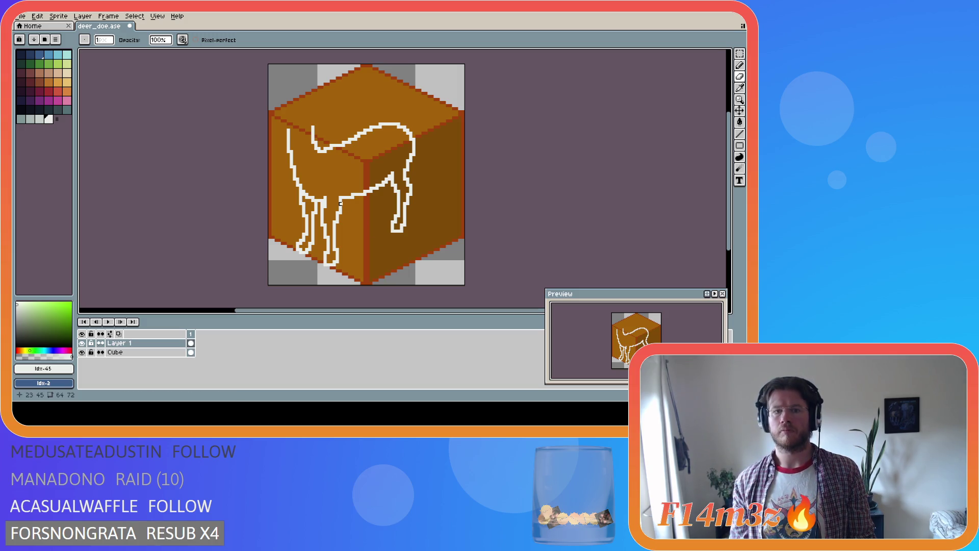
key("e")
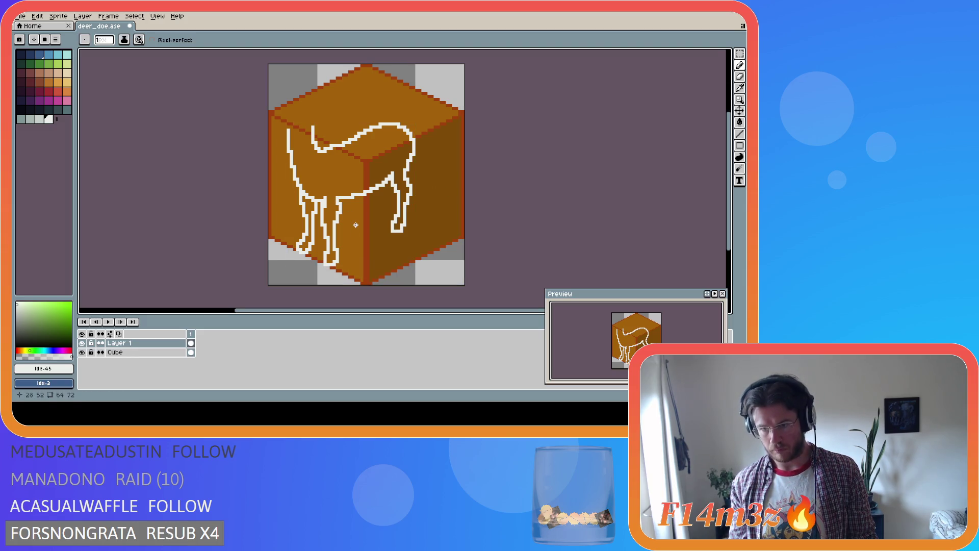
Step: Keep refining the front-leg pixels, alternating pencil, eraser and eyedropper
key("i")
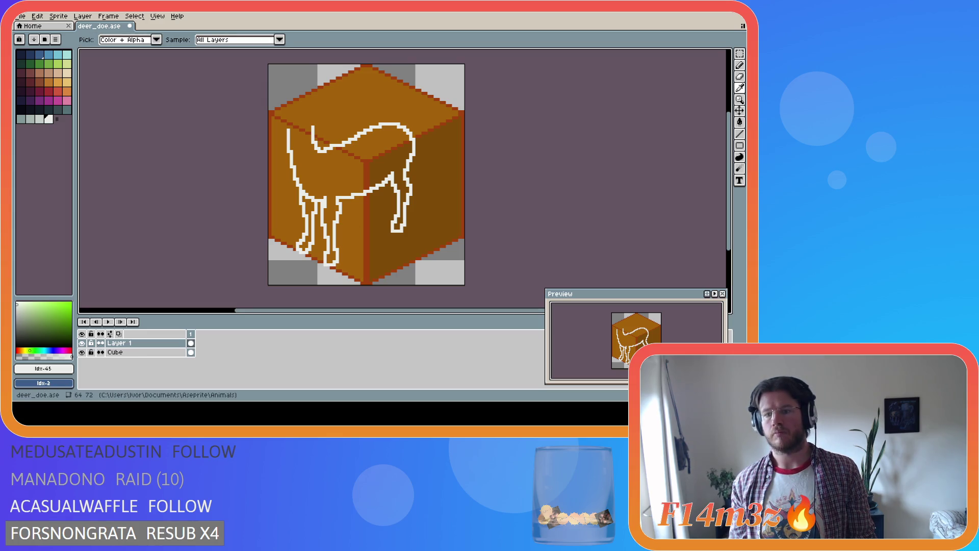
key("b")
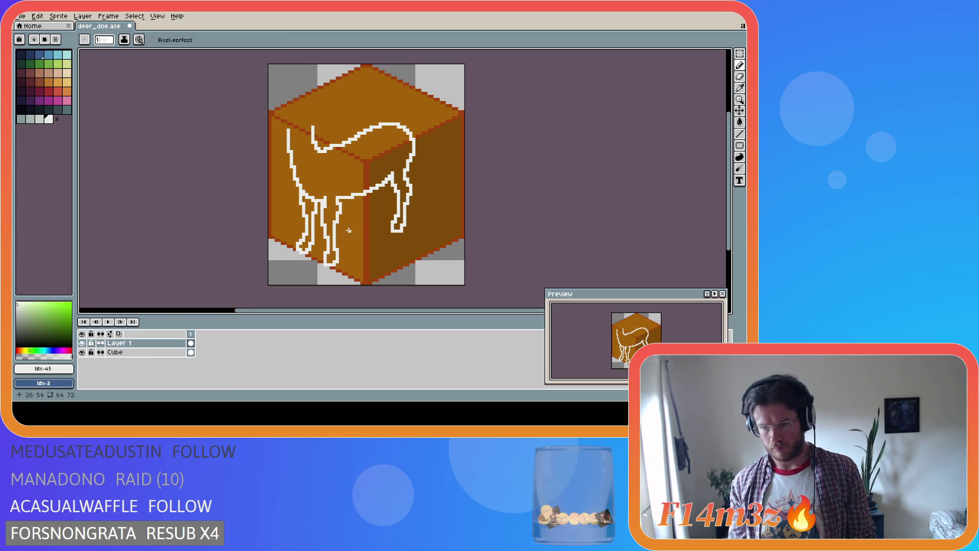
key("i")
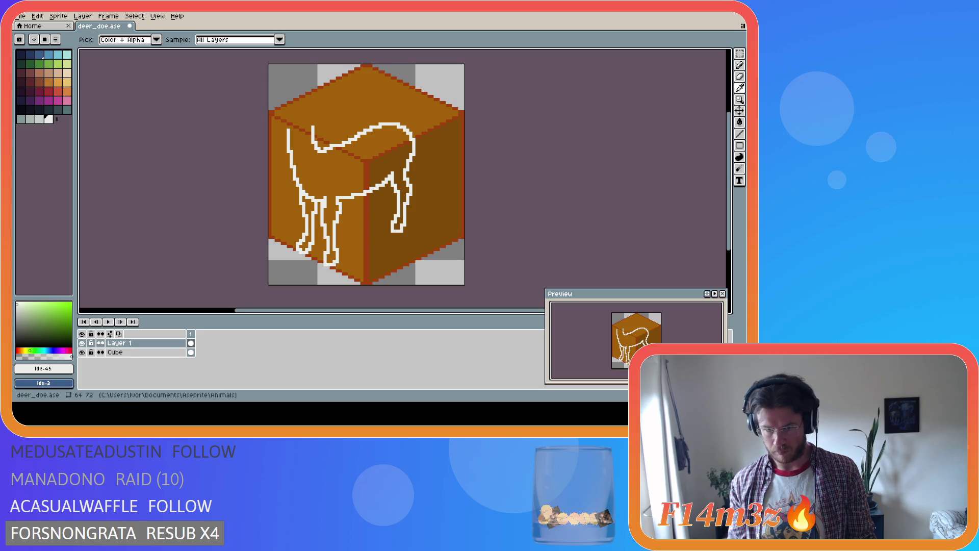
key("b")
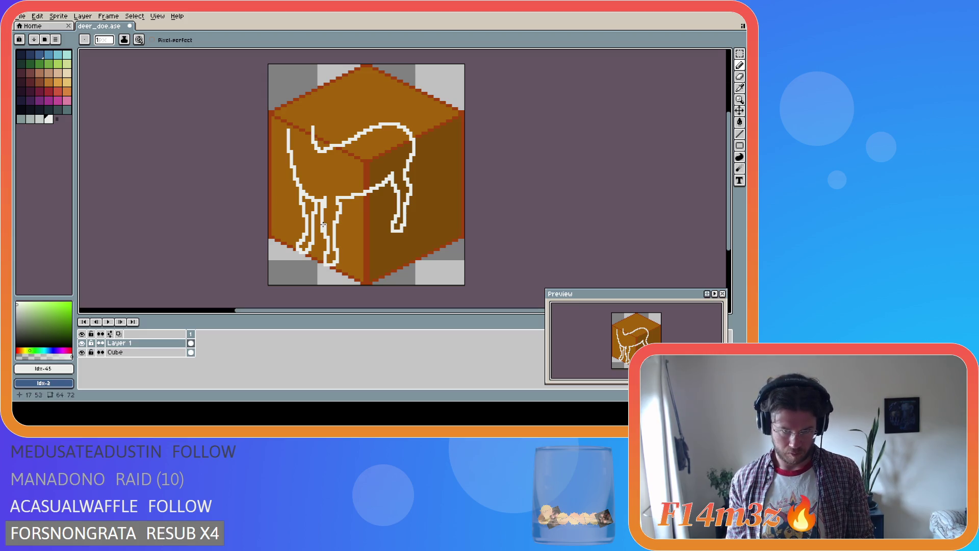
key("e")
key("b")
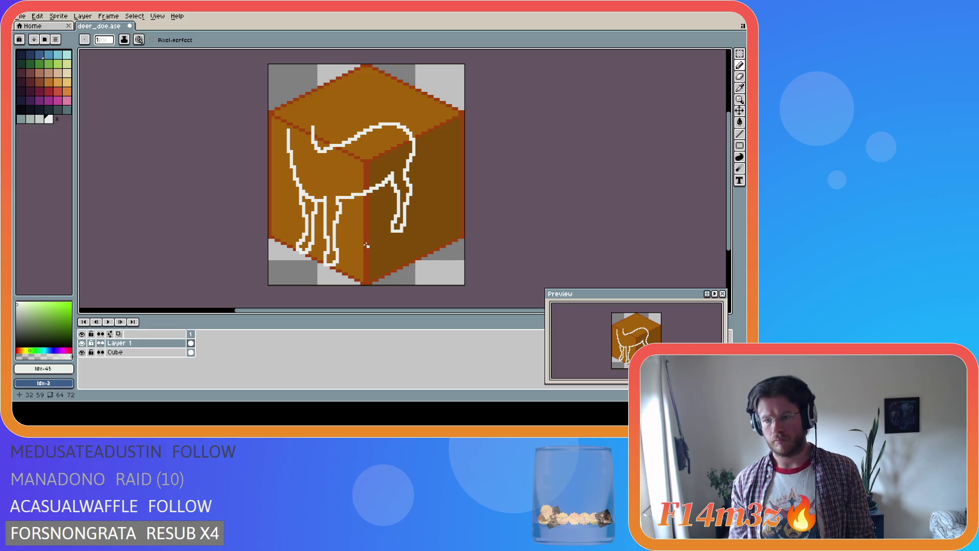
key("i")
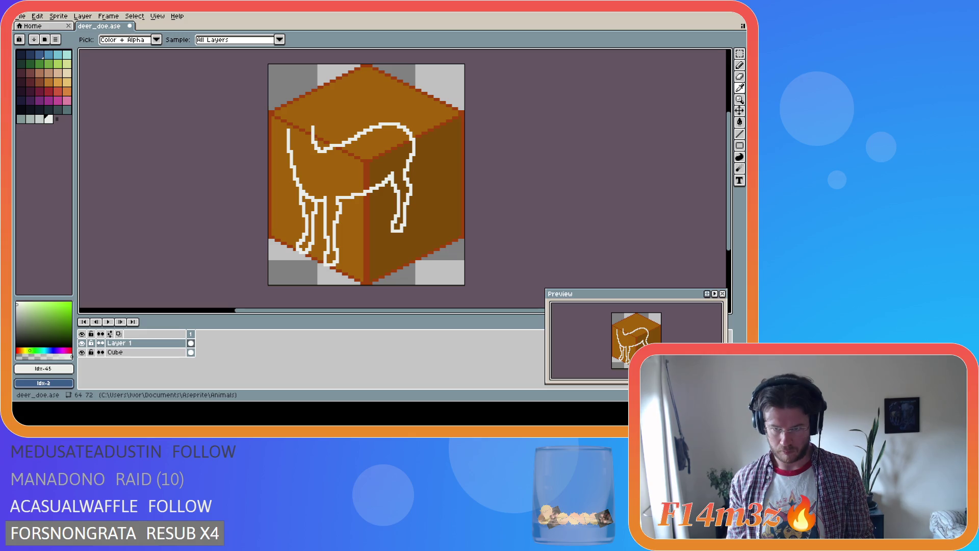
key("b")
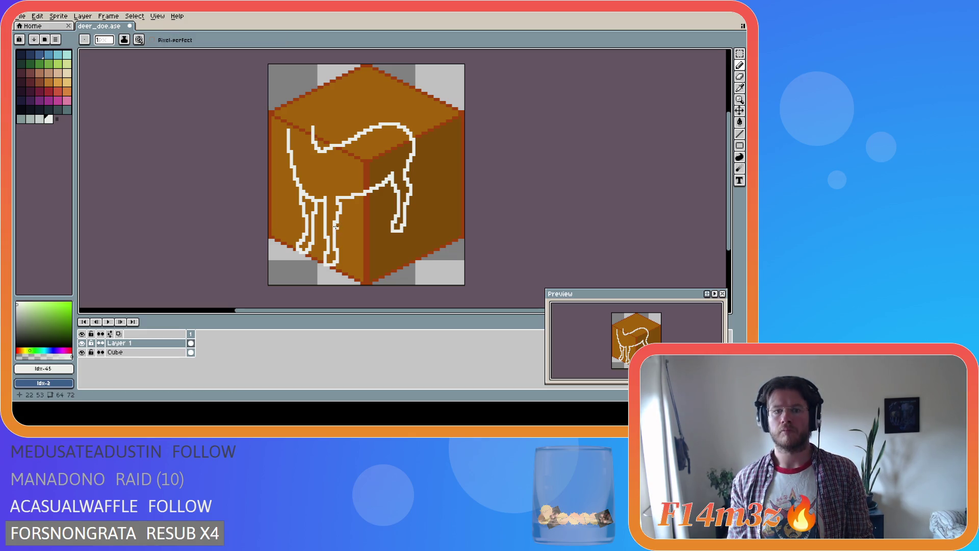
key("e")
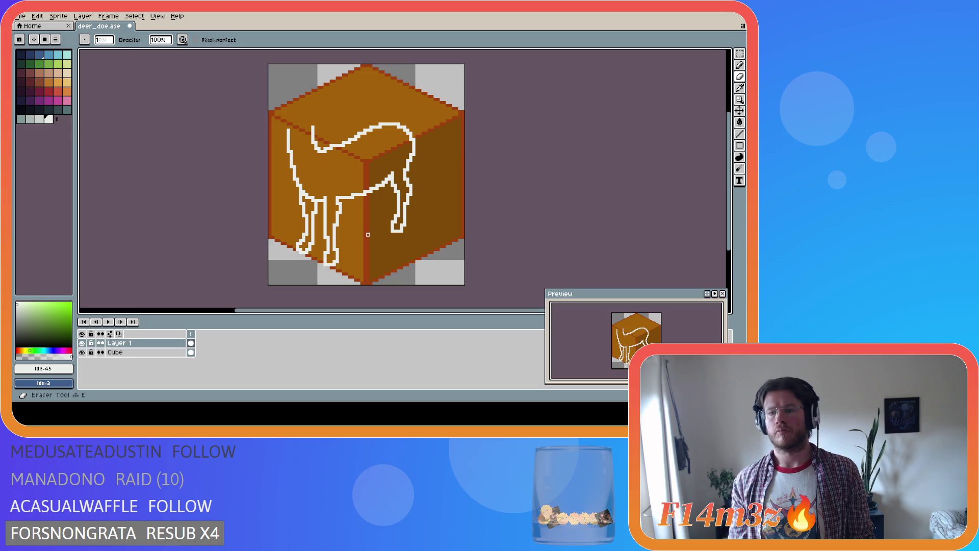
key("i")
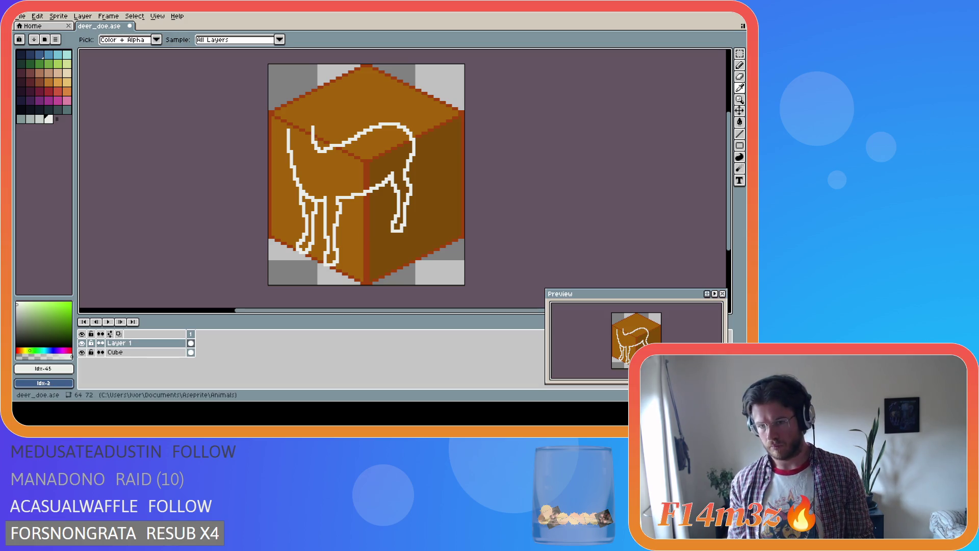
key("b")
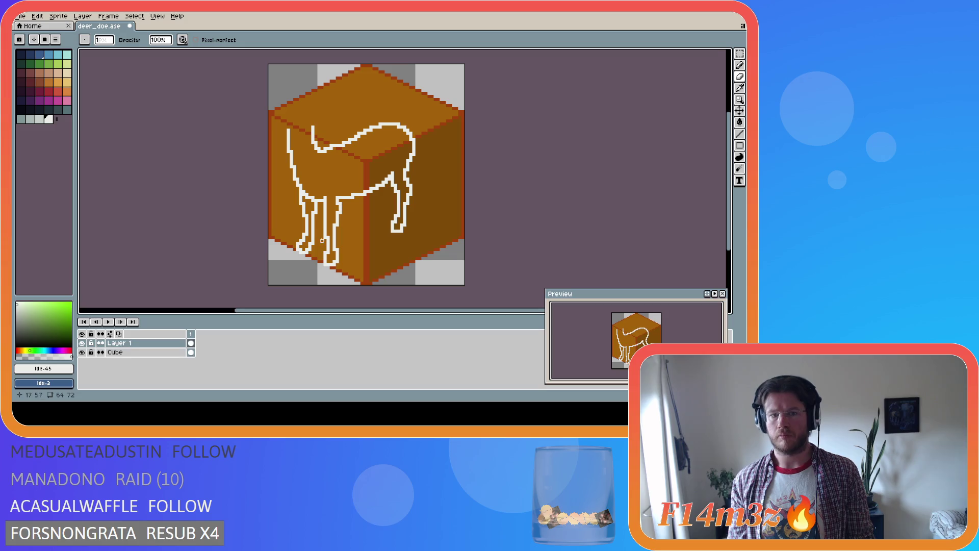
key("e")
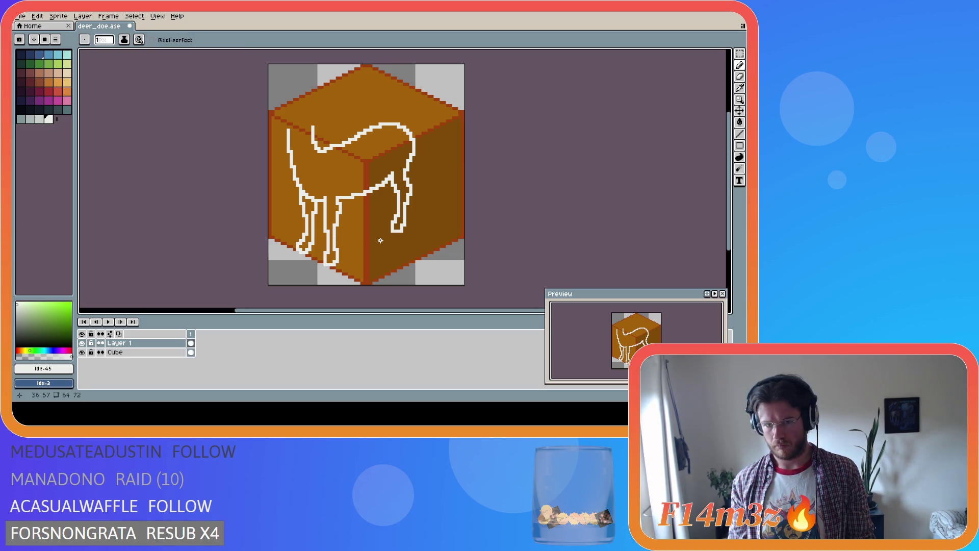
Step: Fix chest and front-leg pixels, undo an eraser slip and add a straight line
key("i")
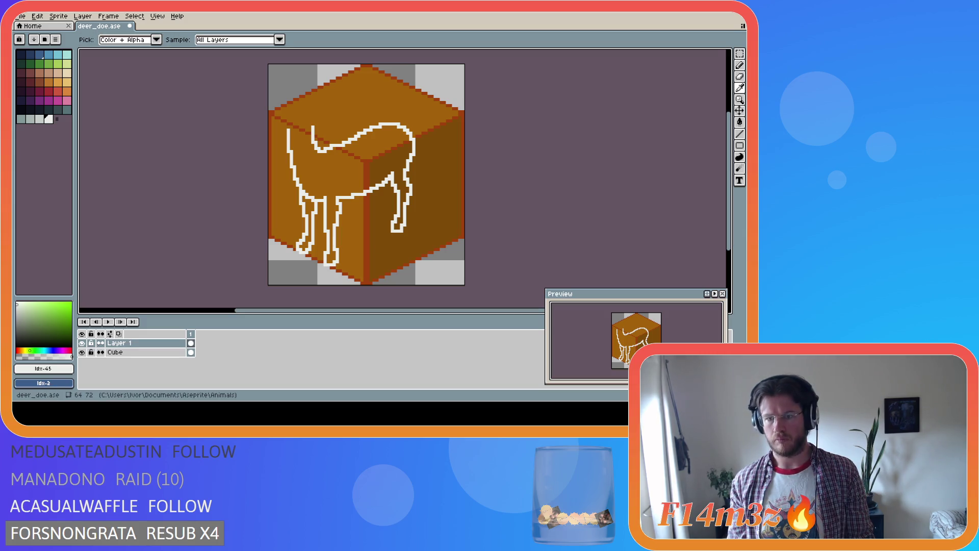
key("e")
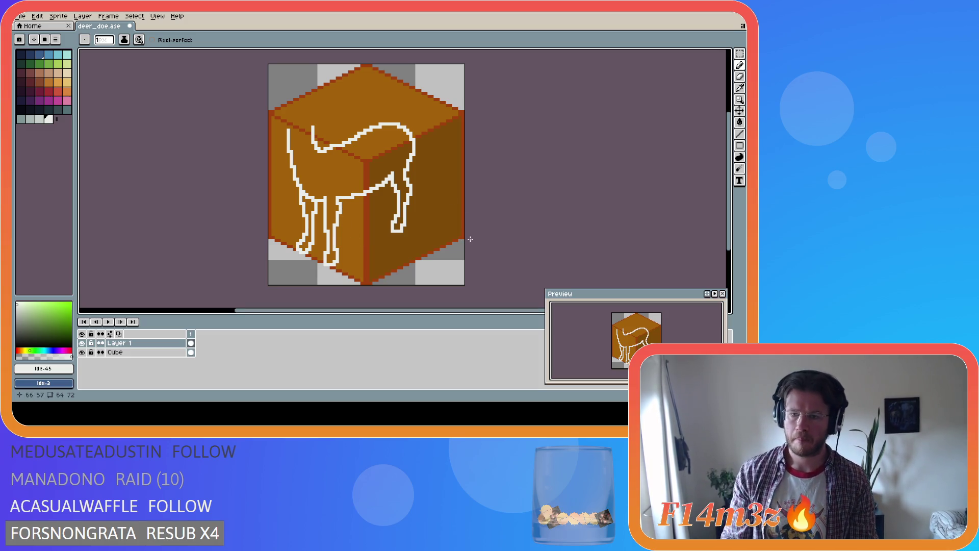
key("i")
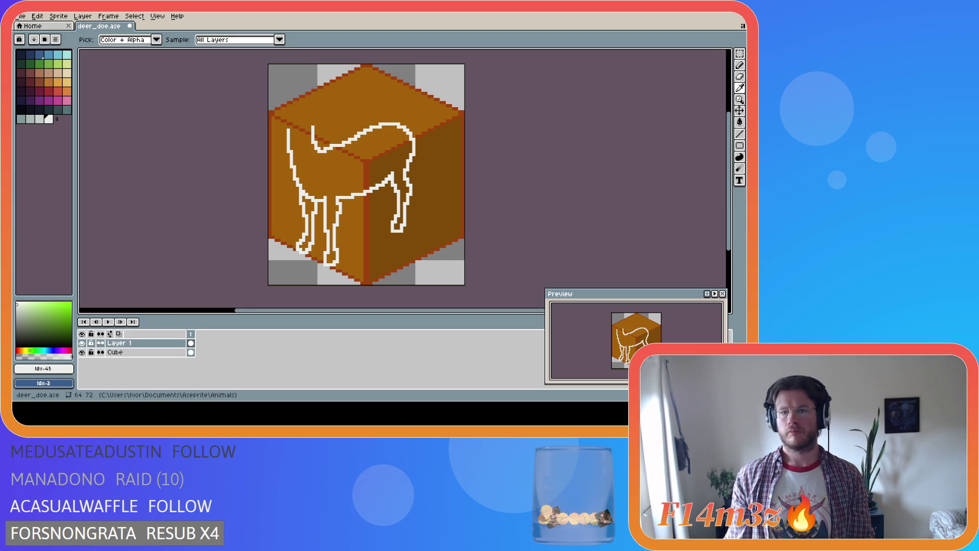
key("b")
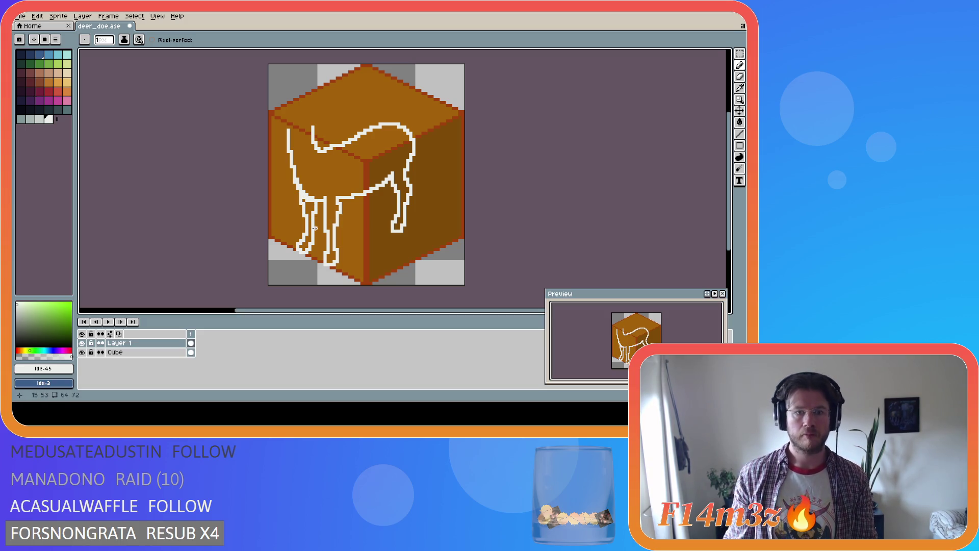
key("i")
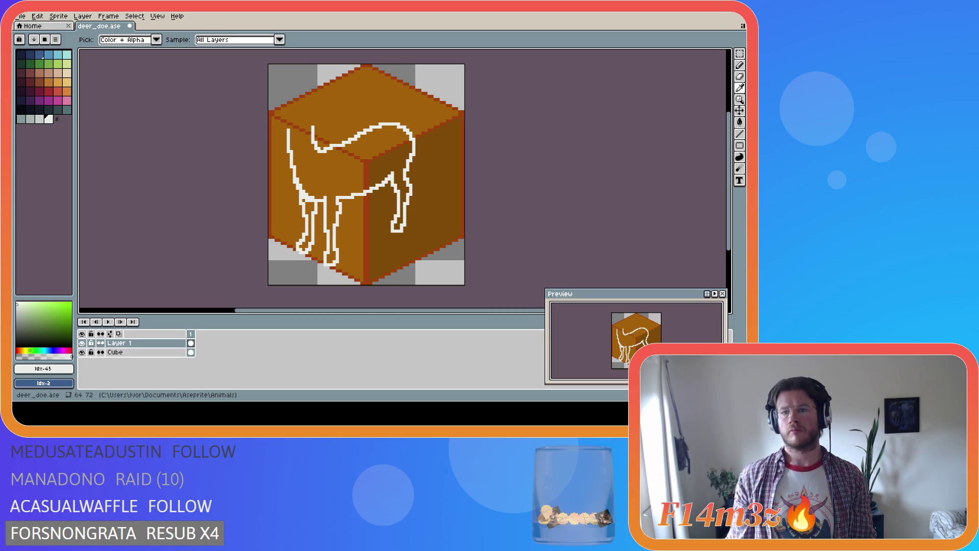
key("b")
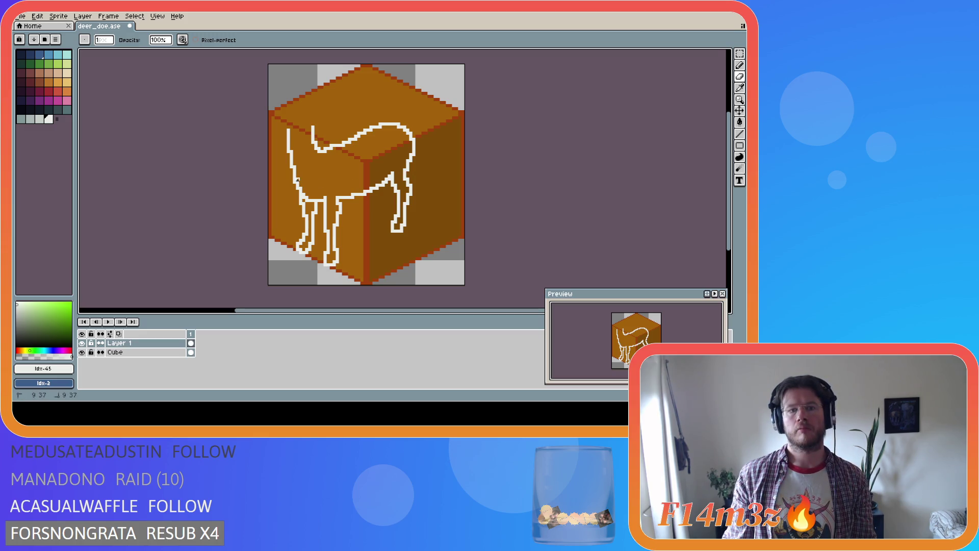
key("ctrl+z")
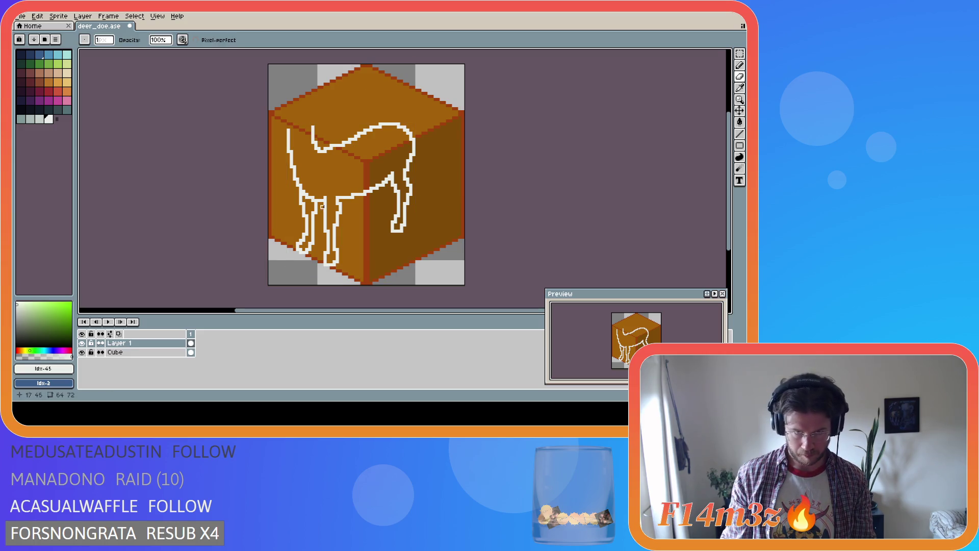
key("shift")
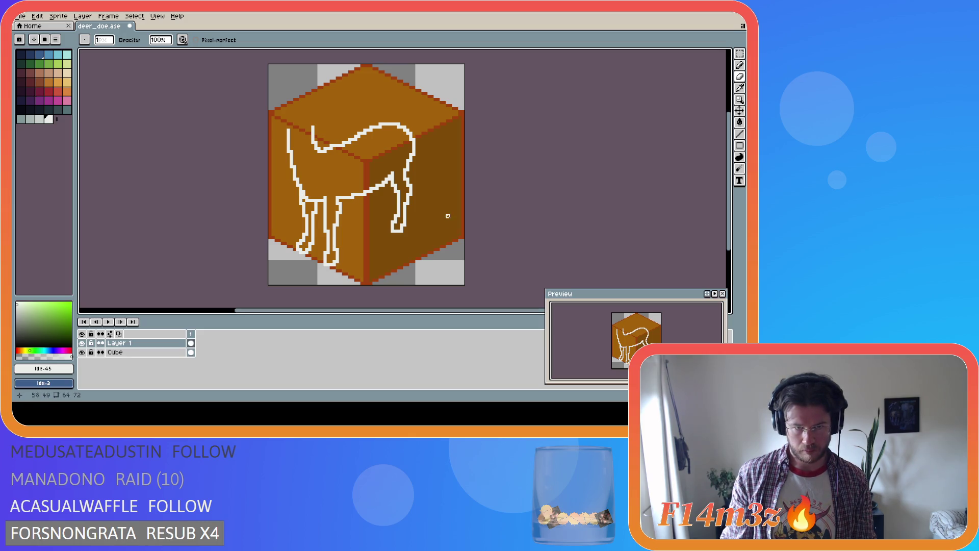
Step: Tweak leg outline pixels with pencil and eraser, then save deer_doe.ase
key("b")
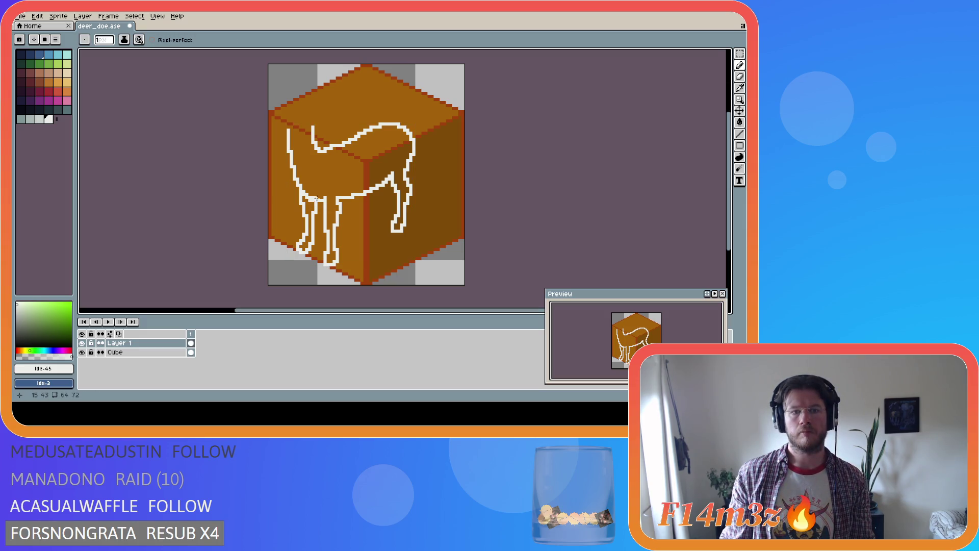
key("e")
key("b")
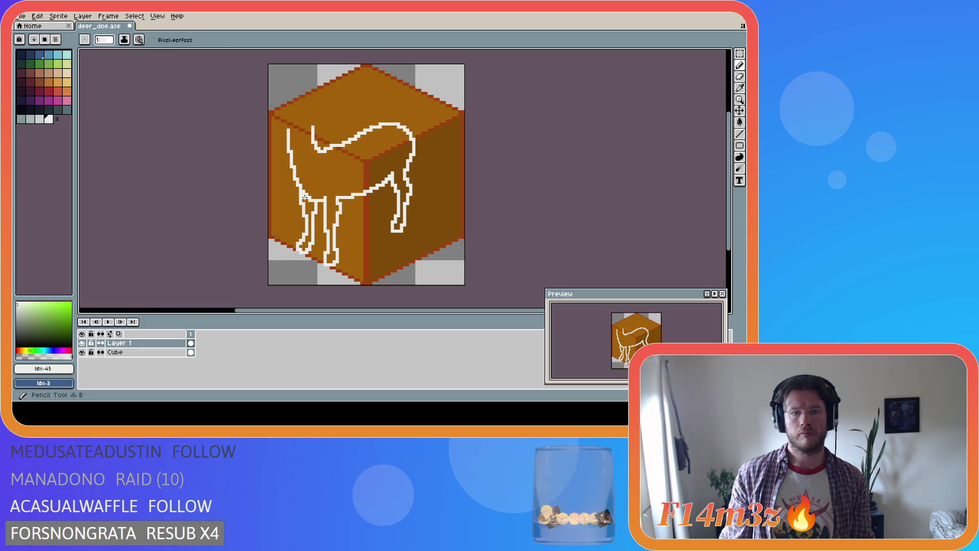
key("e")
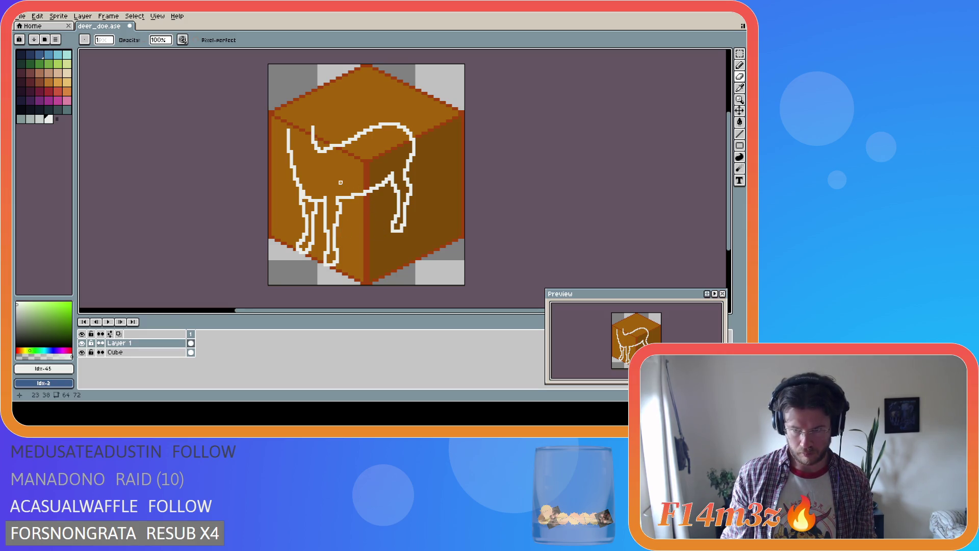
key("i")
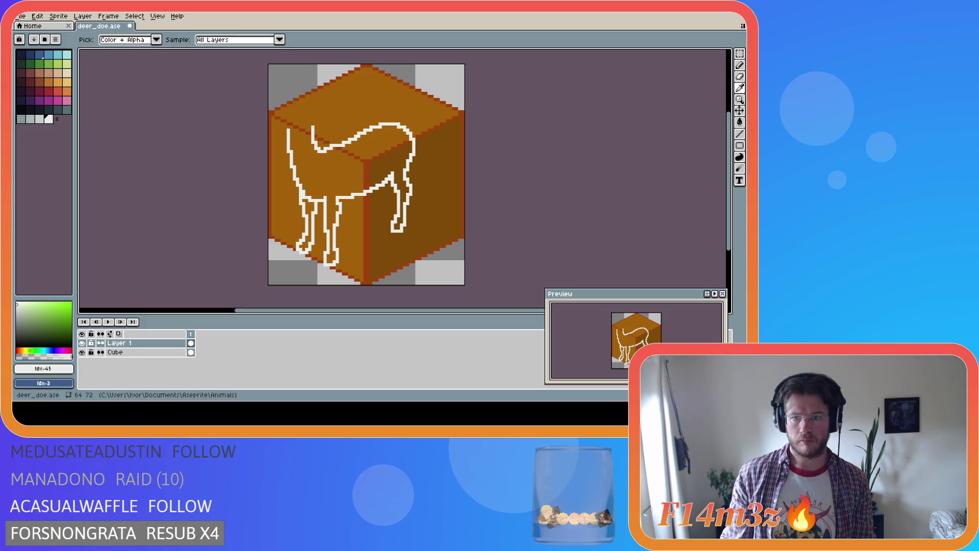
key("e")
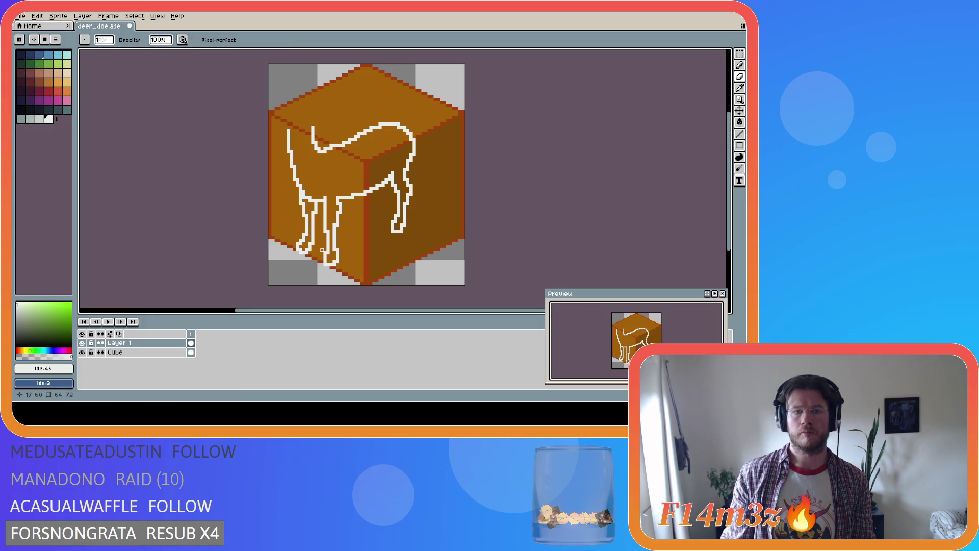
key("e")
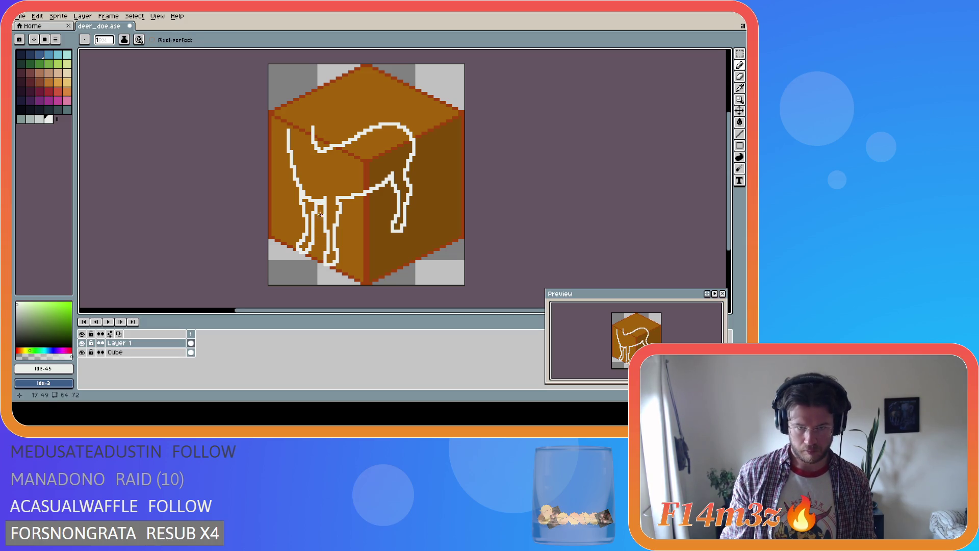
key("b")
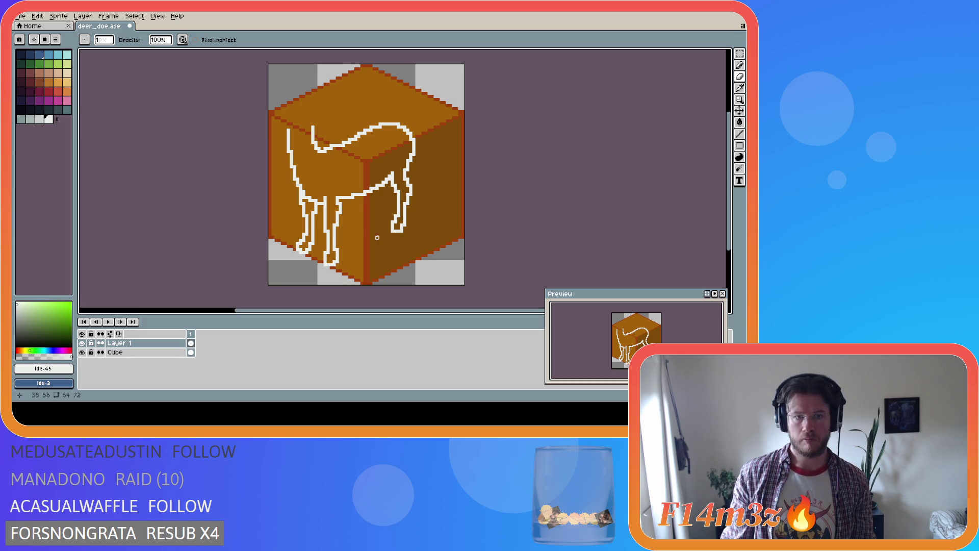
key("e")
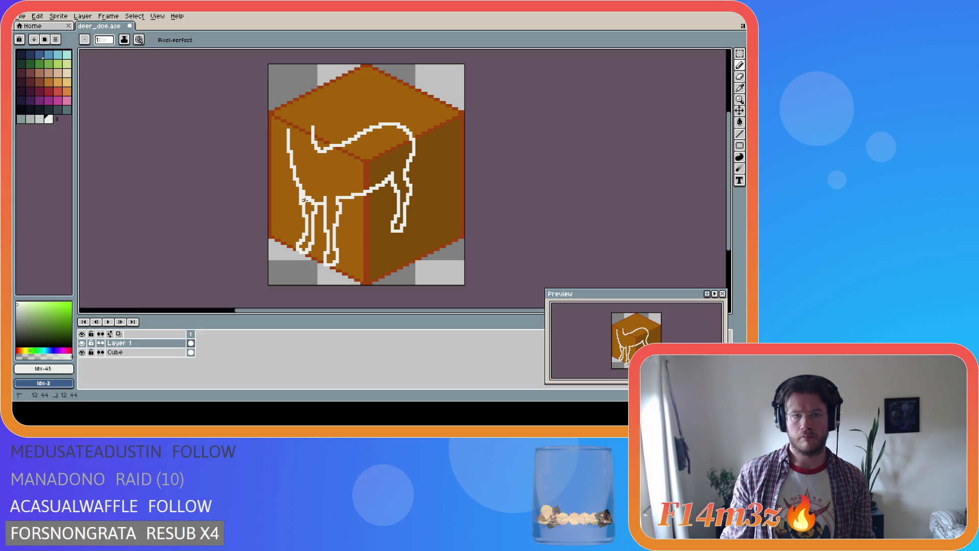
key("e")
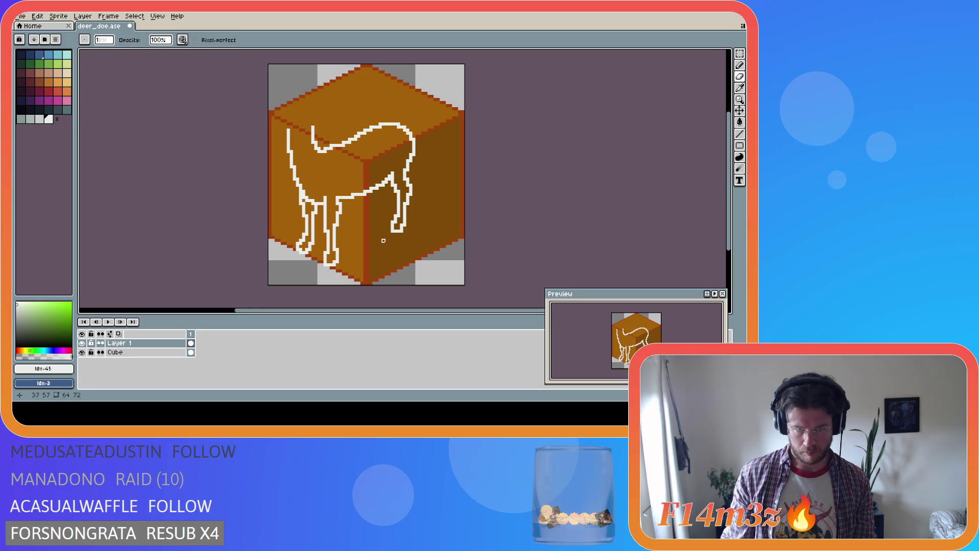
key("ctrl+s")
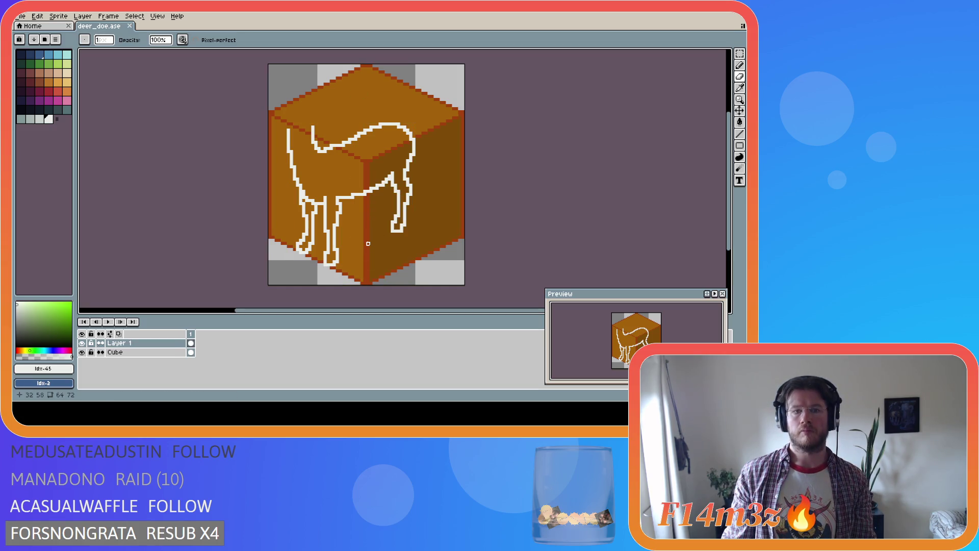
Step: Add a white pixel near the deer's leg and save deer_doe.ase again
key("b")
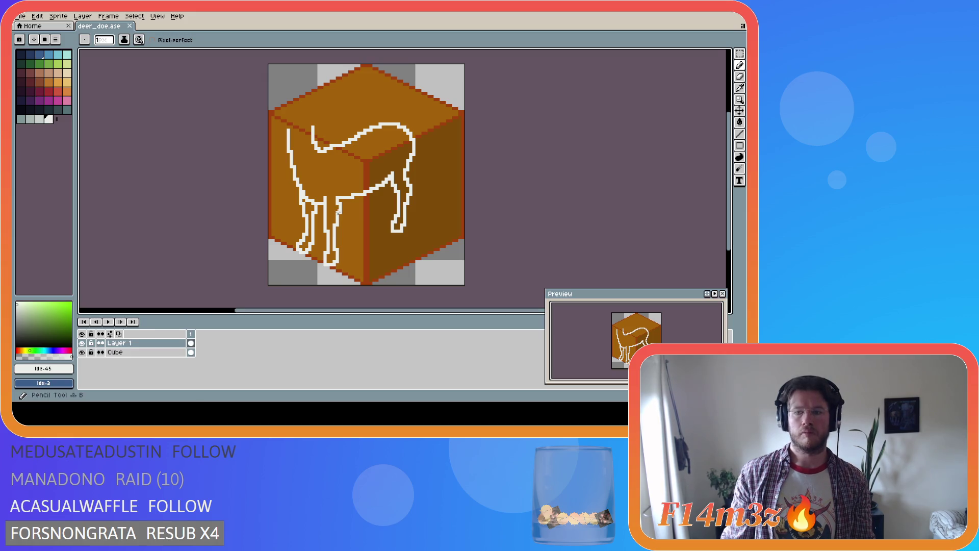
key("i")
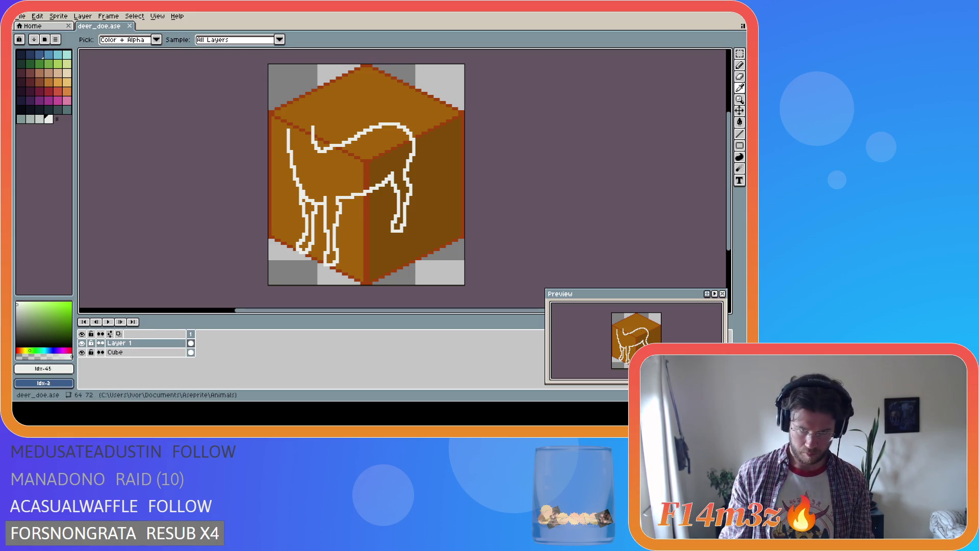
key("b")
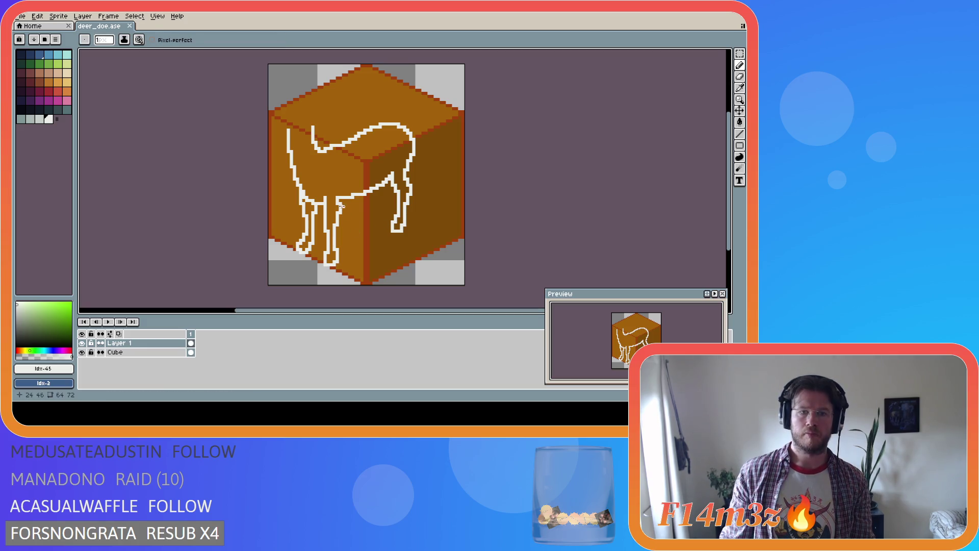
left_click(340, 203)
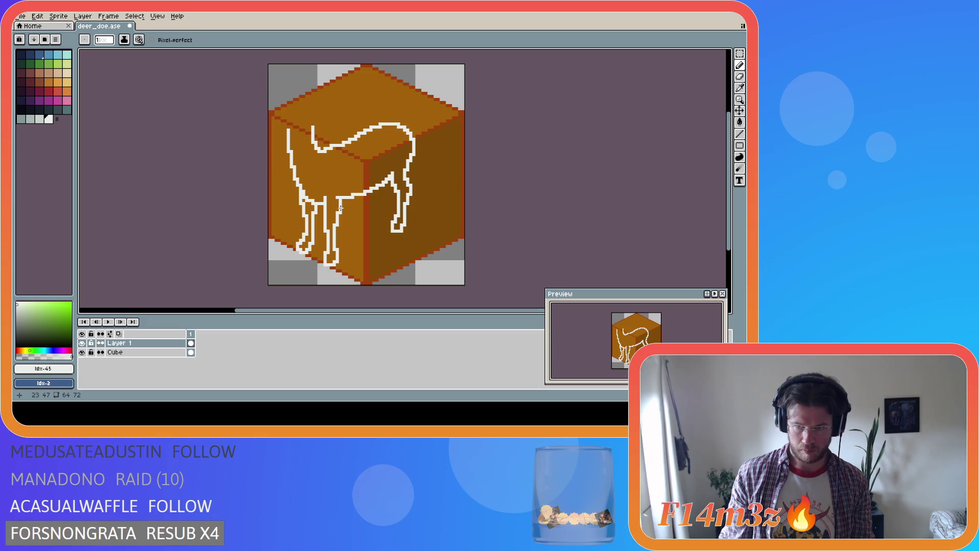
key("i")
key("b")
key("ctrl+s")
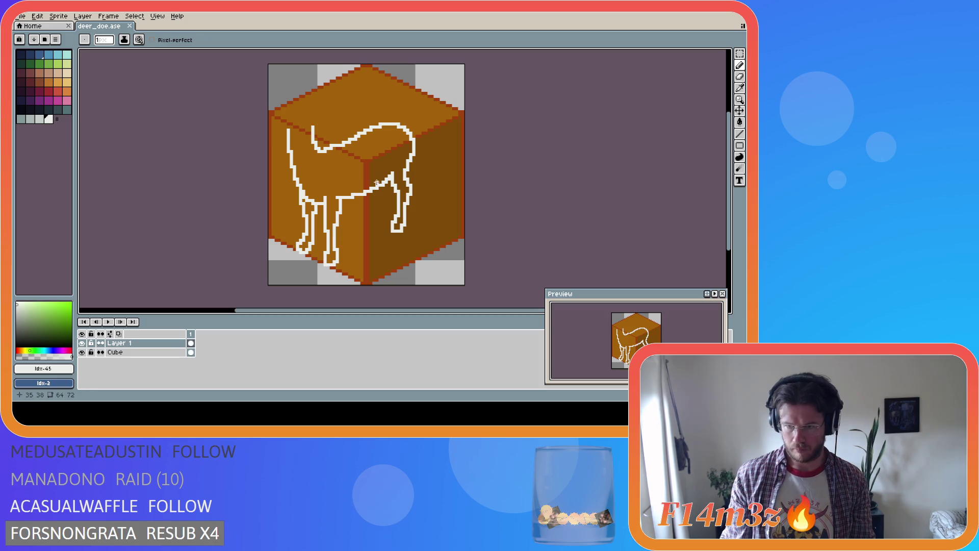
Step: Place a white pixel on the top of the deer's neck
key("i")
key("b")
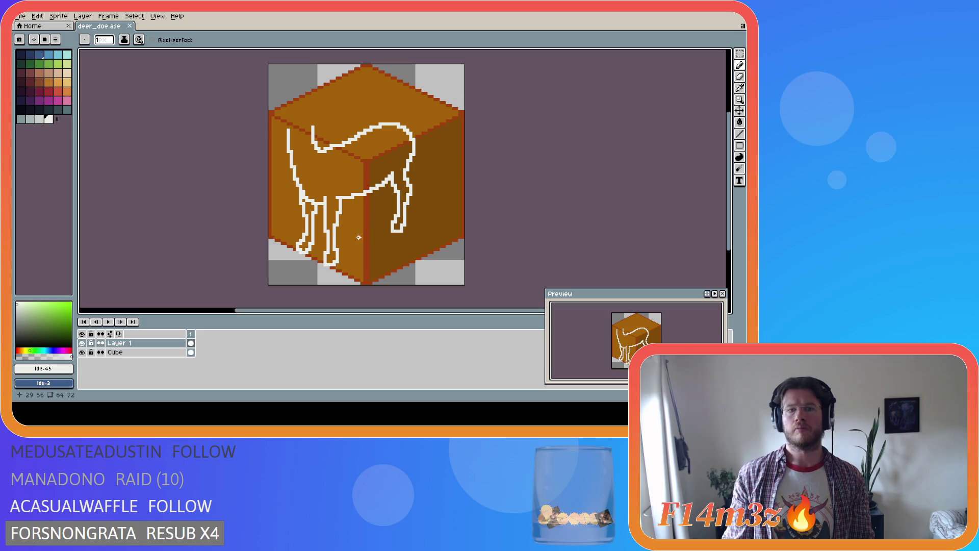
key("i")
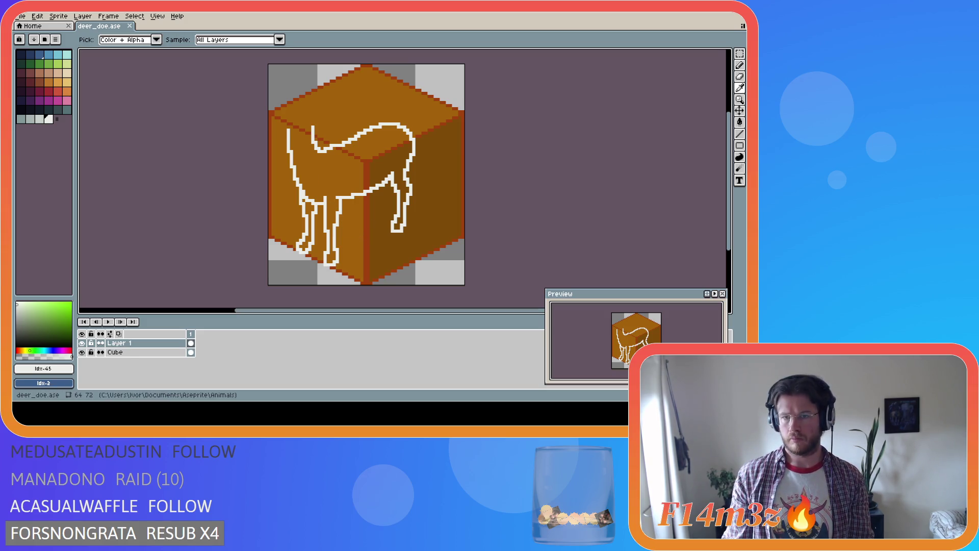
key("b")
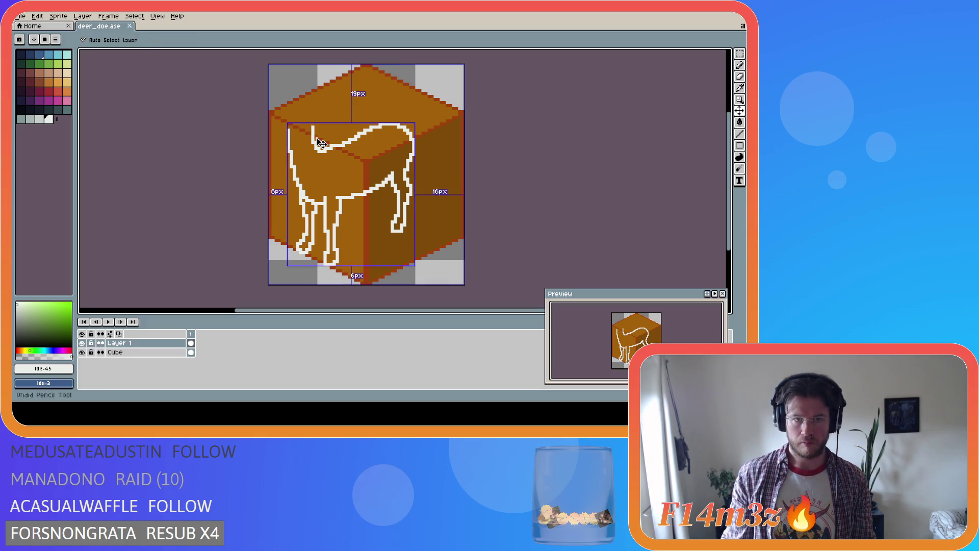
left_click(310, 135)
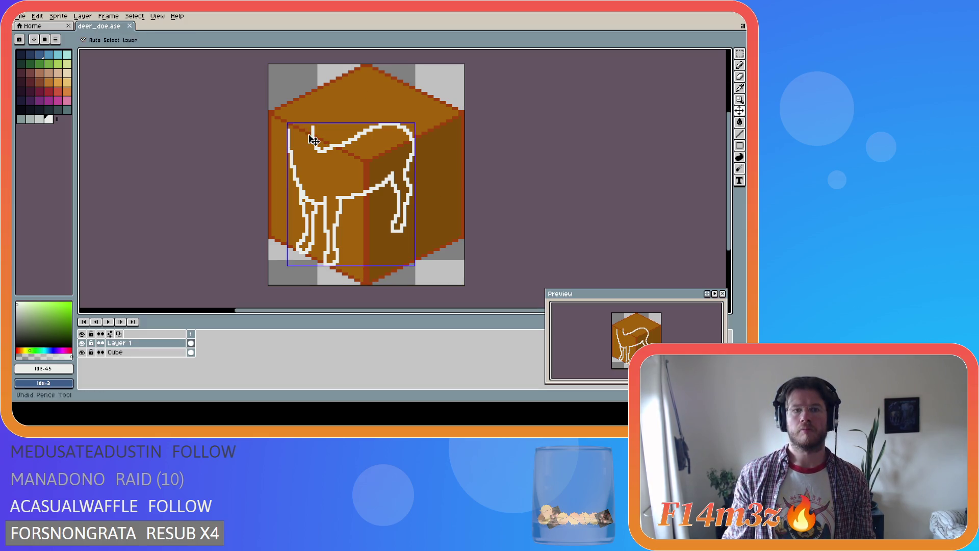
Step: Try extending the neck top upward, comparing redrawn strokes with undo and redo
left_click_drag(309, 135, 308, 128)
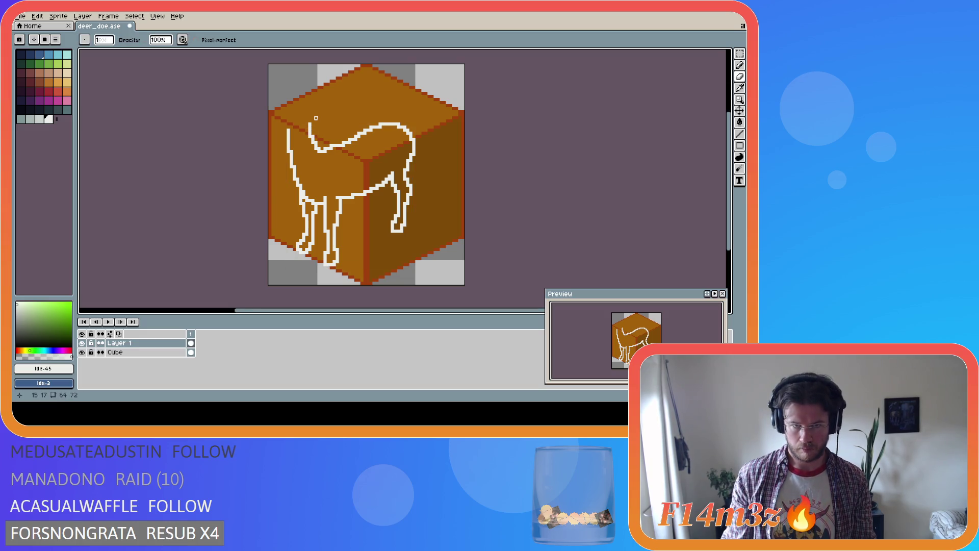
key("ctrl+z")
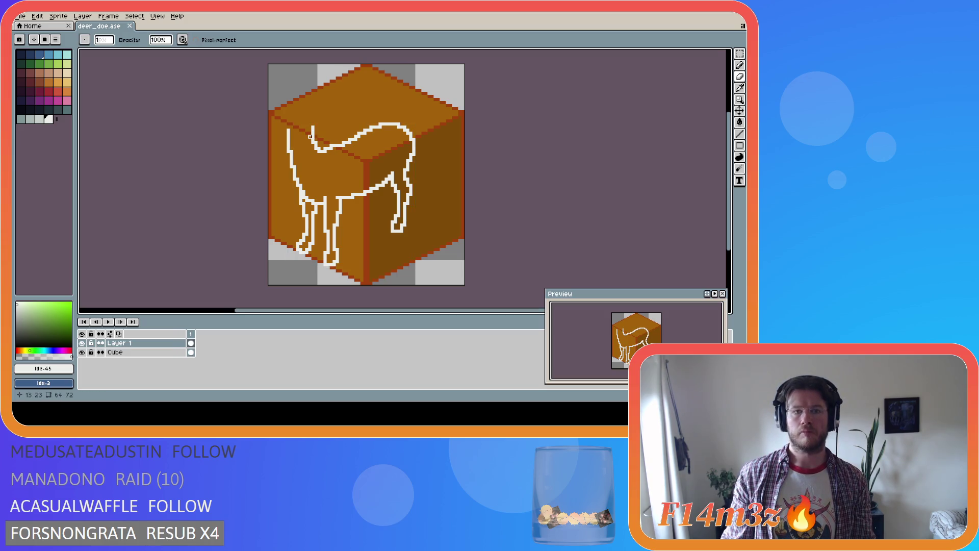
key("b")
left_click_drag(310, 136, 312, 131)
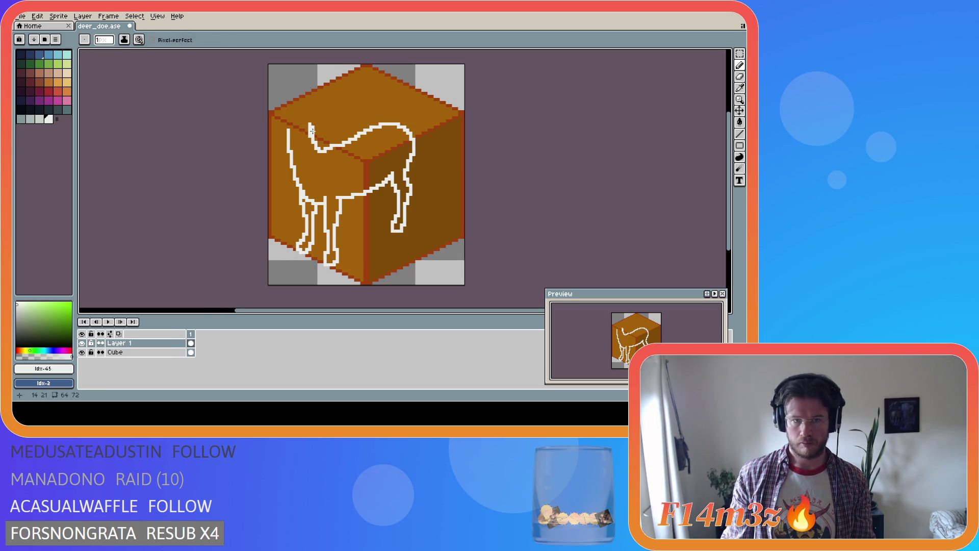
key("e")
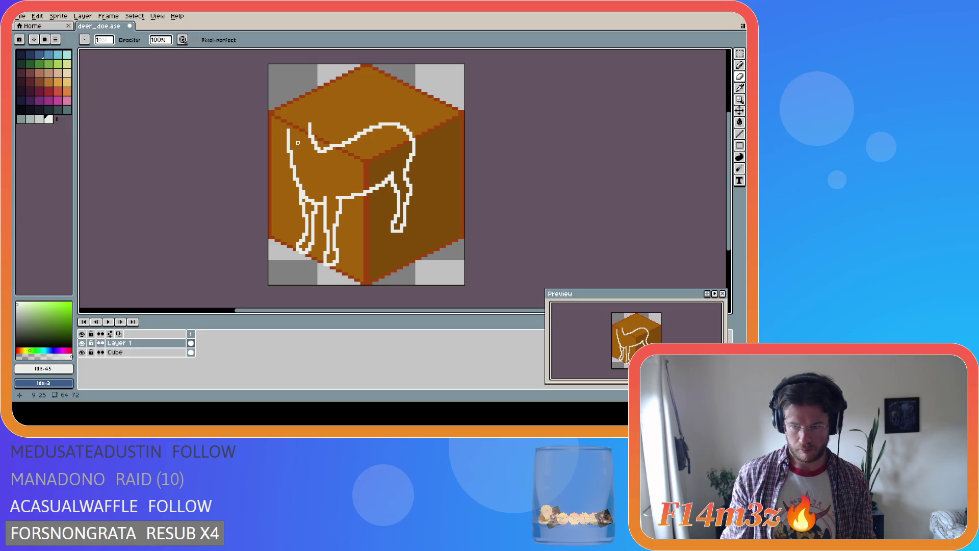
key("ctrl+z")
key("b")
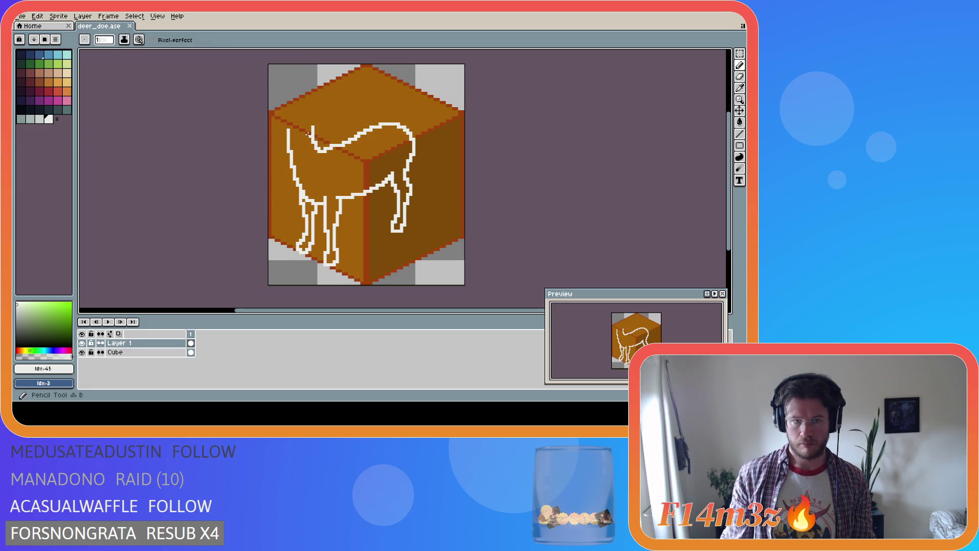
key("ctrl+y")
key("e")
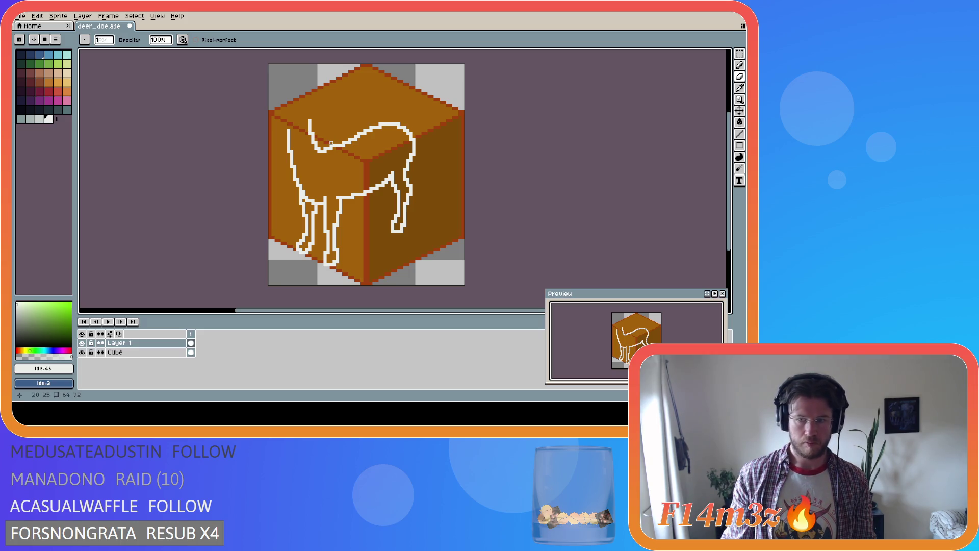
Step: Erase the upper-left neck outline, extend the left neck line toward the head, then undo
left_click_drag(288, 130, 289, 152)
key("b")
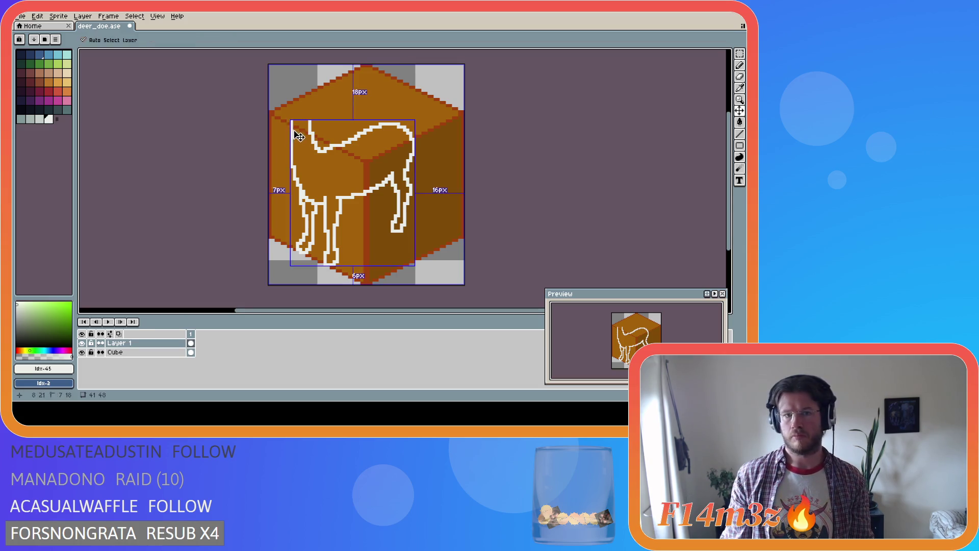
left_click(291, 128, "shift")
left_click(290, 124)
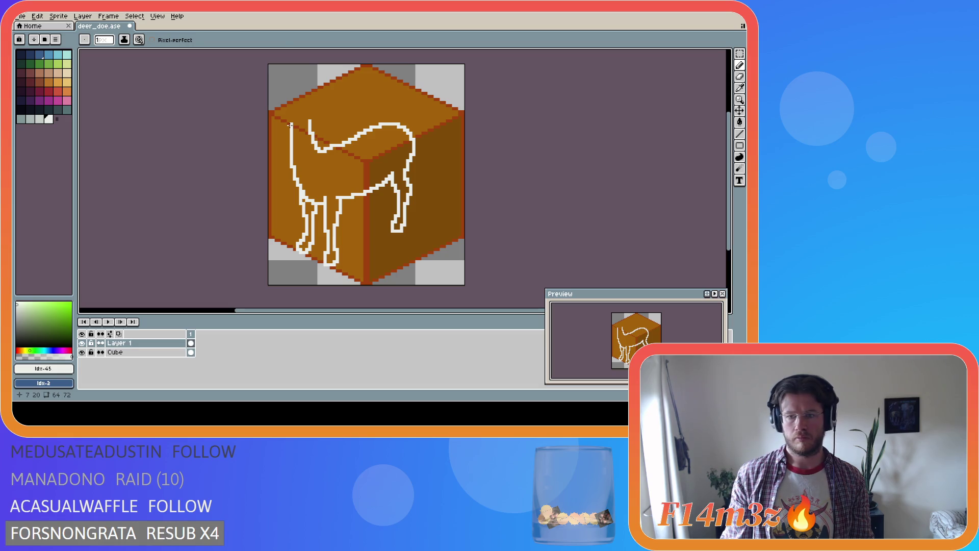
key("i")
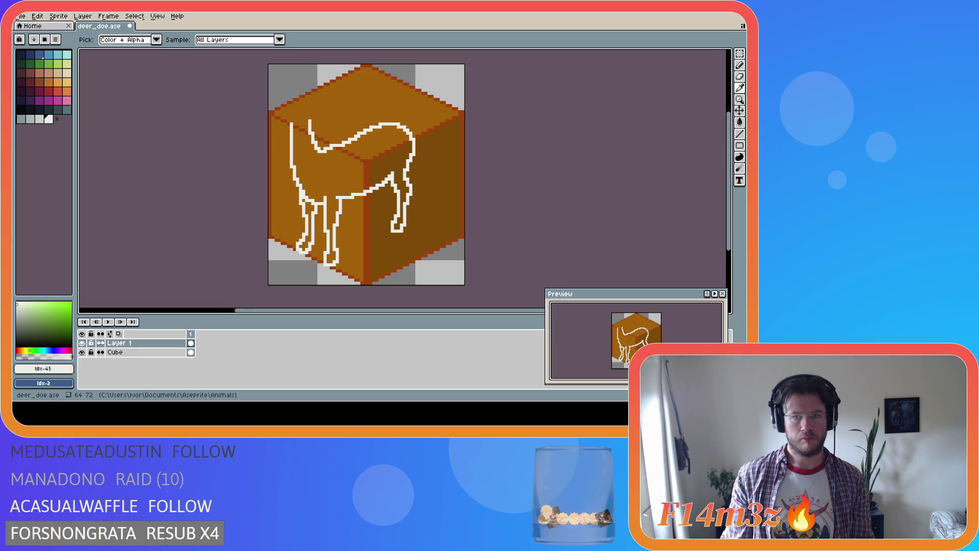
key("b")
key("ctrl+z")
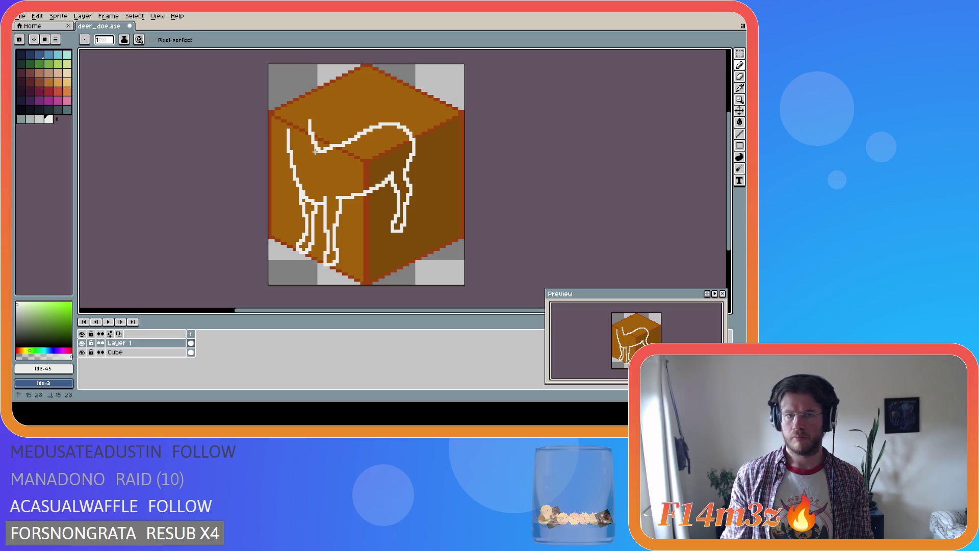
Step: Add a neck pixel and erase nearby, then undo both changes
left_click(313, 145)
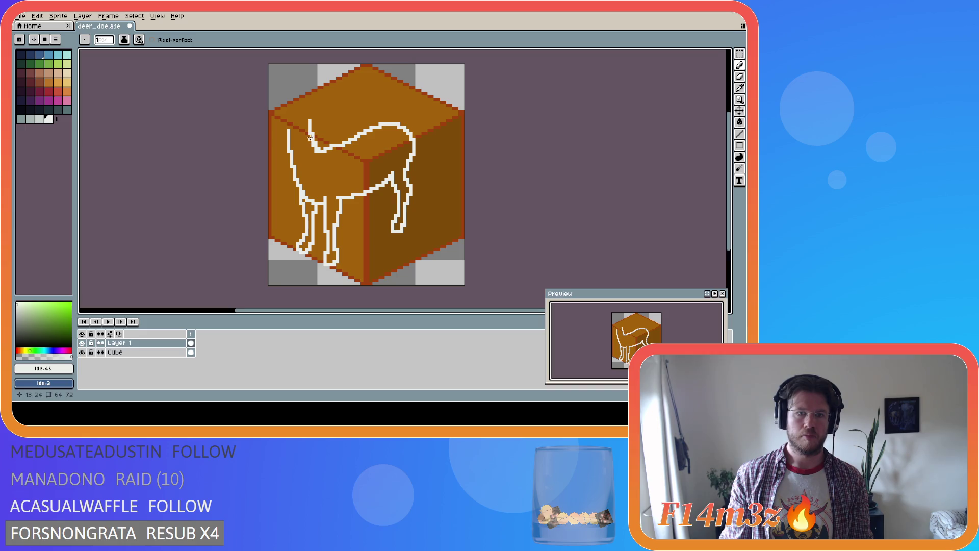
key("e")
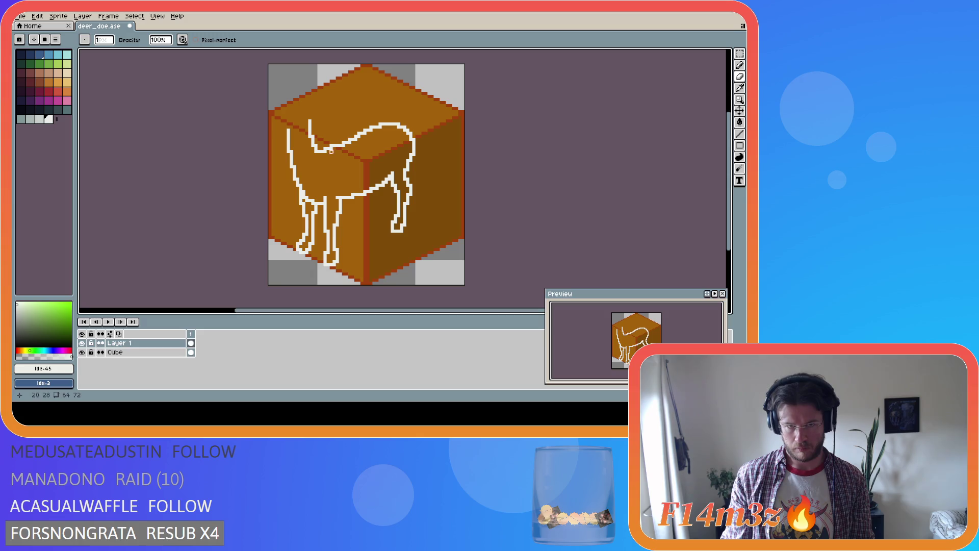
key("ctrl+z")
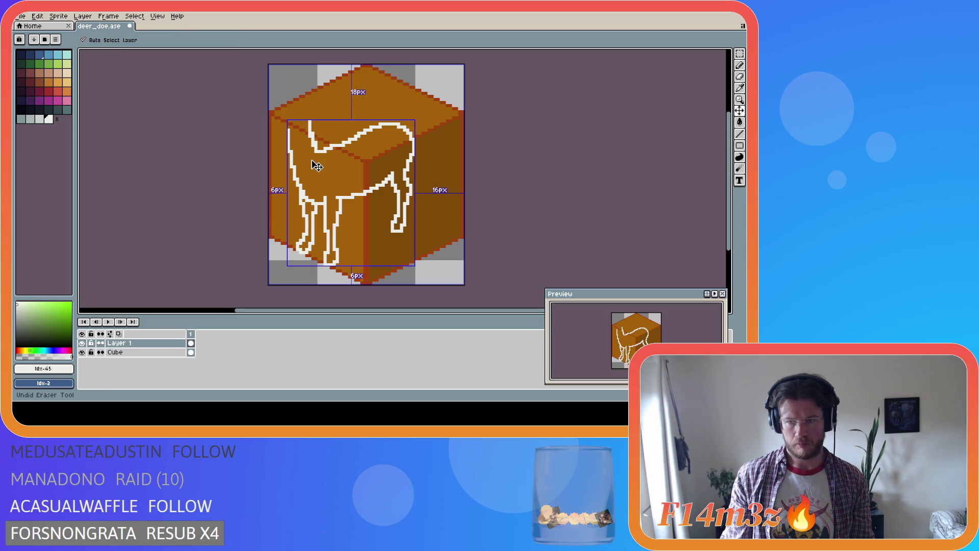
key("ctrl+z")
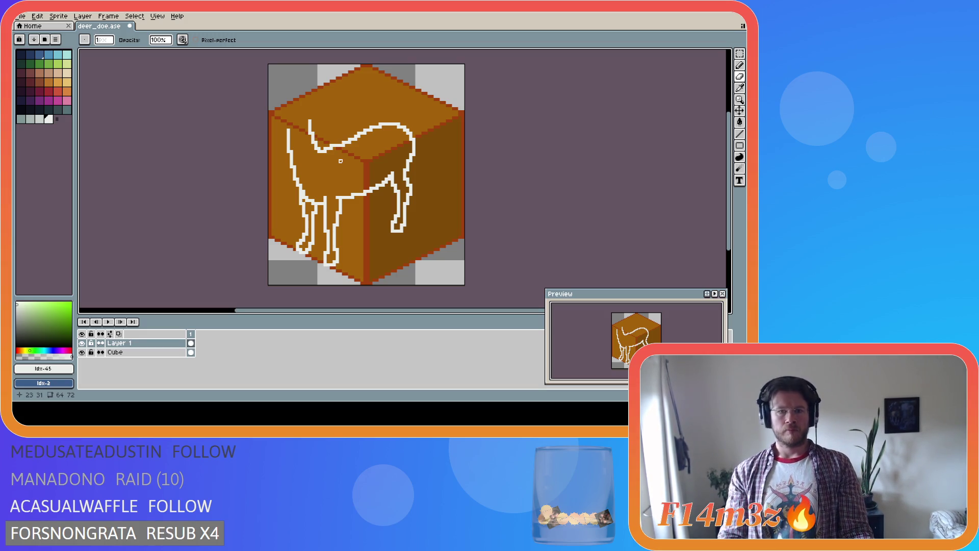
Step: Redraw the white throat line down the front of the neck, comparing versions with undo and redo
key("alt")
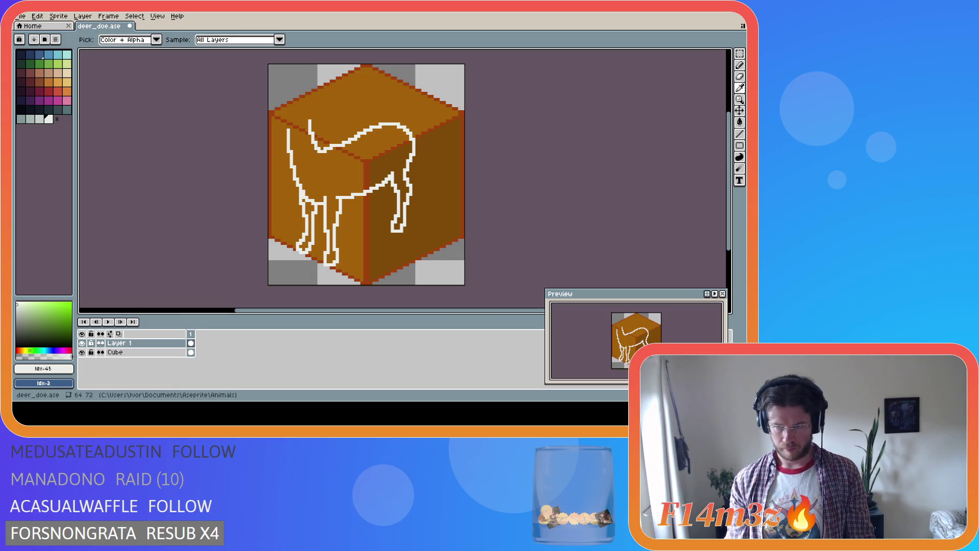
key("b")
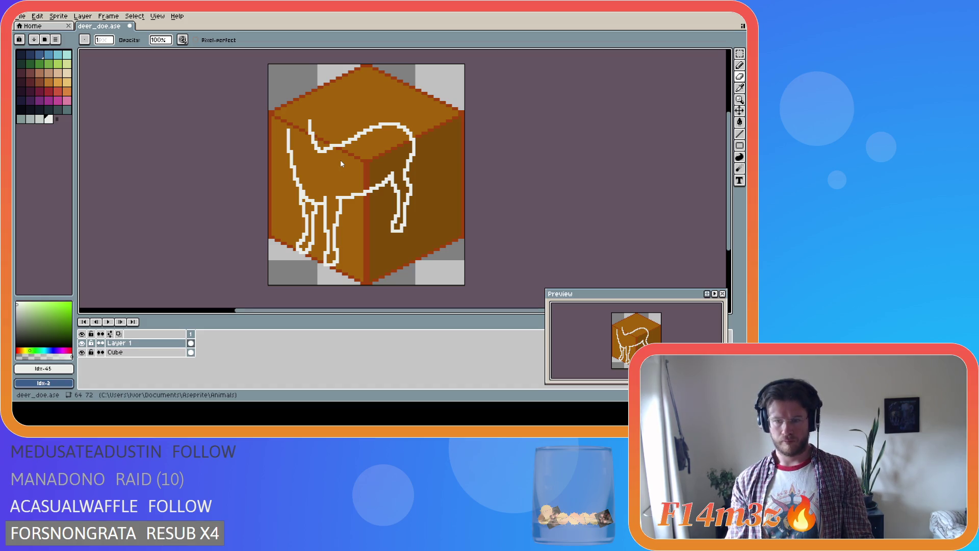
key("alt")
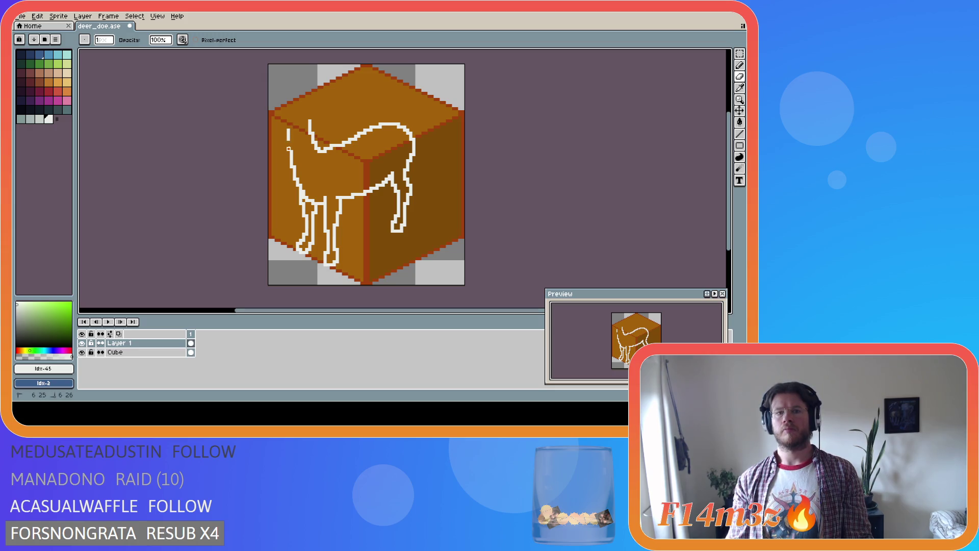
key("b")
left_click_drag(291, 128, 290, 153)
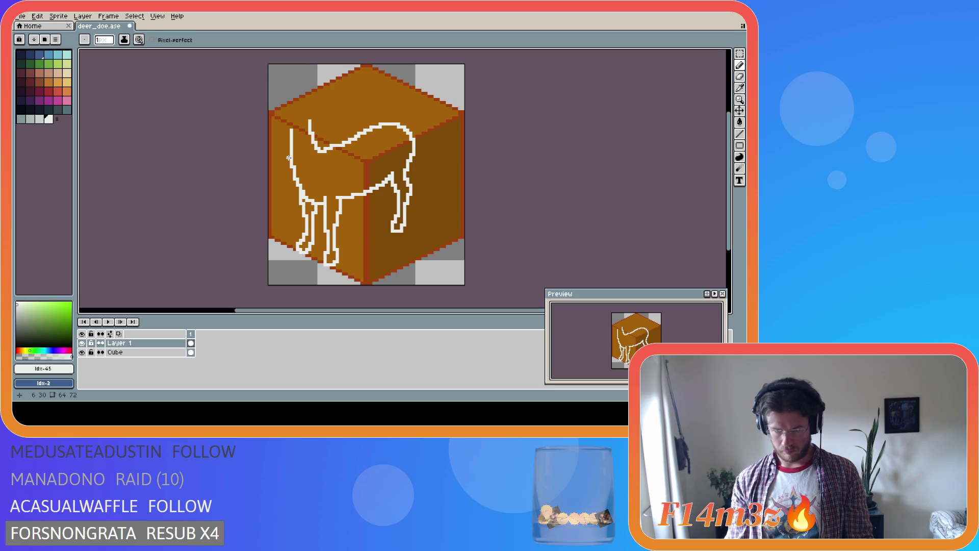
key("ctrl+z")
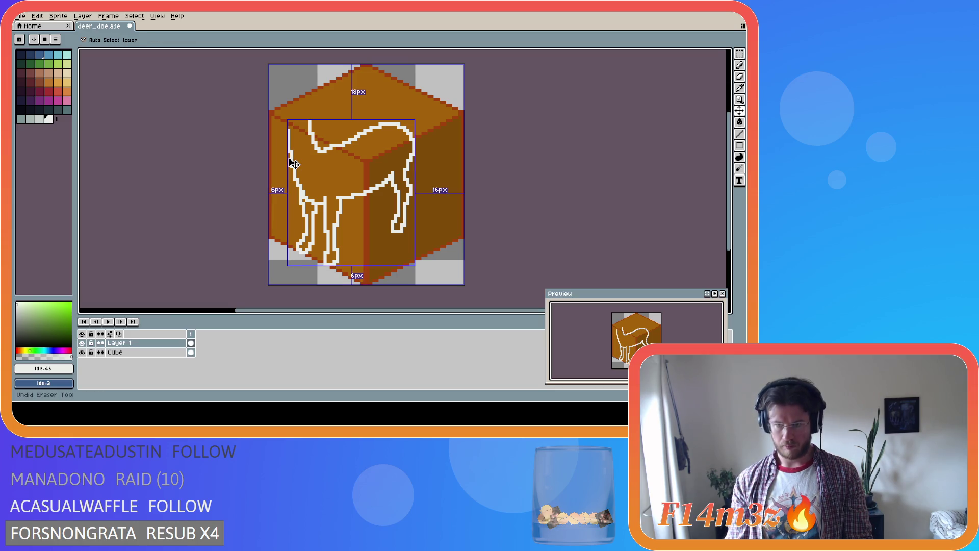
key("ctrl+y")
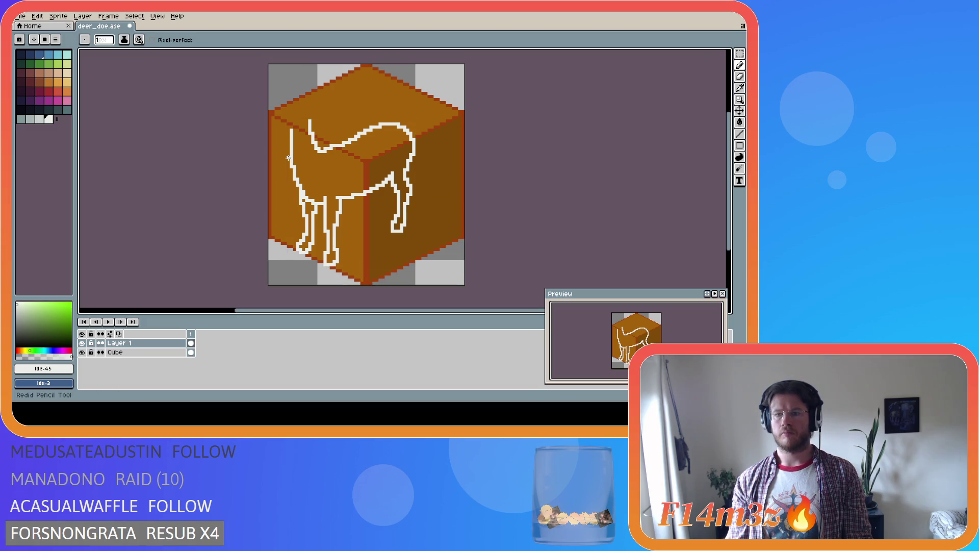
key("ctrl+z")
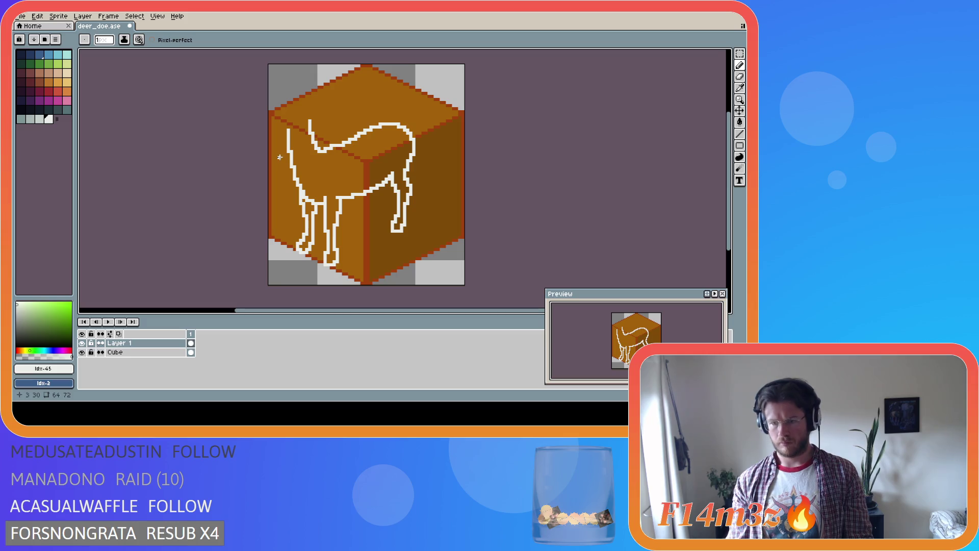
key("alt")
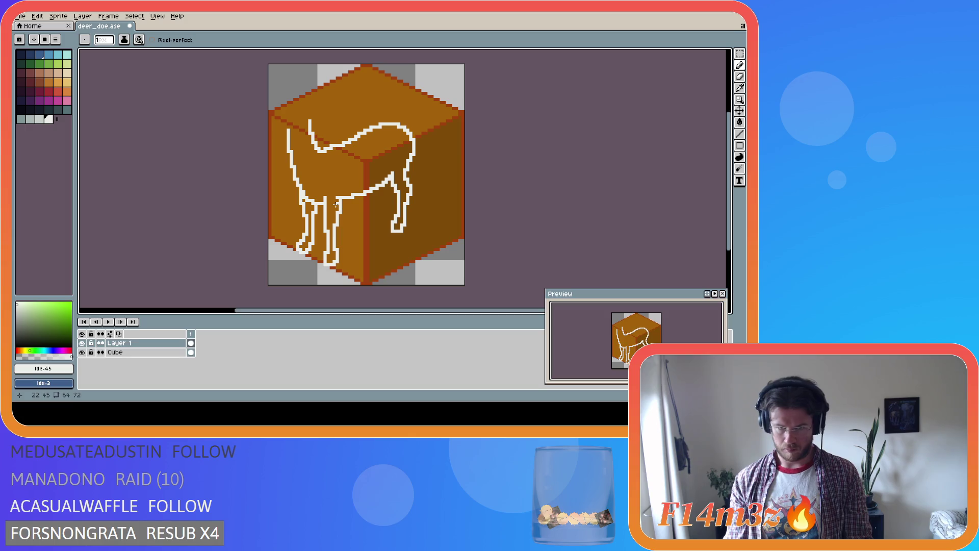
Step: Try extending the belly line rightward, undoing and redoing pencil and eraser strokes
left_click_drag(353, 197, 367, 195)
key("ctrl+z")
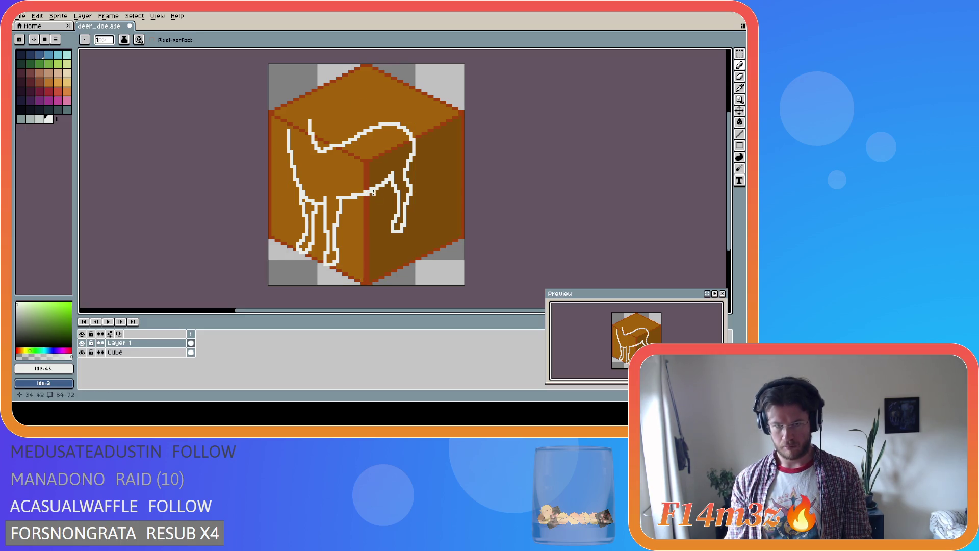
key("b")
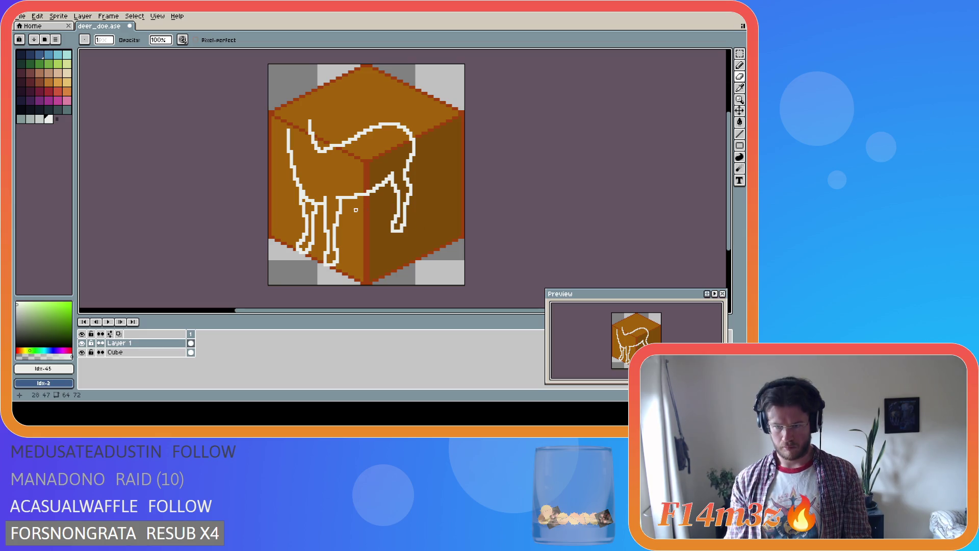
key("ctrl+z")
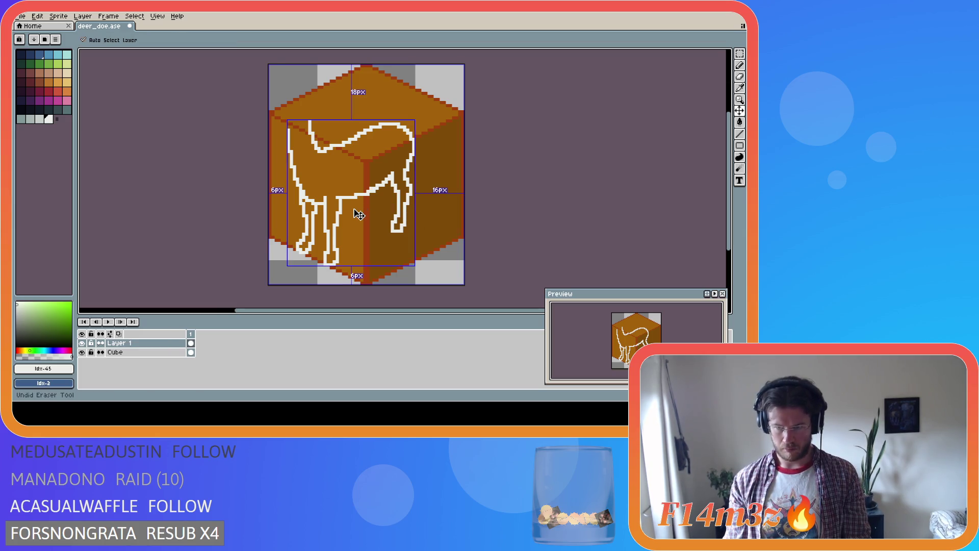
key("ctrl+z")
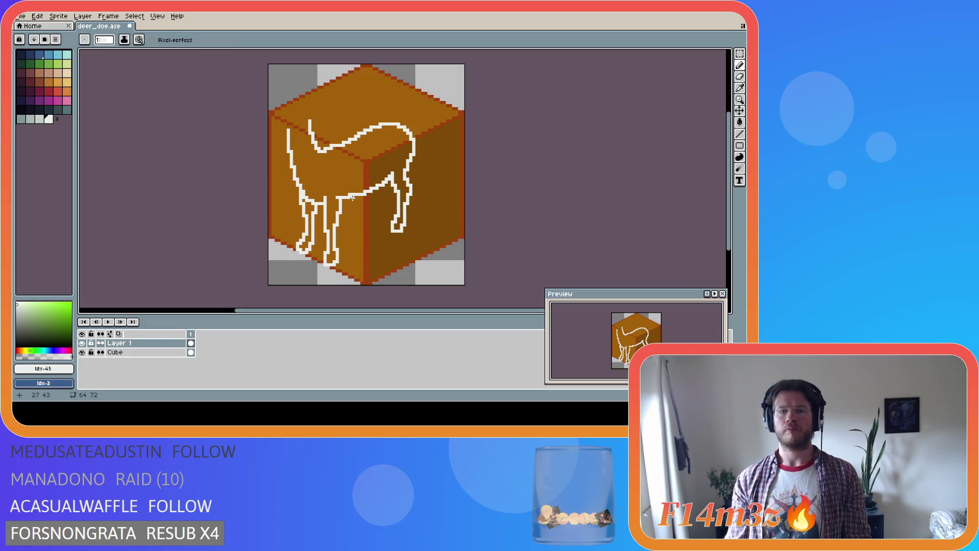
key("b")
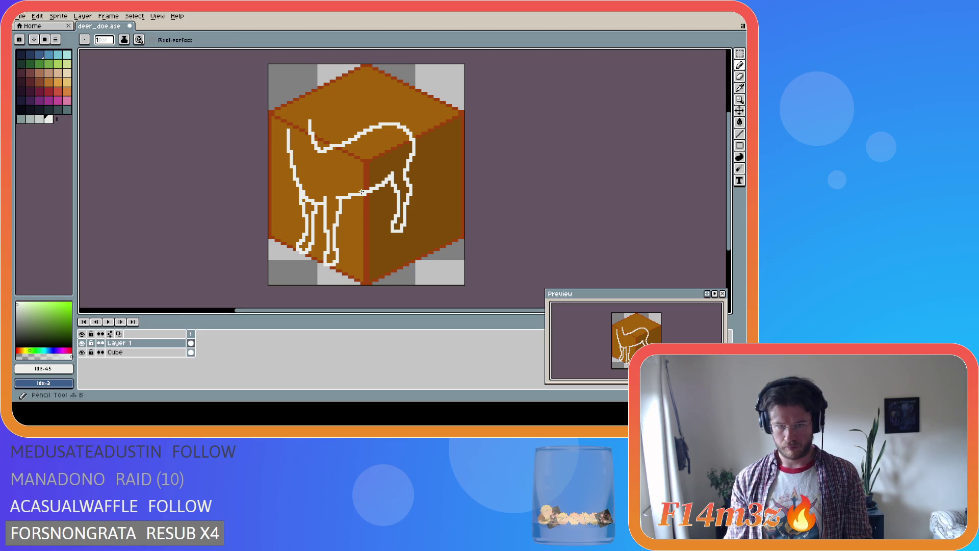
key("e")
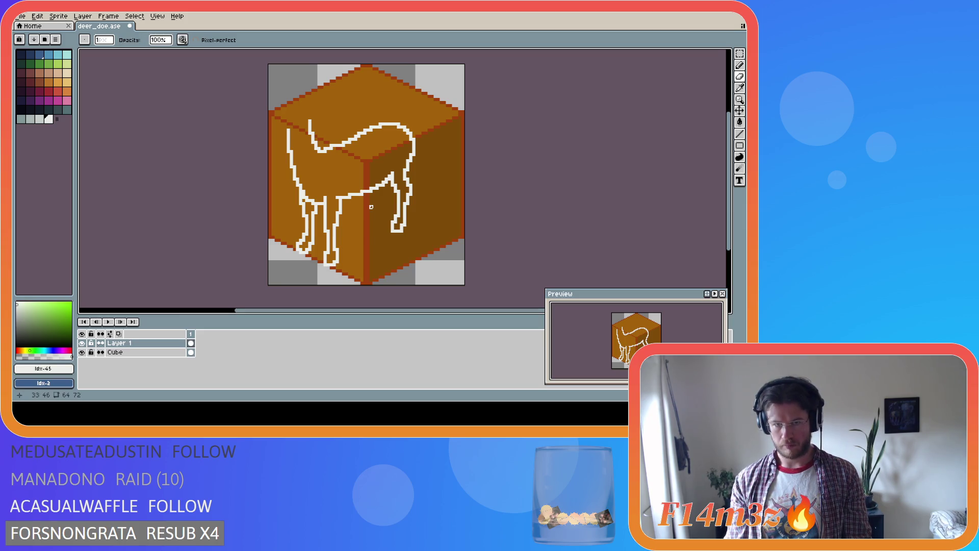
key("ctrl+z")
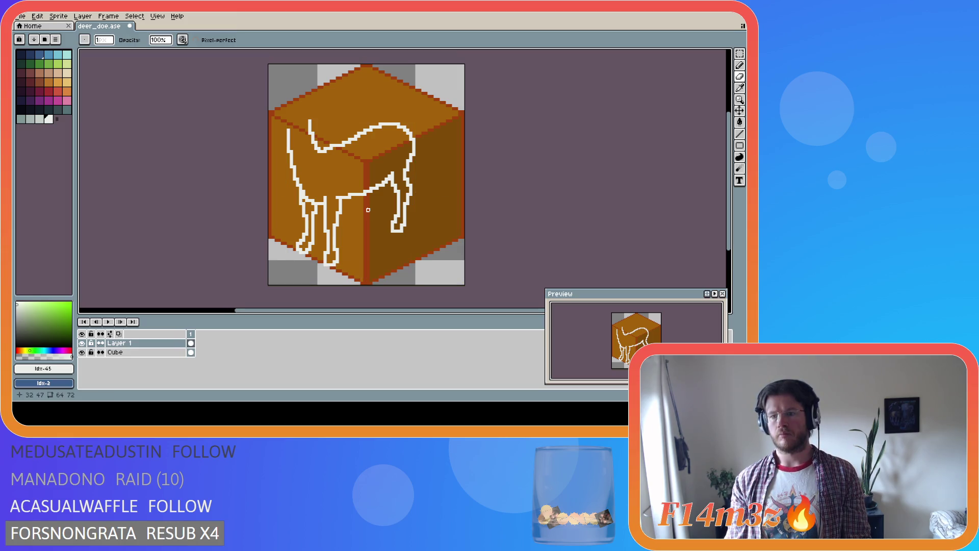
key("ctrl+y")
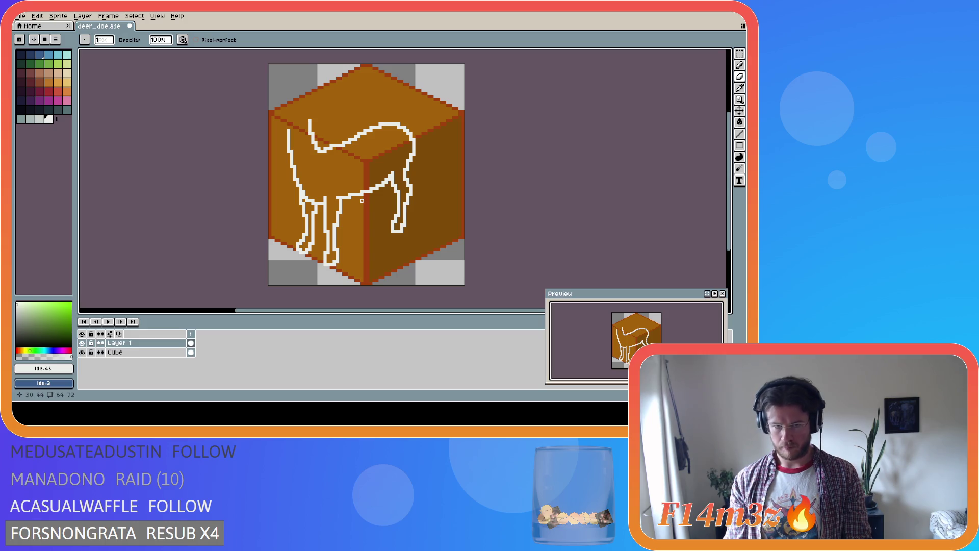
key("b")
Step: Trace a final white belly line between the legs, then select all and deselect
left_click_drag(350, 197, 374, 189)
key("e")
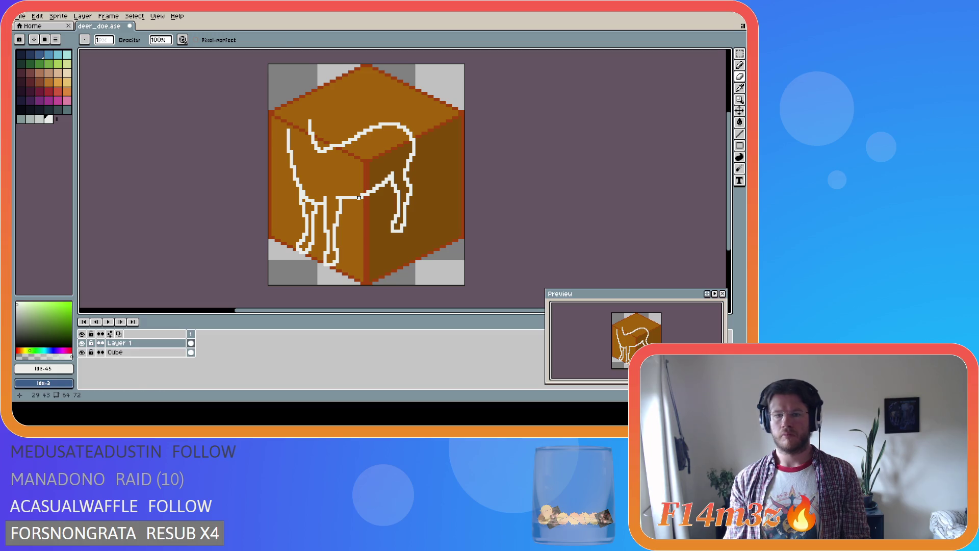
key("i")
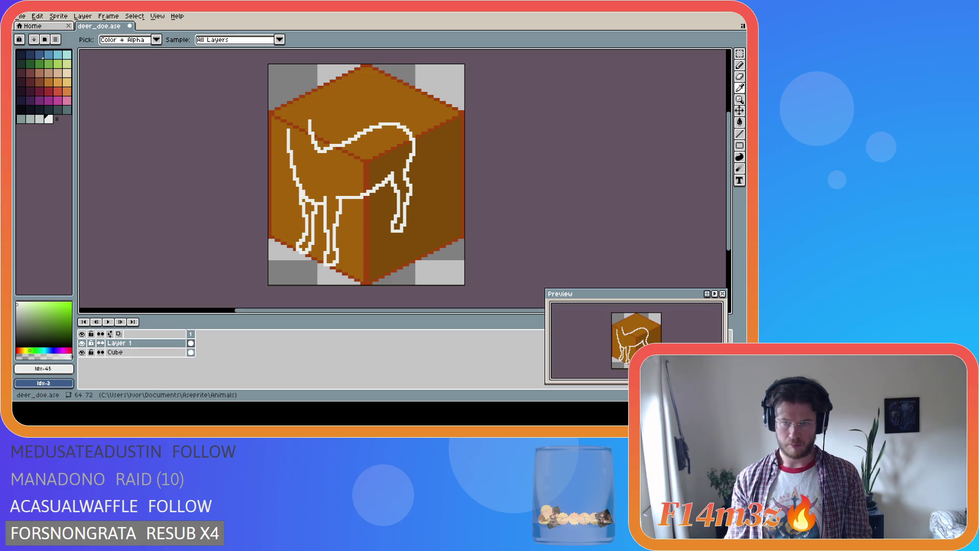
key("b")
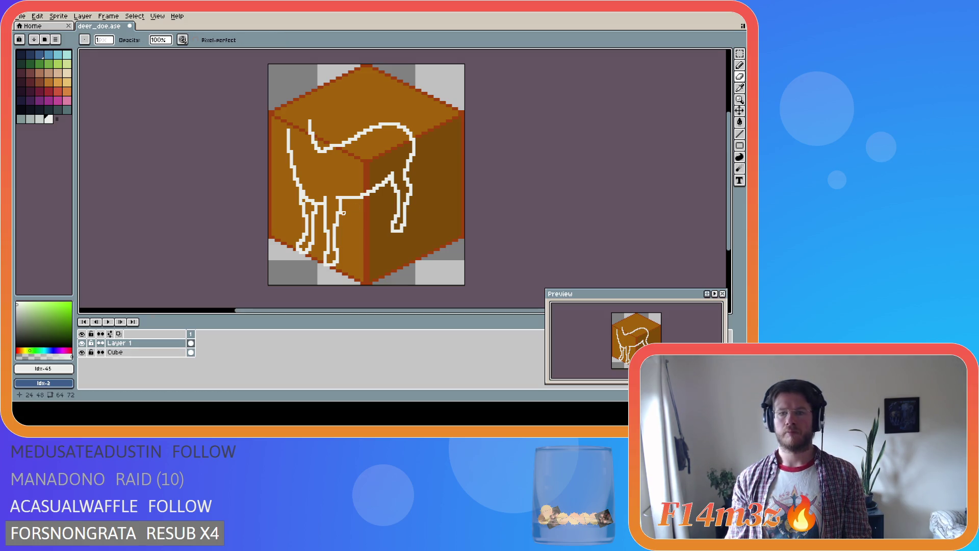
key("v")
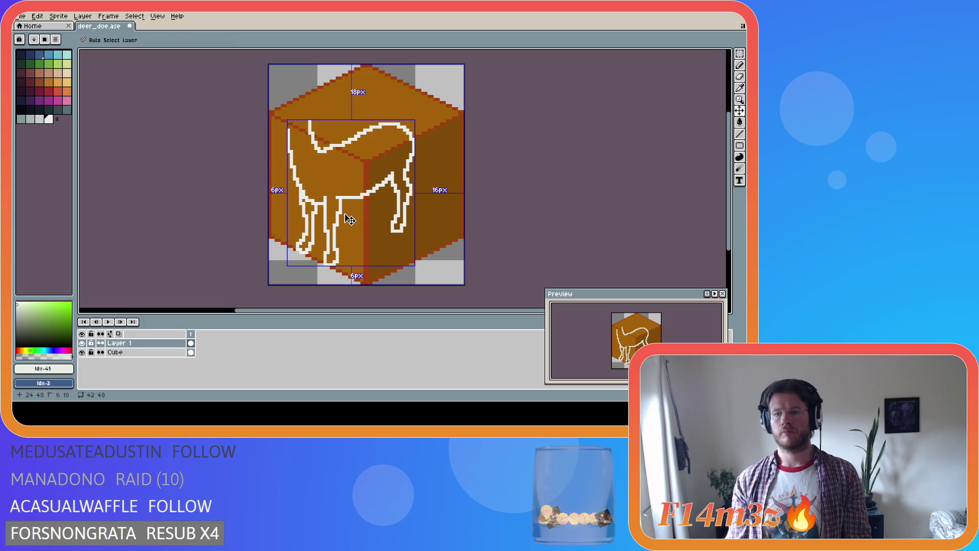
key("b")
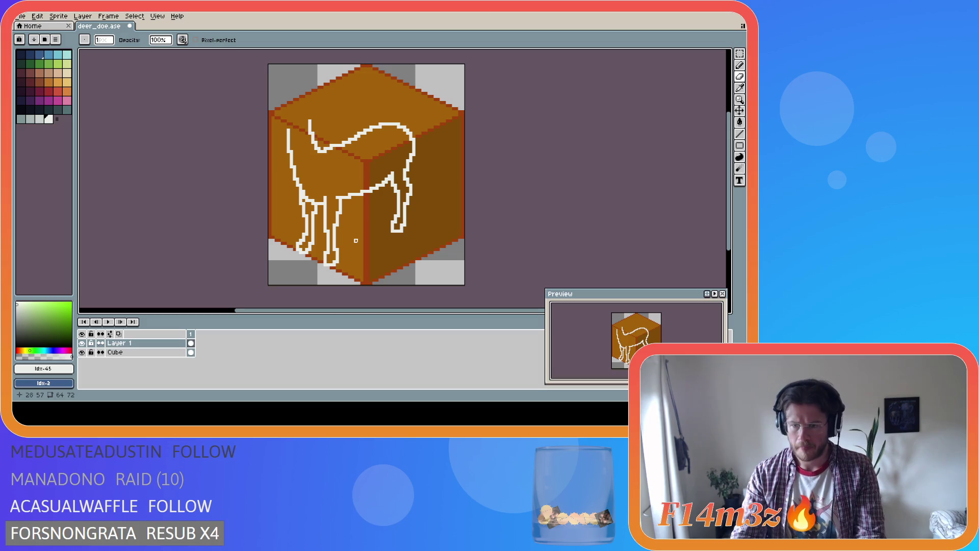
key("b")
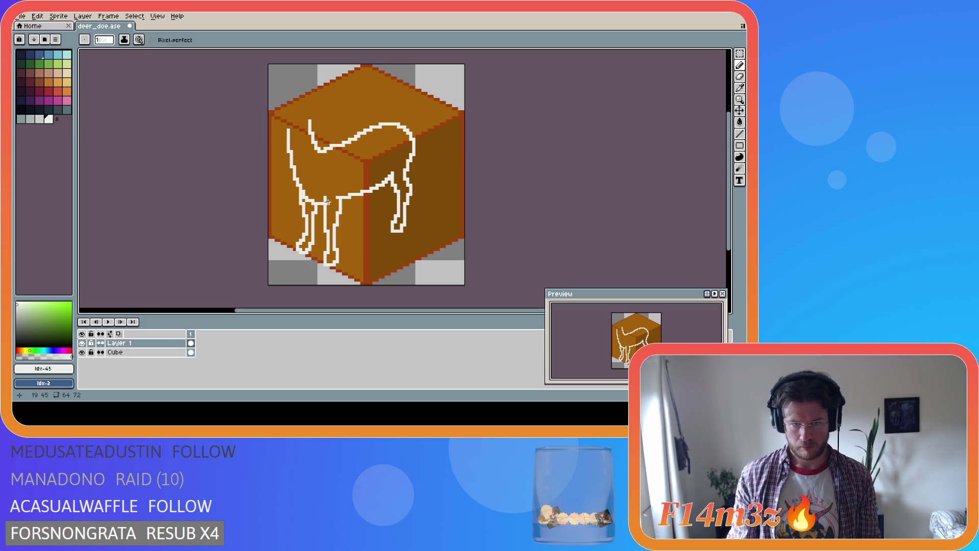
left_click_drag(342, 199, 371, 190)
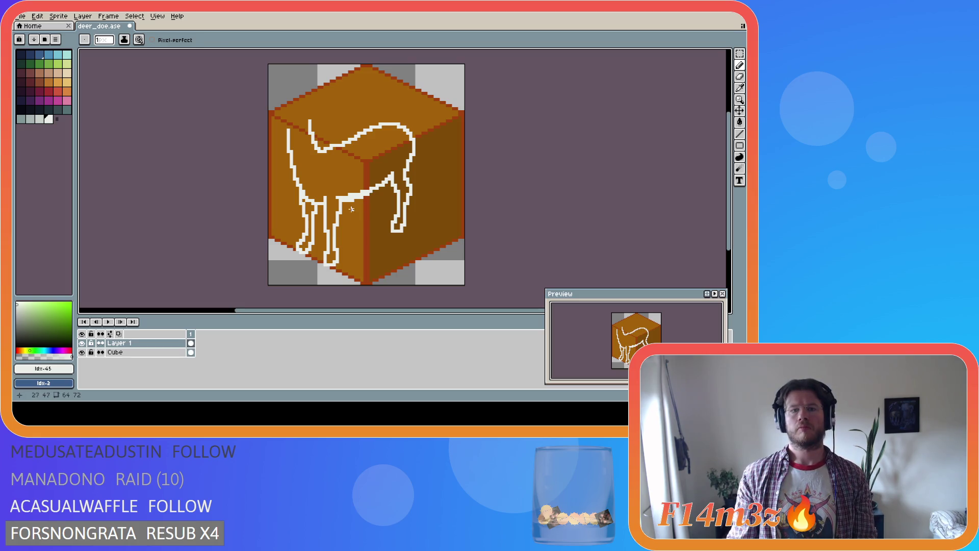
key("ctrl+a")
key("ctrl+d")
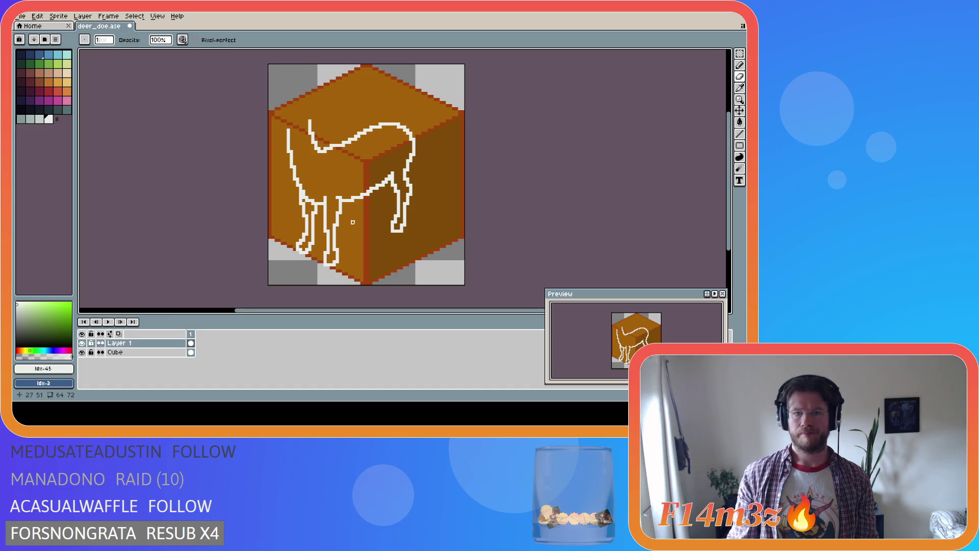
Step: Thicken the deer's belly line with white pixel strokes after undoing a stray erase
key("g")
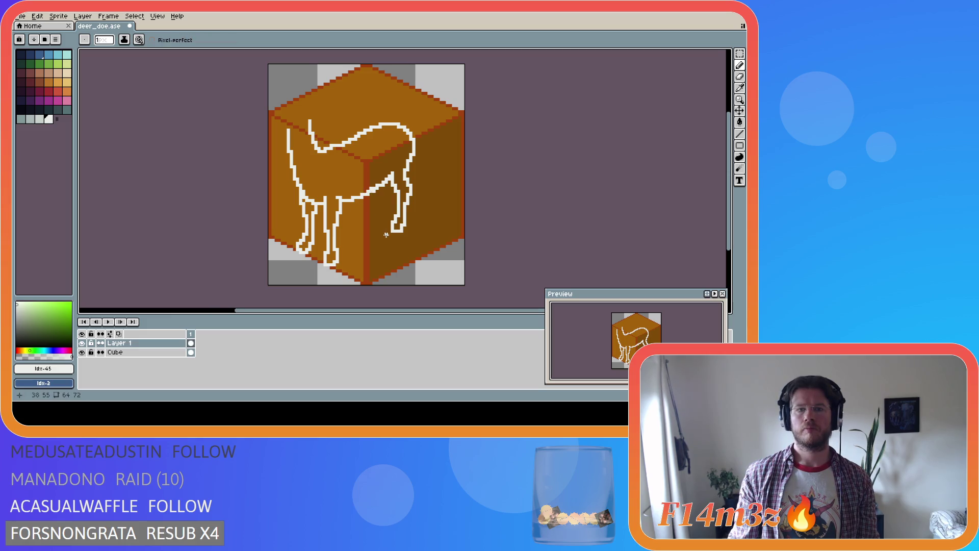
left_click(373, 191)
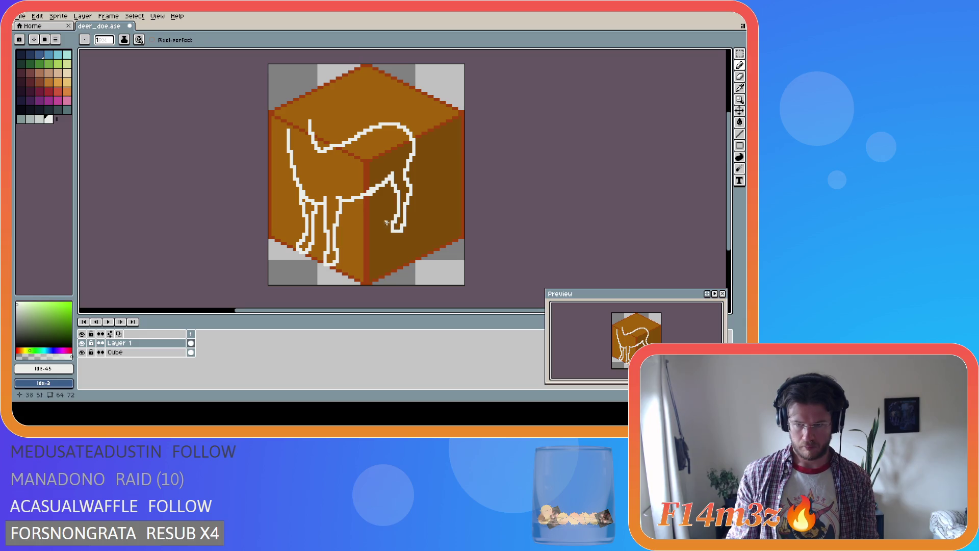
key("b")
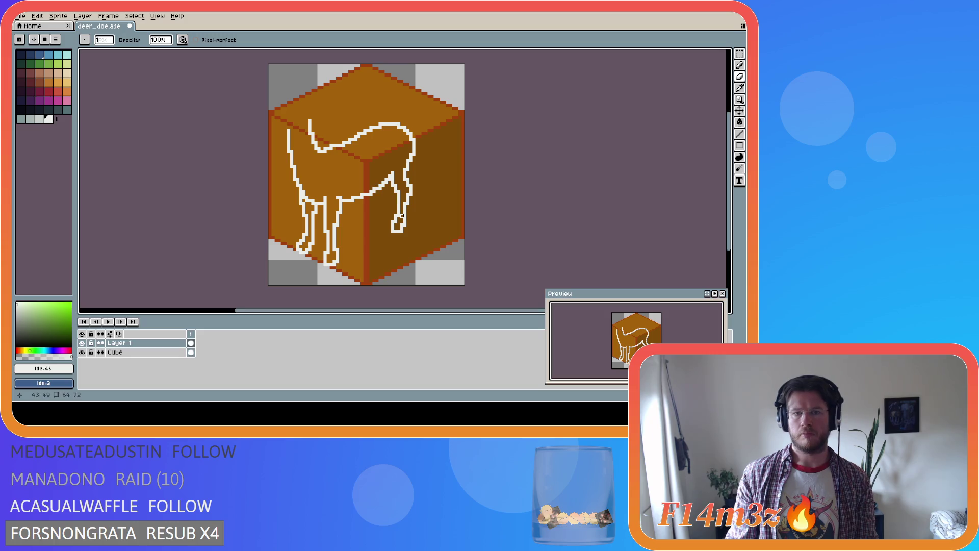
key("ctrl+z")
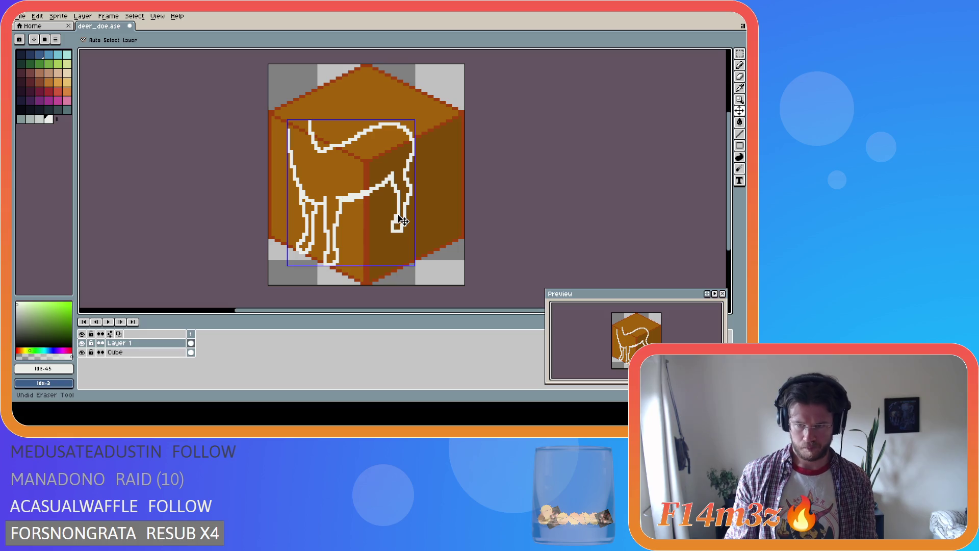
key("ctrl+z")
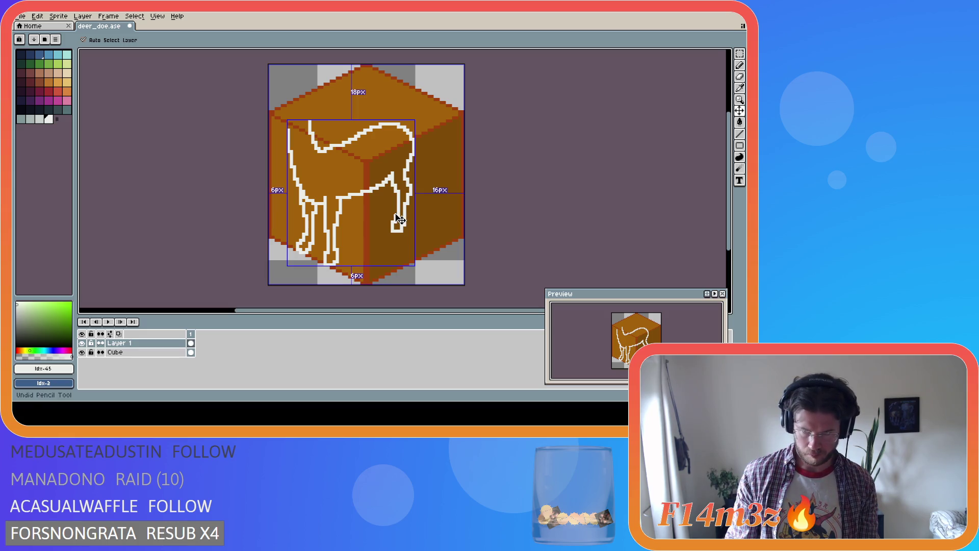
left_click_drag(366, 193, 343, 194)
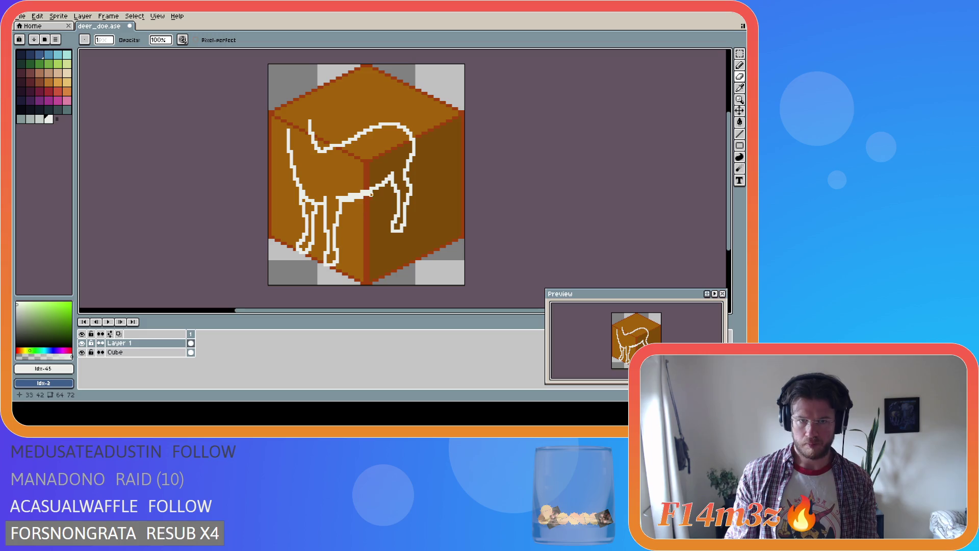
left_click_drag(349, 194, 358, 193)
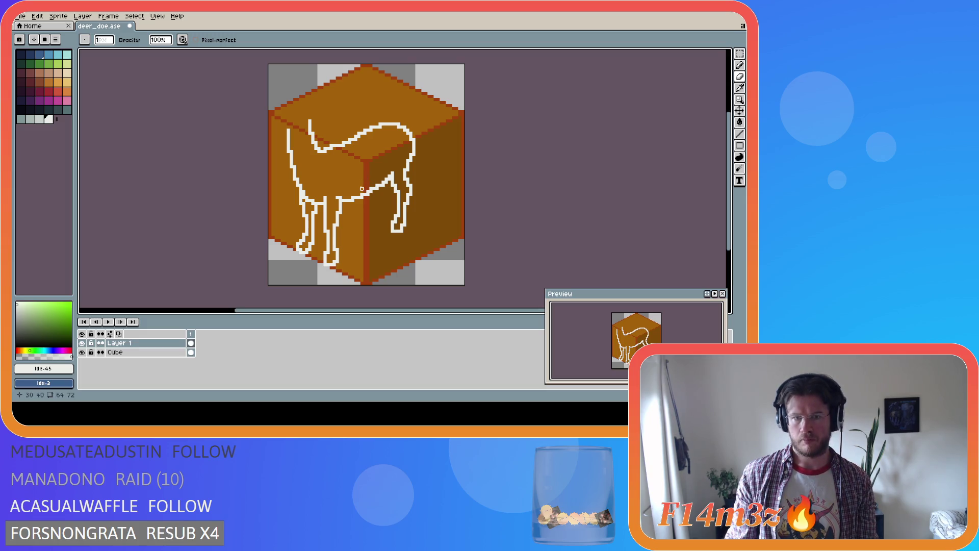
Step: Undo and restore eraser strokes near the belly, then save deer_doe.ase
key("e")
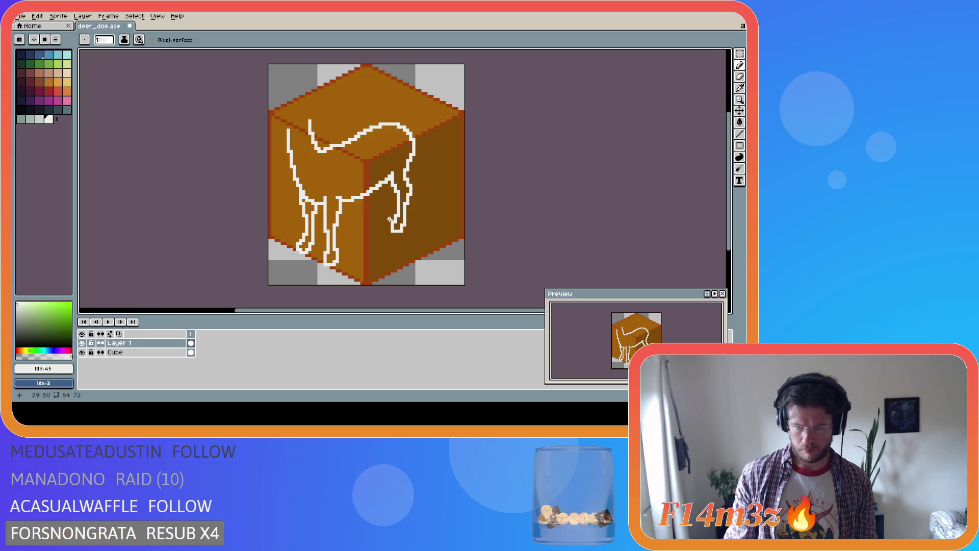
key("ctrl+z")
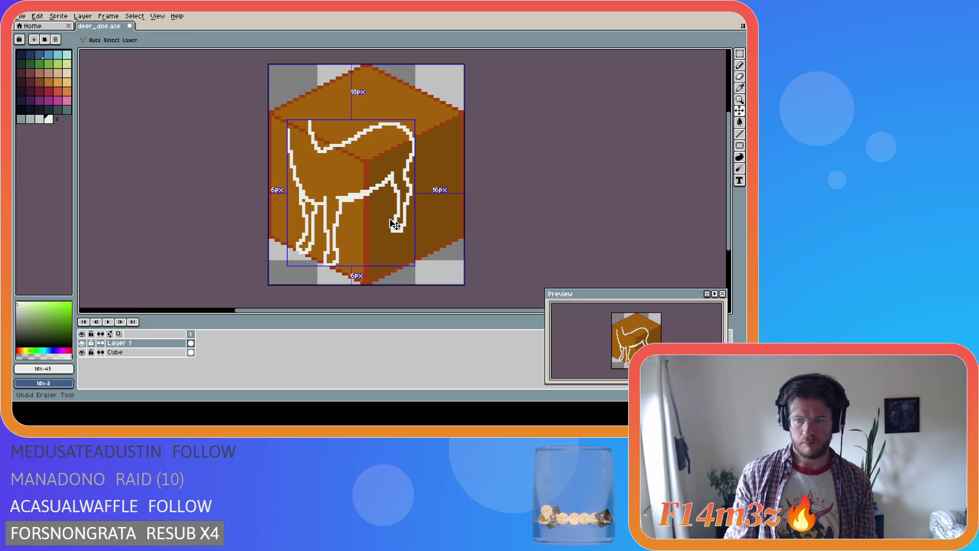
key("ctrl+z")
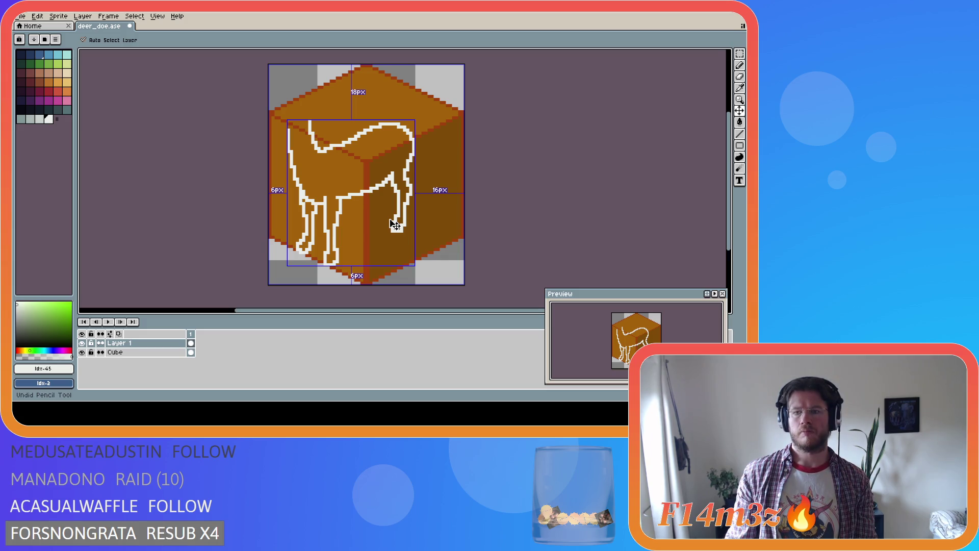
key("ctrl+y")
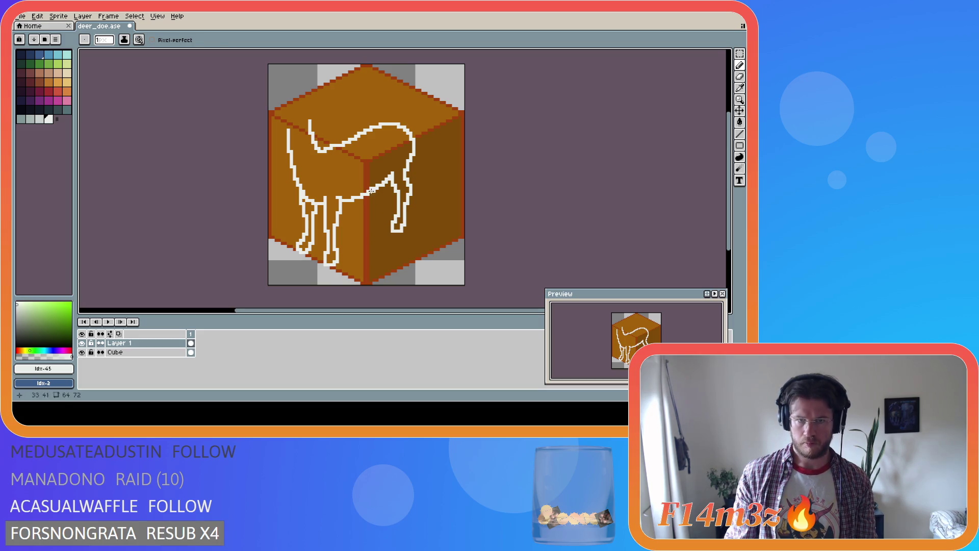
key("v")
key("e")
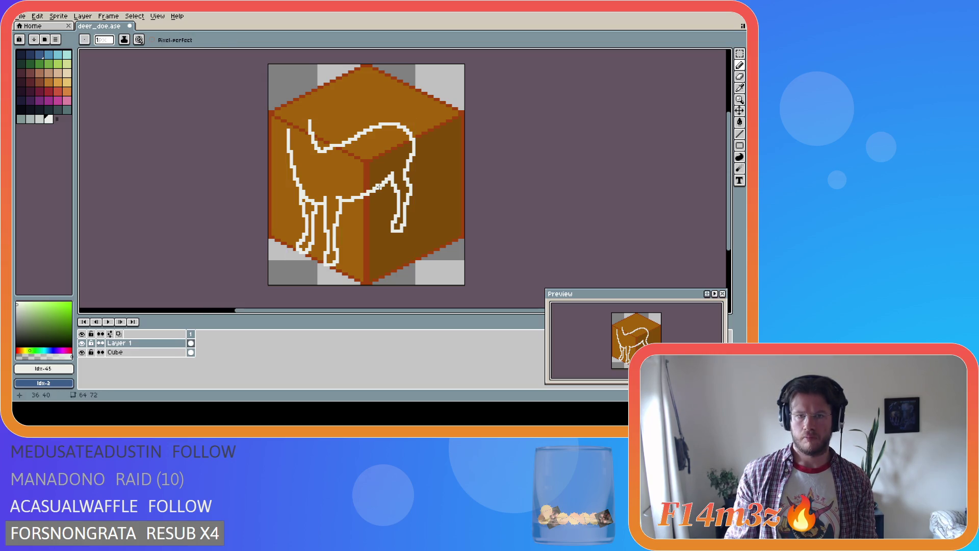
key("b")
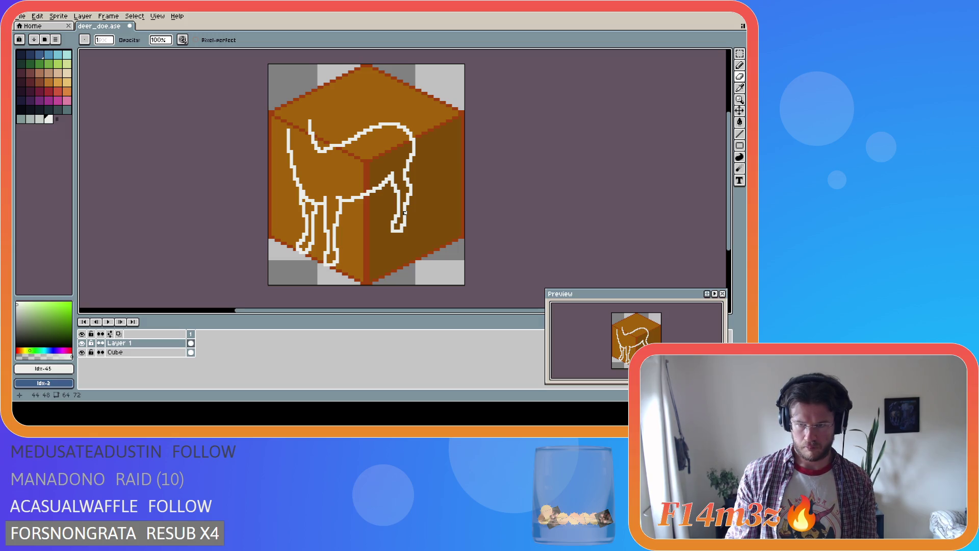
key("ctrl+s")
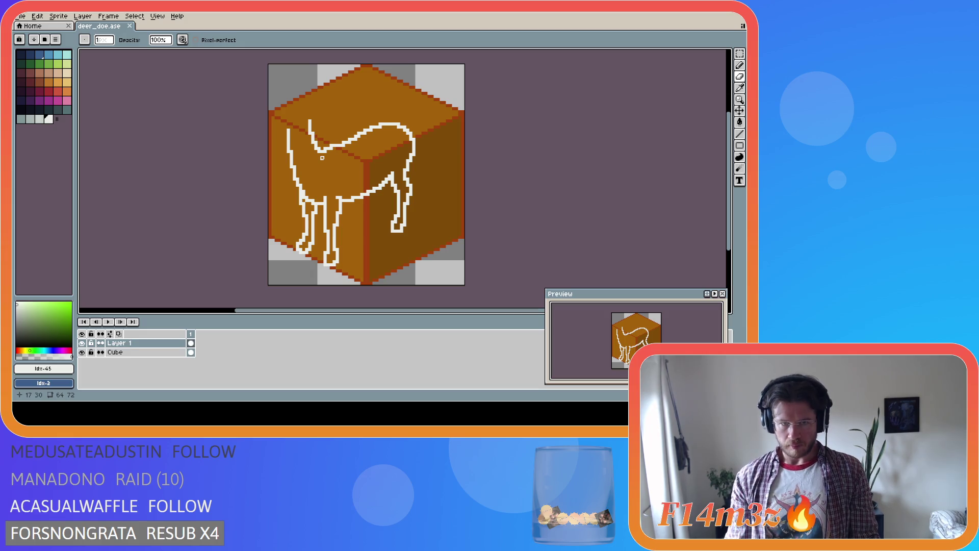
Step: Touch up pixels near the rear leg and save deer_doe.ase again
key("ctrl+s")
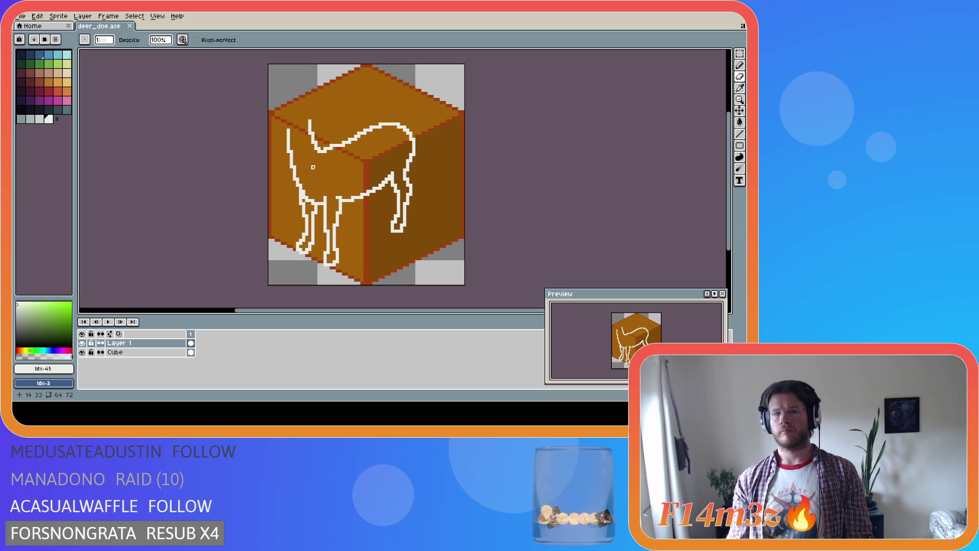
left_click(341, 170)
key("ctrl+z")
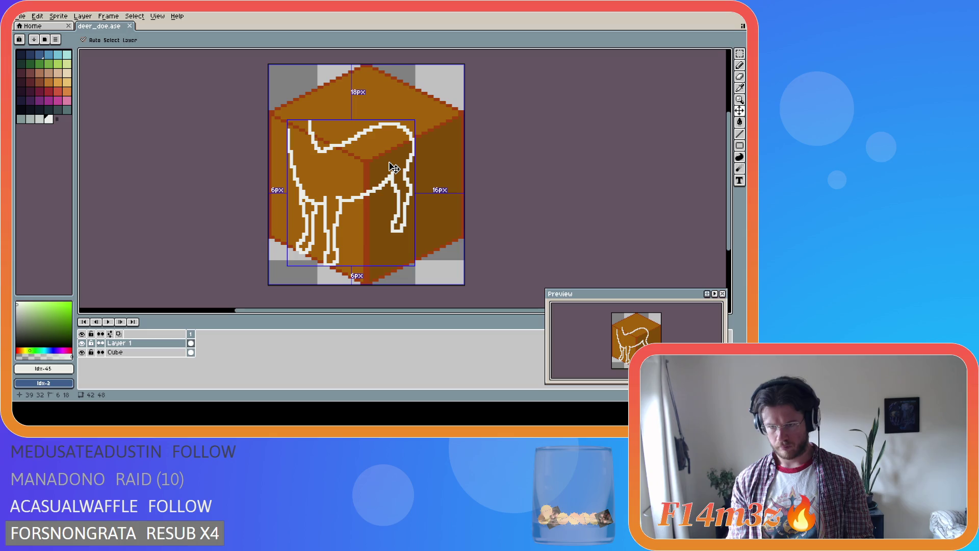
key("b")
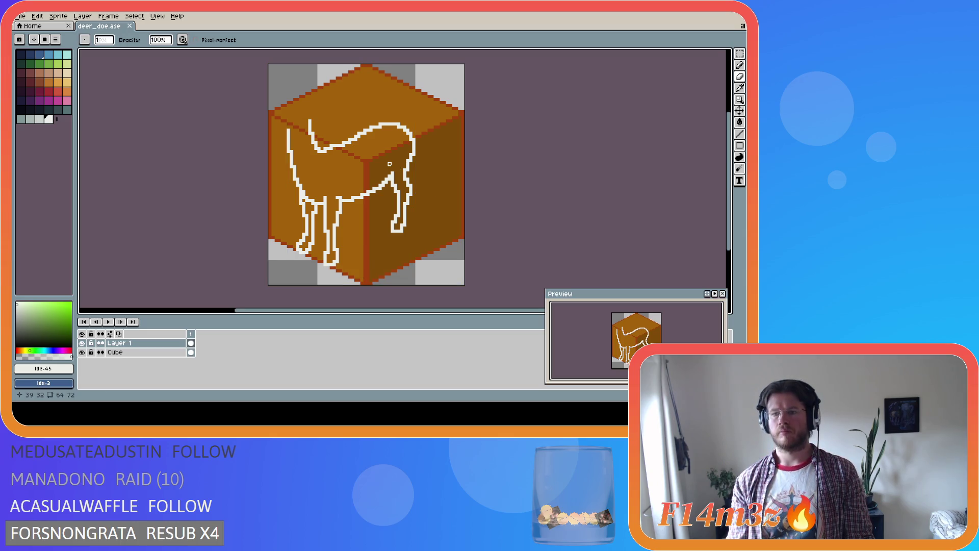
left_click(336, 201, "ctrl")
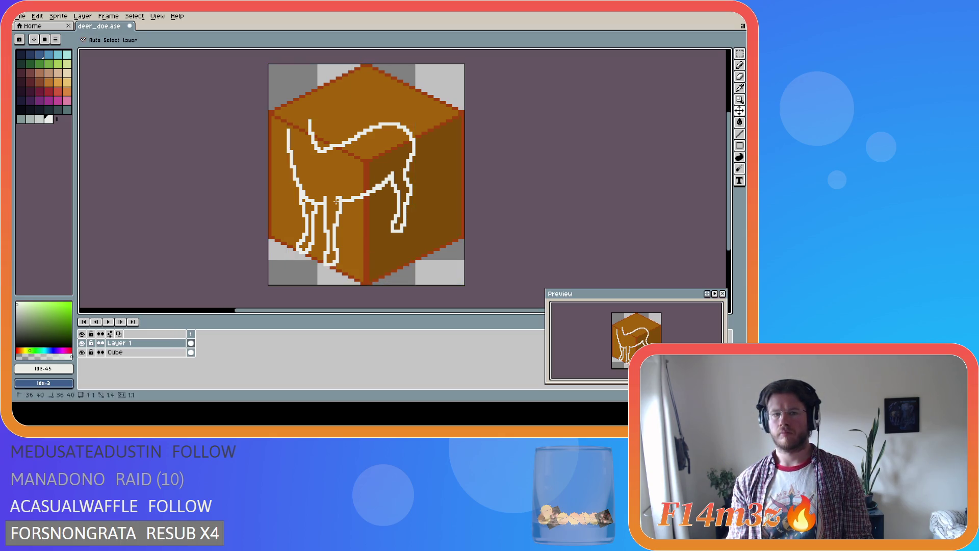
key("ctrl")
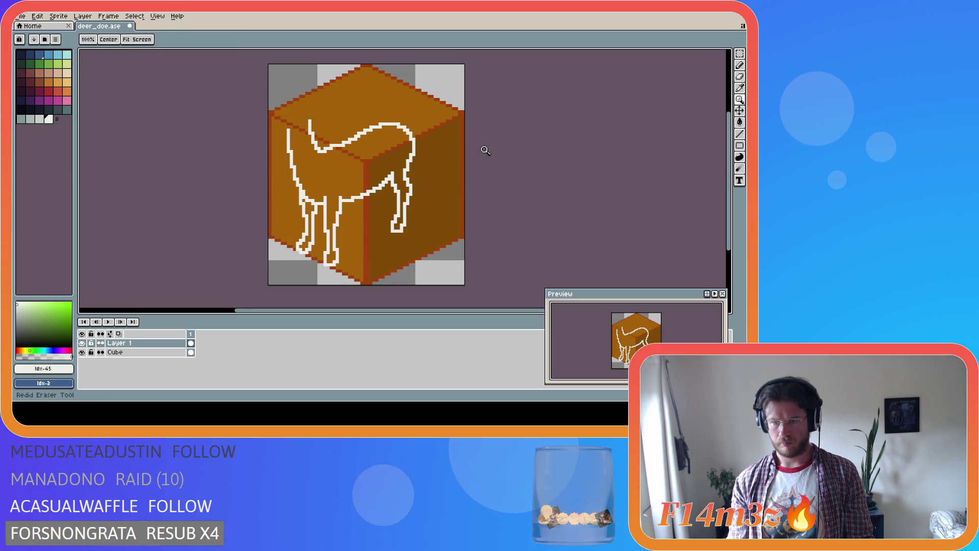
key("ctrl+space")
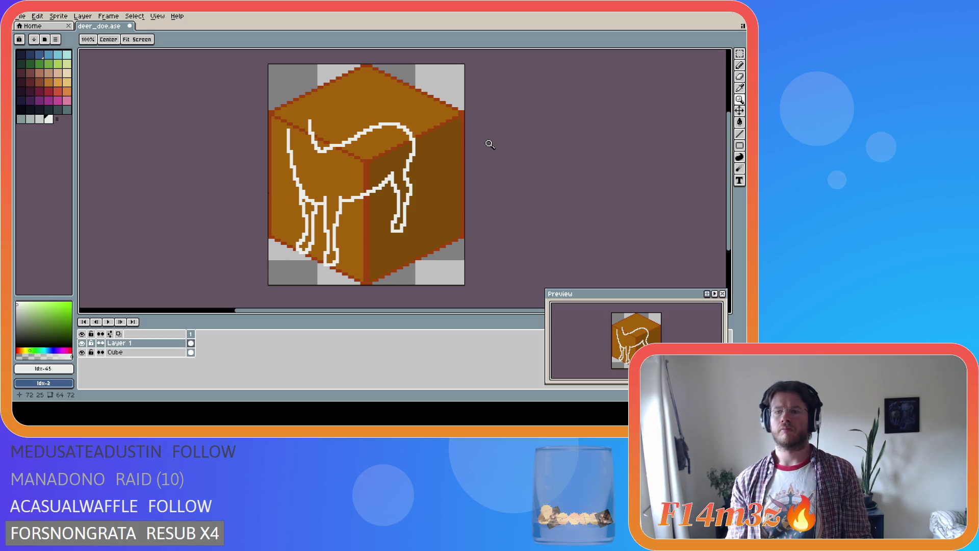
key("ctrl+s")
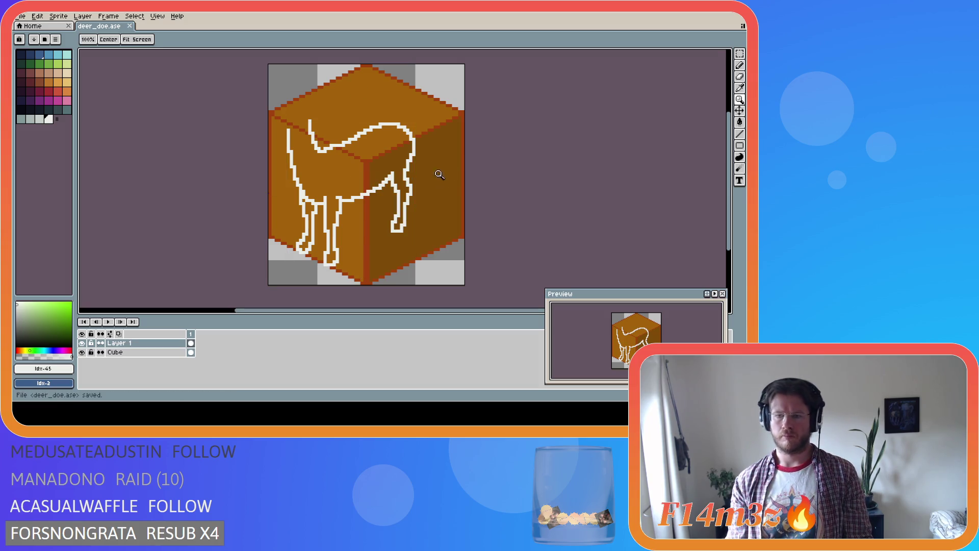
key("alt")
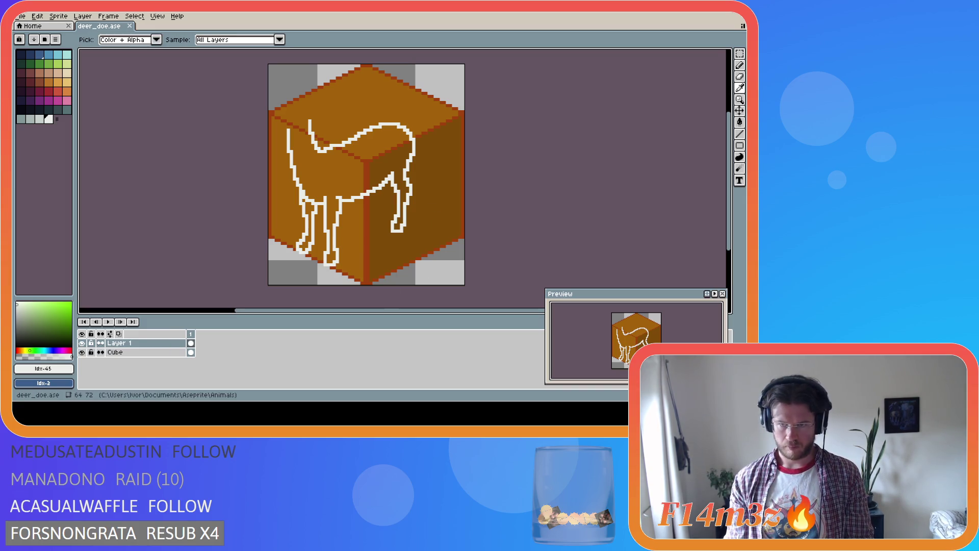
Step: Draw a white line along the deer's rear hind leg
key("b")
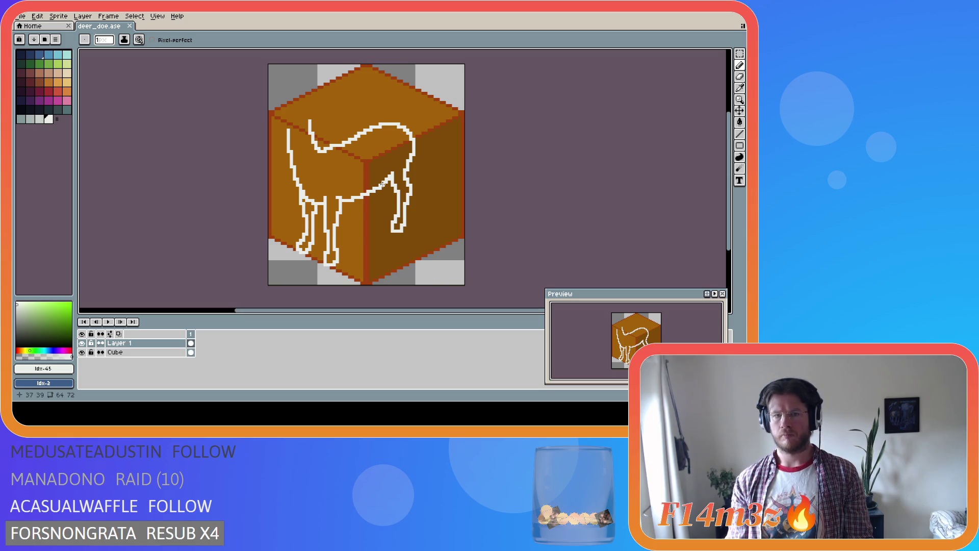
left_click_drag(384, 184, 393, 195)
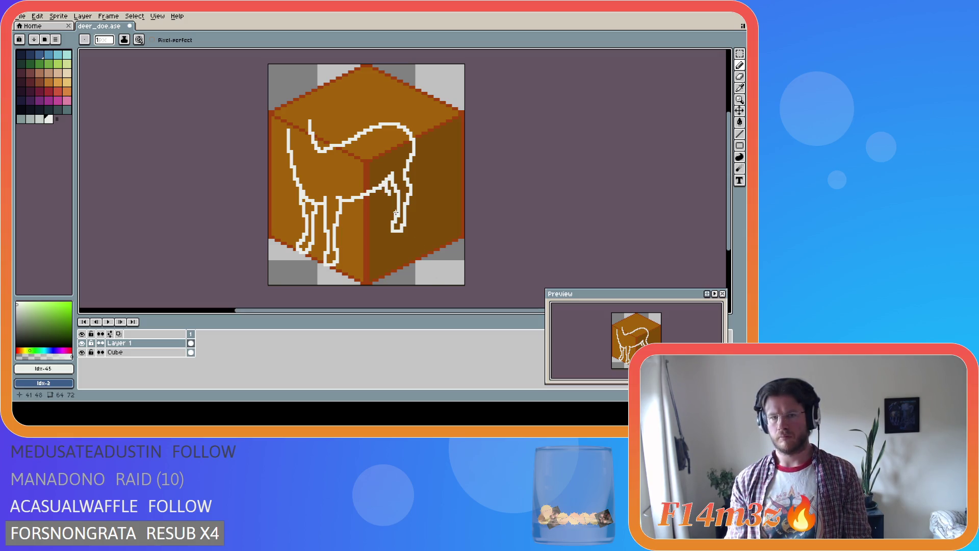
key("i")
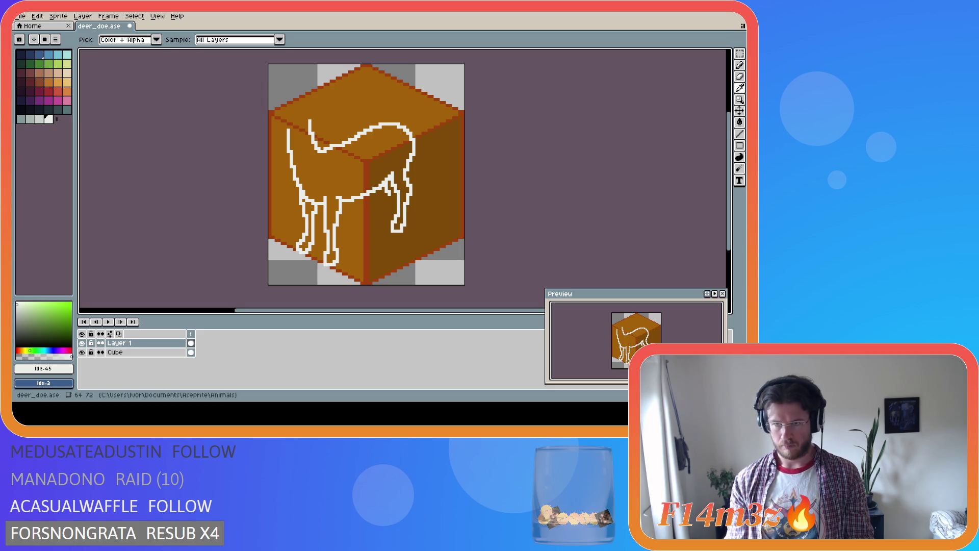
key("b")
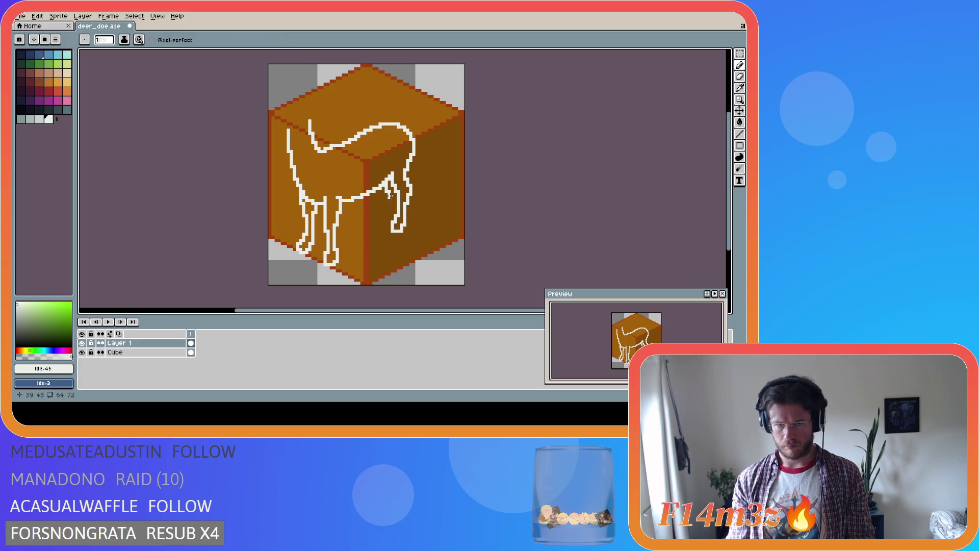
Step: Draw the second hind leg angling down-left, undo it and redraw it longer
left_click_drag(389, 195, 370, 222)
key("v")
key("b")
key("ctrl+z")
left_click_drag(389, 196, 376, 231)
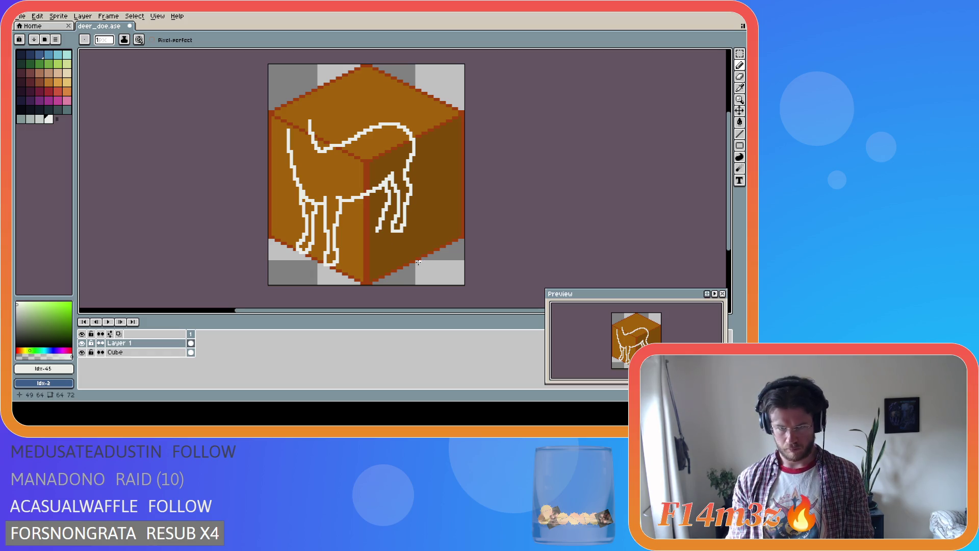
key("i")
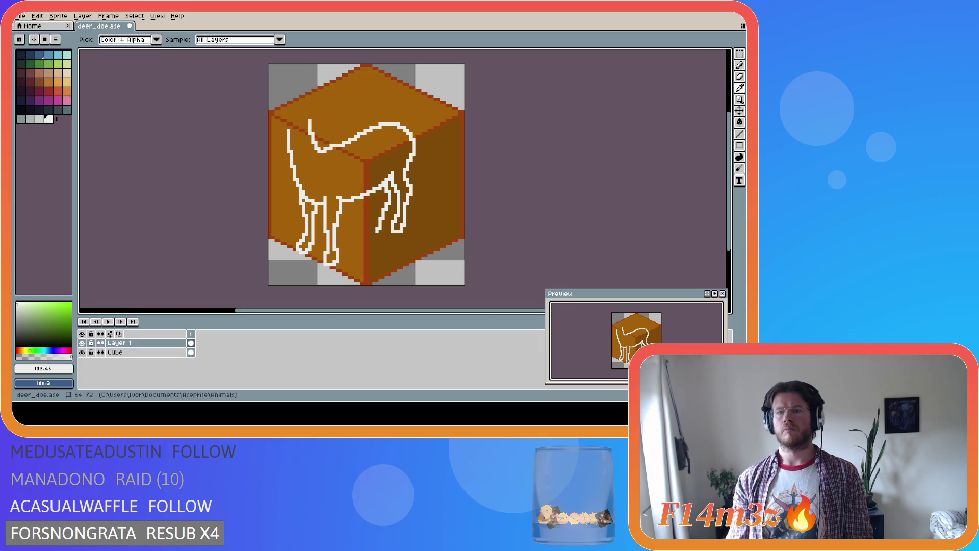
key("b")
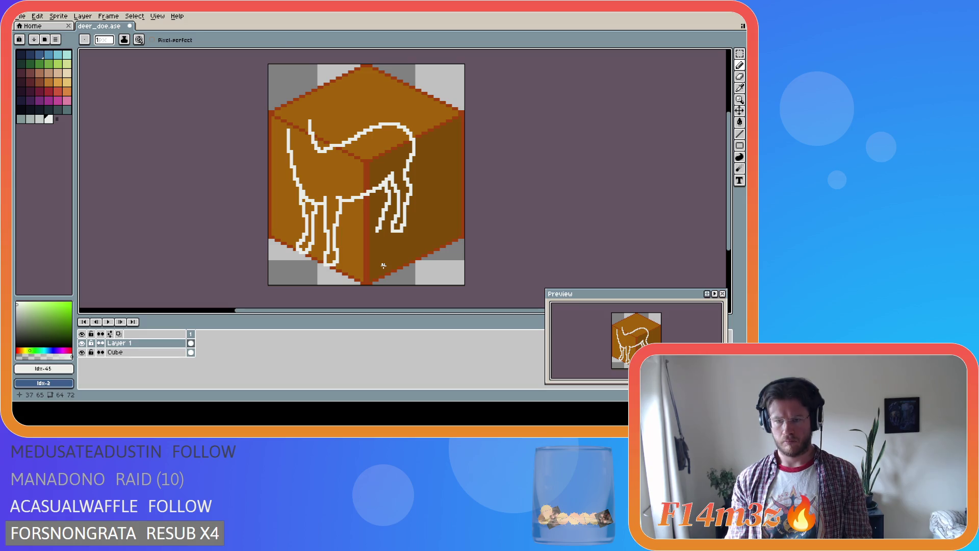
key("i")
key("b")
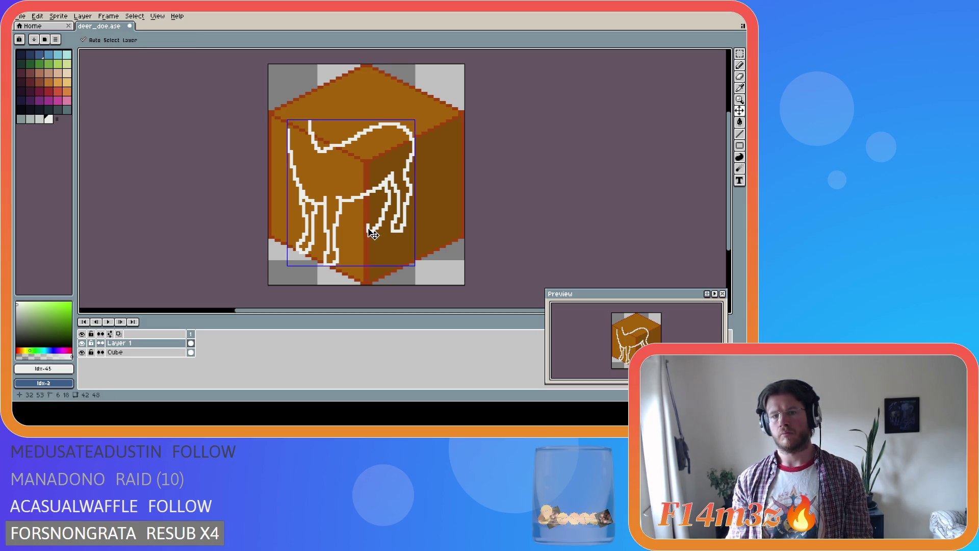
left_click_drag(368, 226, 377, 207)
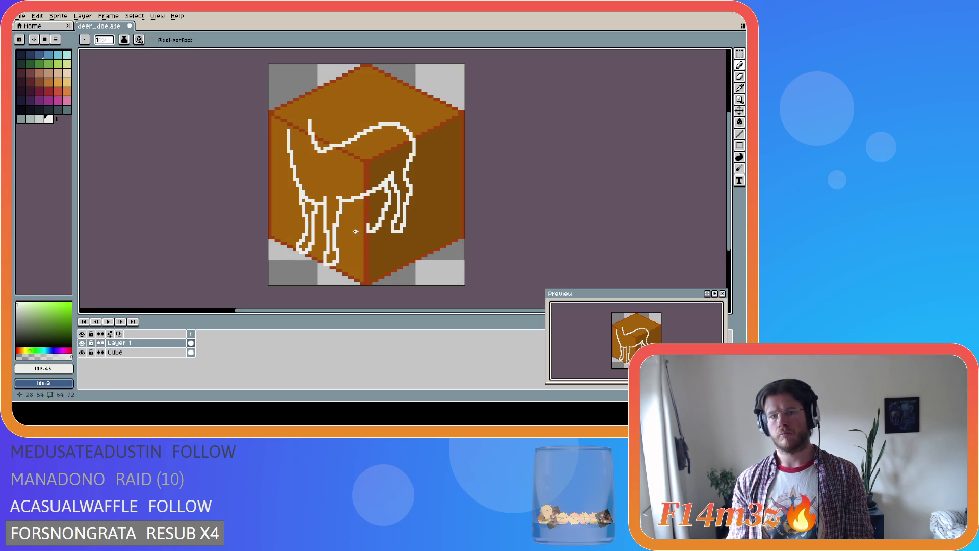
key("i")
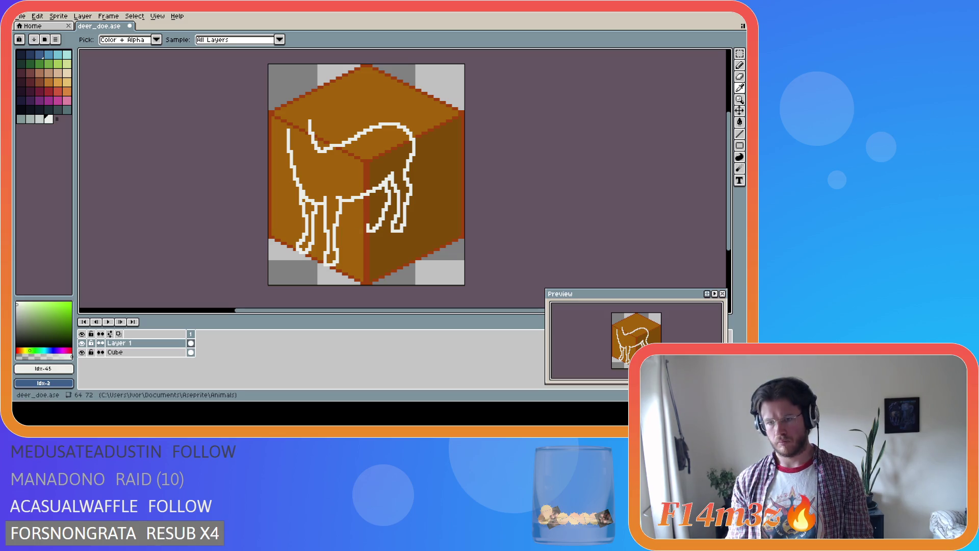
key("b")
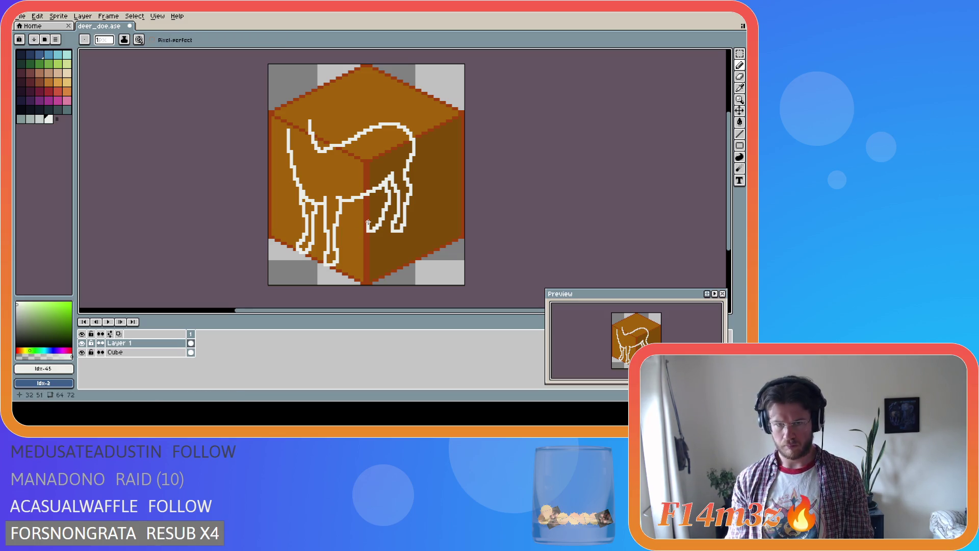
left_click_drag(368, 223, 379, 198)
key("i")
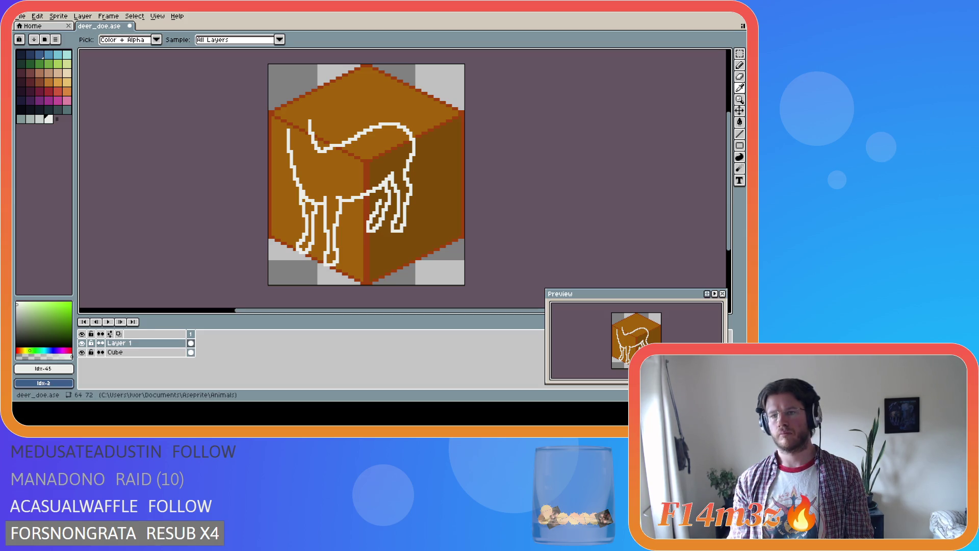
key("b")
left_click_drag(376, 195, 374, 194)
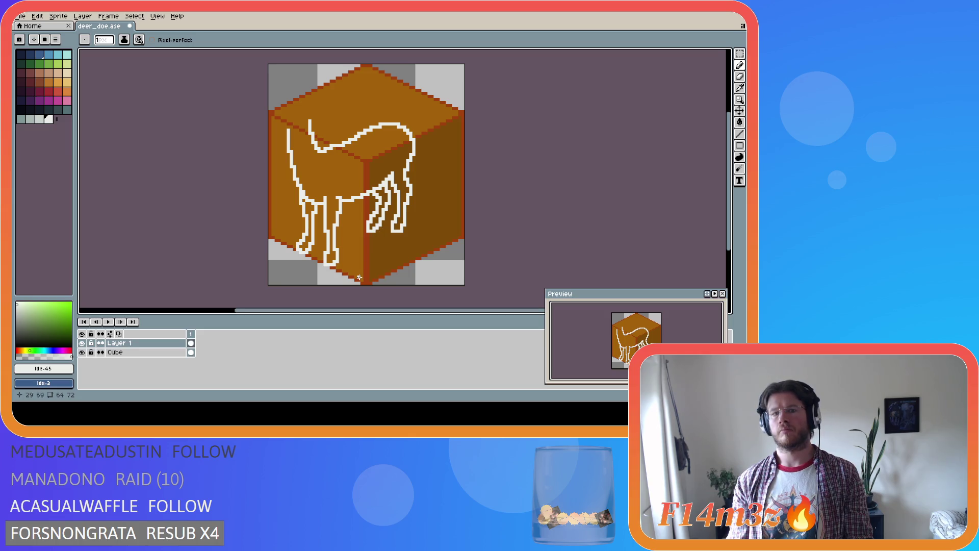
key("i")
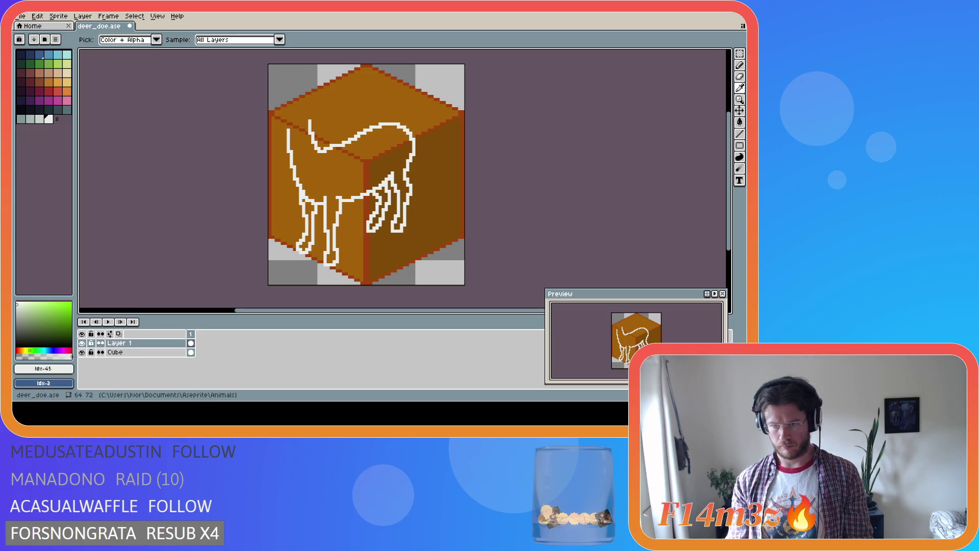
key("b")
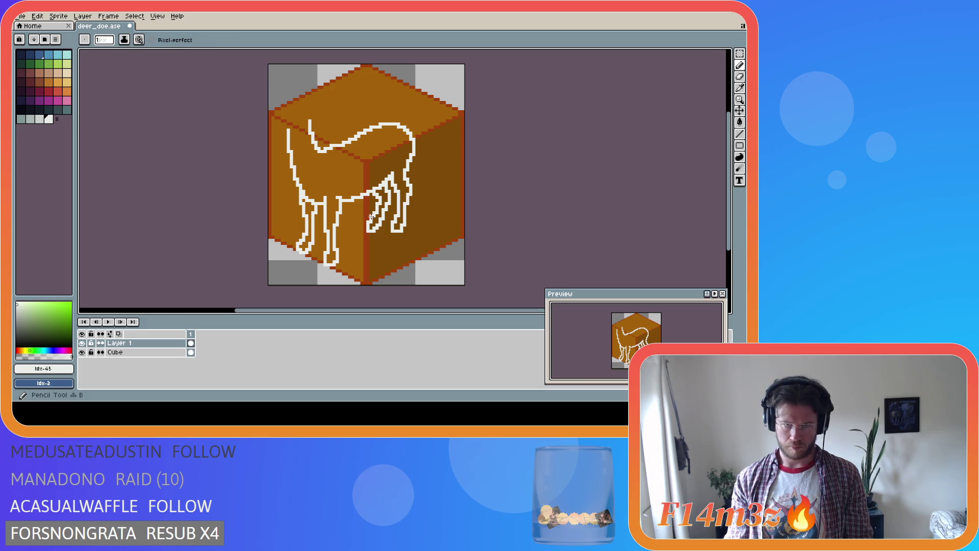
left_click(372, 218)
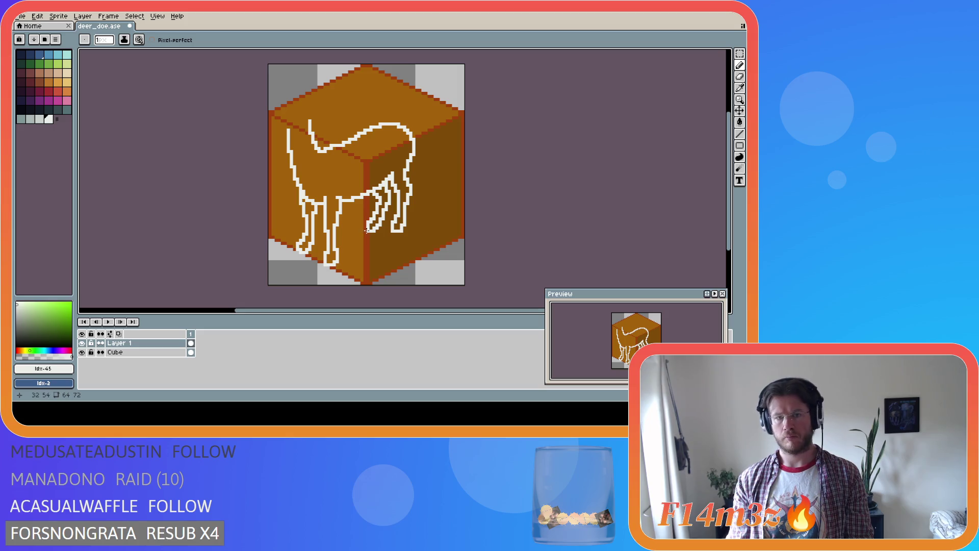
left_click(365, 230)
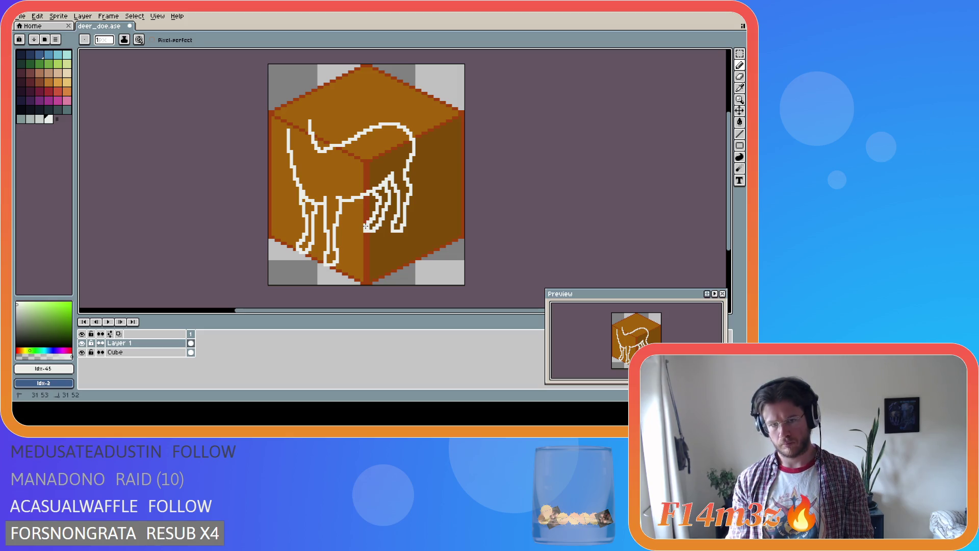
key("e")
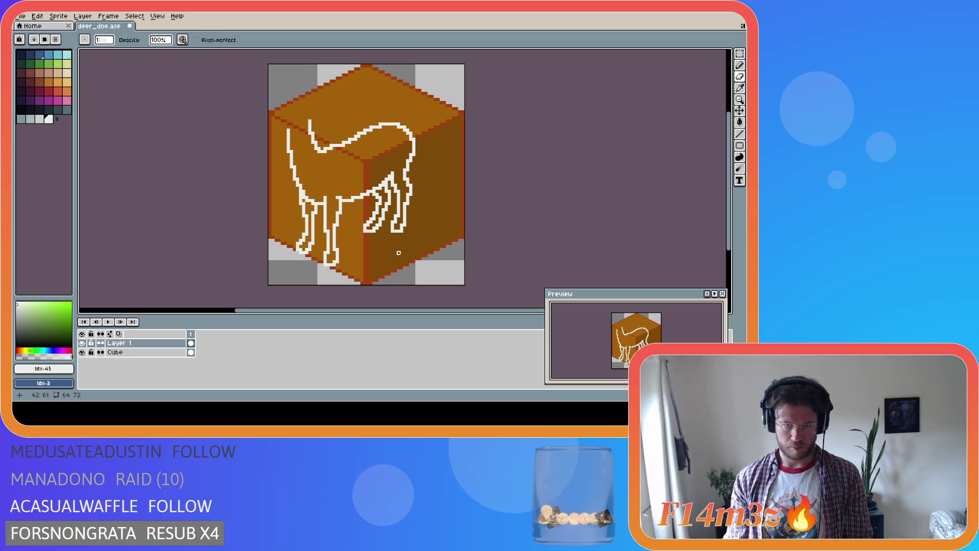
key("i")
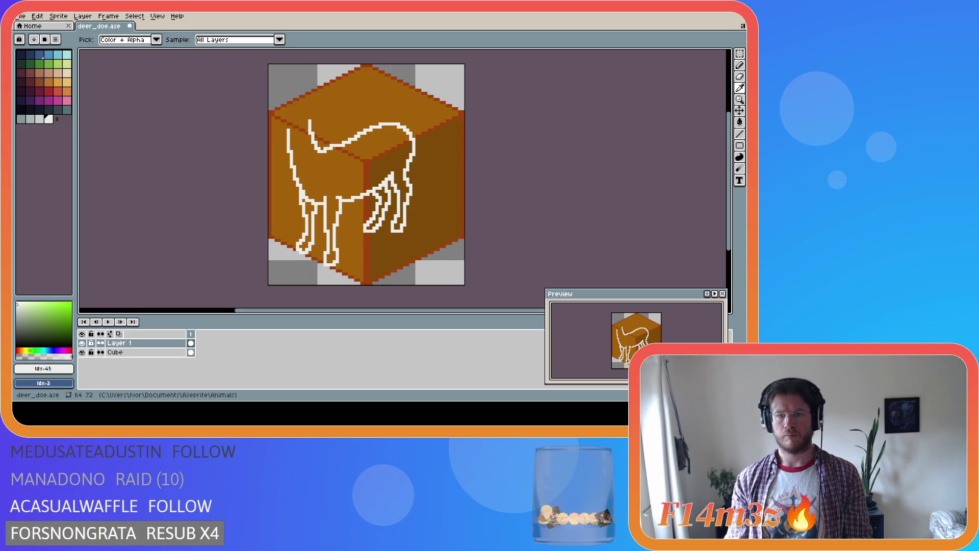
key("e")
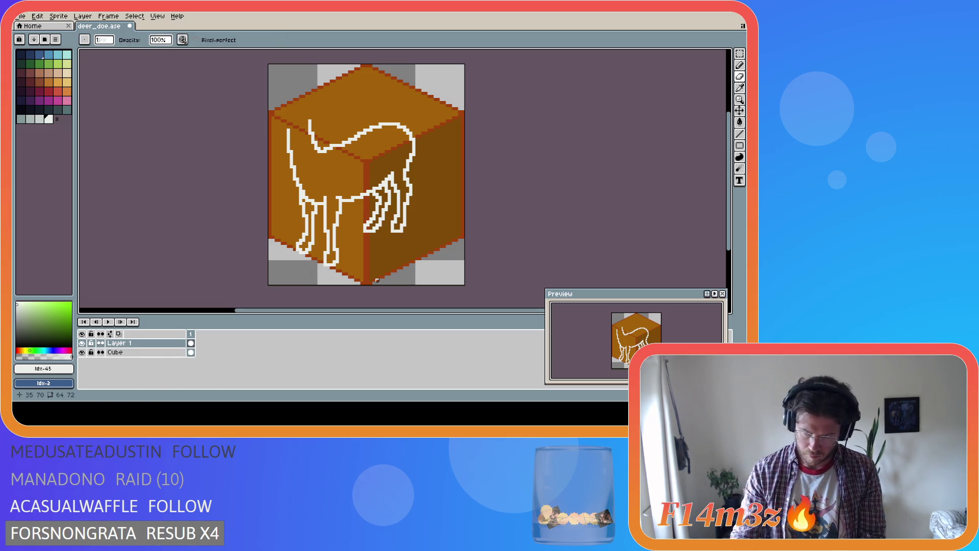
key("i")
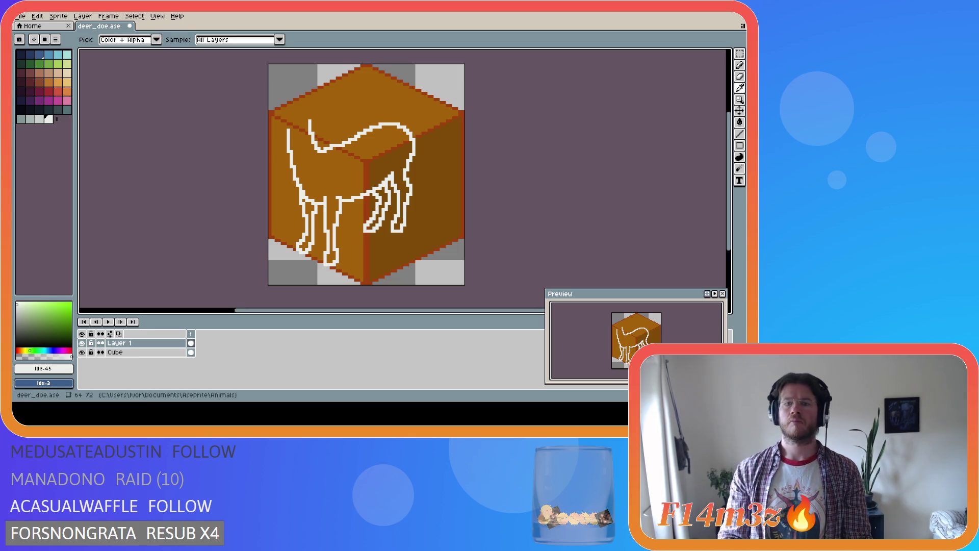
key("b")
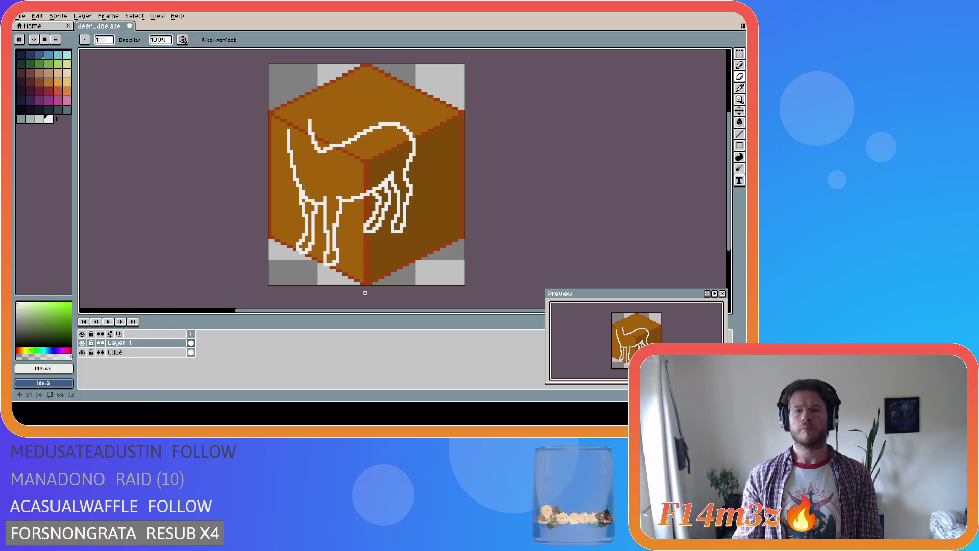
key("i")
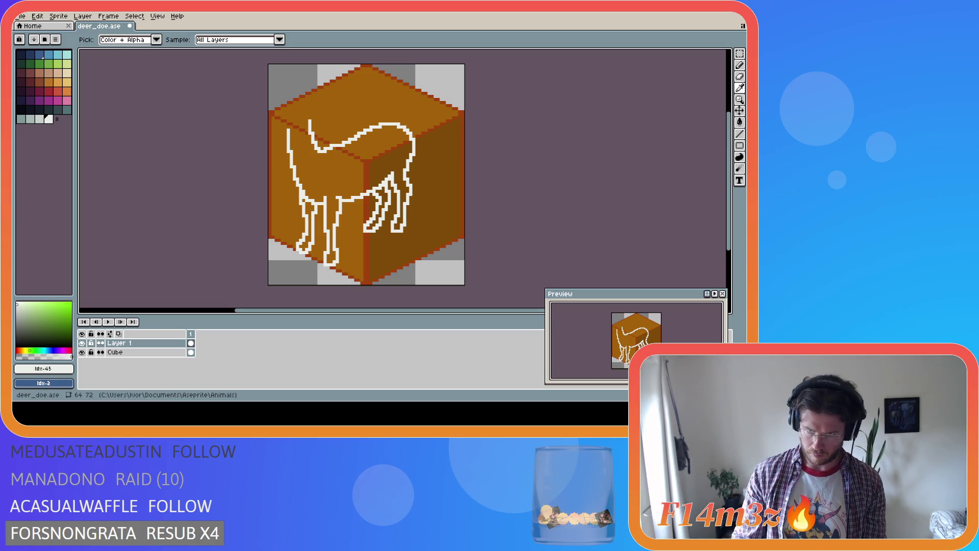
key("b")
key("i")
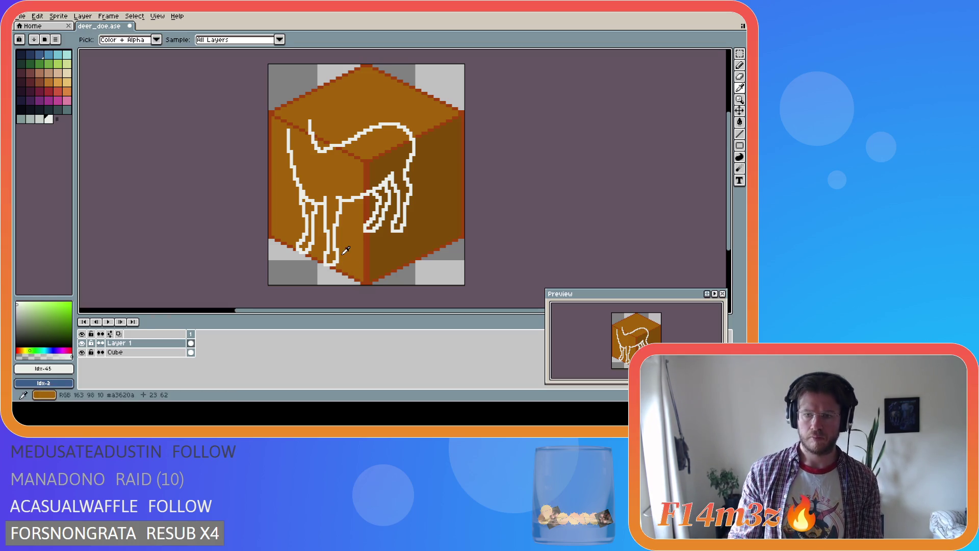
key("b")
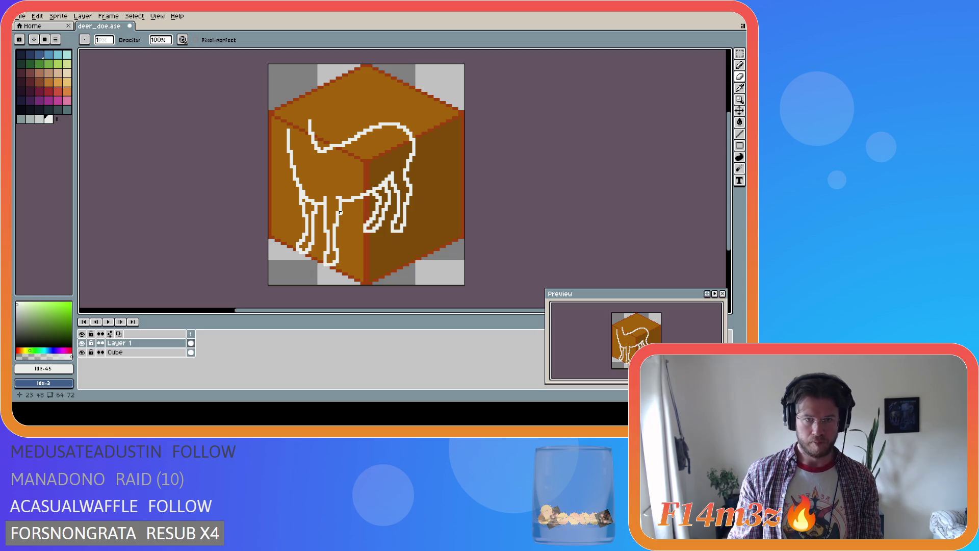
Step: Select a thin section of the front leg, nudge it one pixel right, and deselect
key("m")
left_click_drag(340, 195, 341, 212)
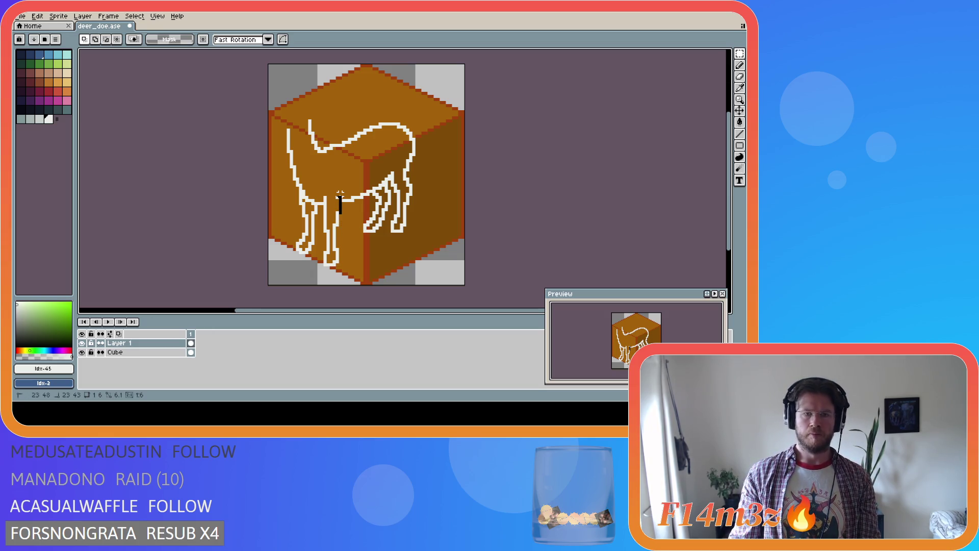
scroll(342, 214, "up", 1)
left_click(345, 216)
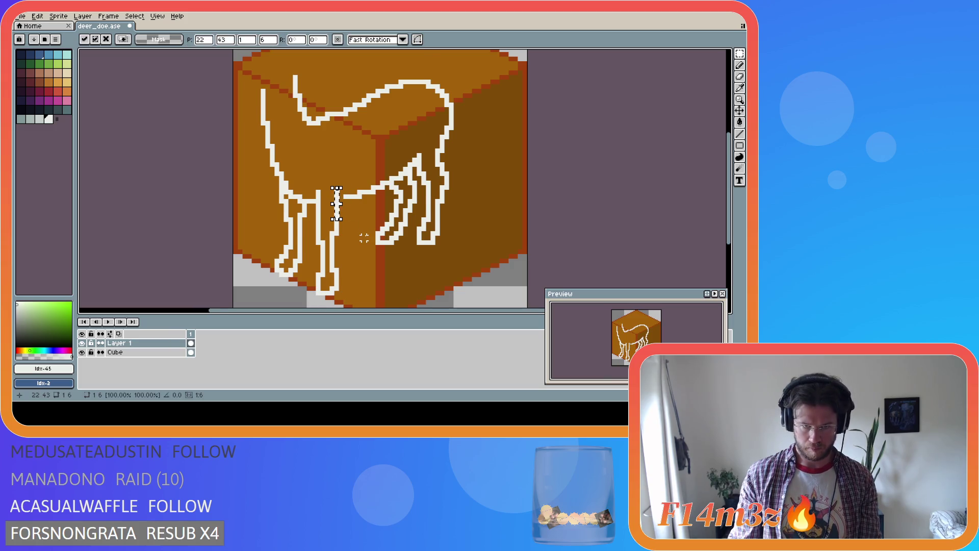
scroll(342, 214, "down", 1)
key("Right")
key("Return")
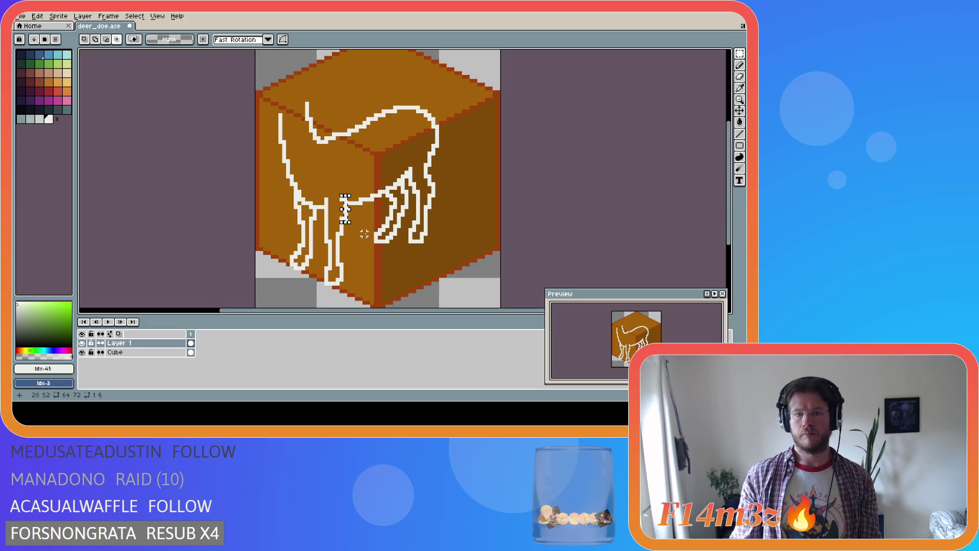
key("ctrl+d")
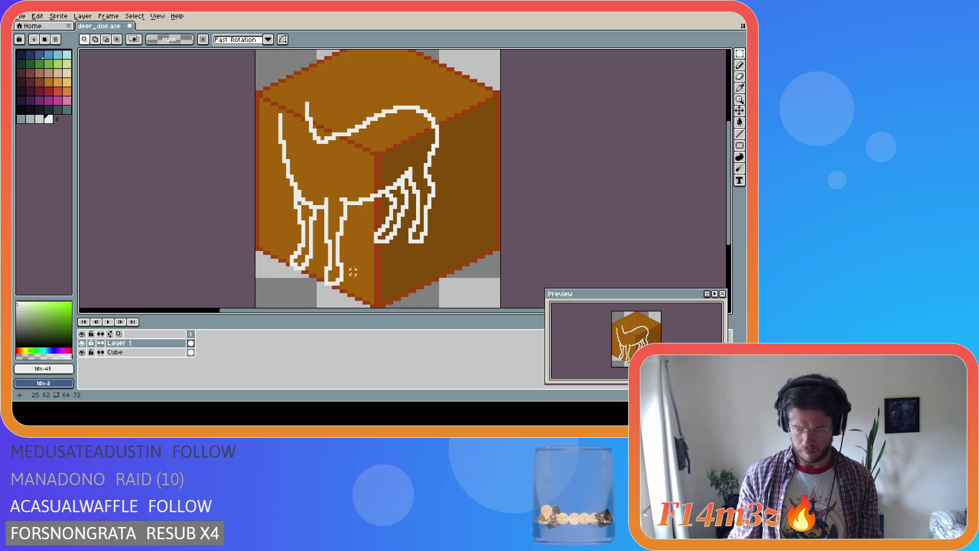
Step: Select the whole front leg and shift it a few pixels left
key("i")
key("m")
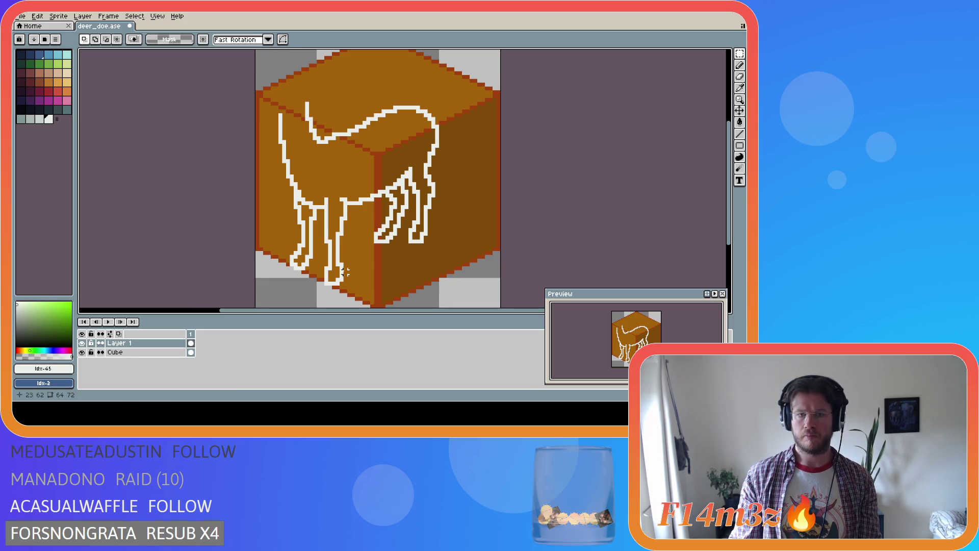
key("b")
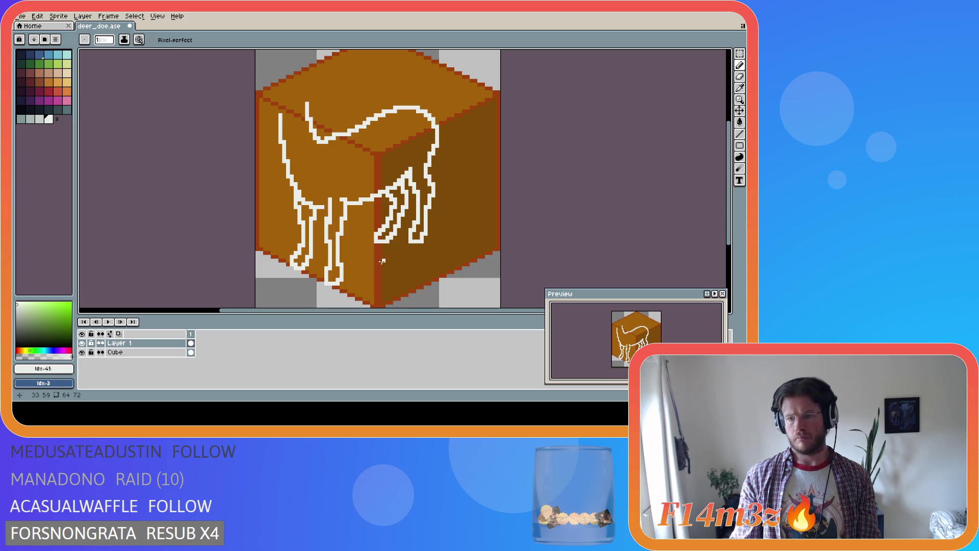
key("ctrl")
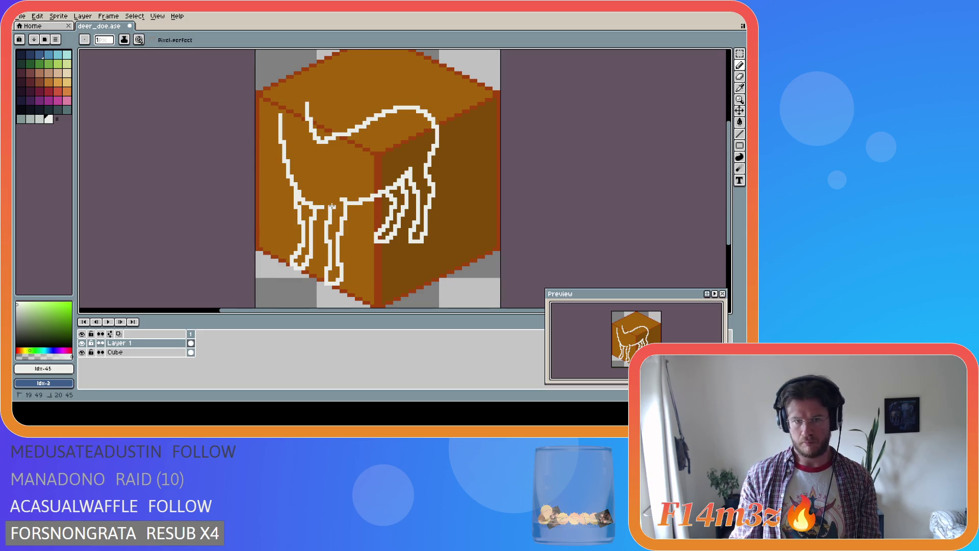
left_click(333, 202)
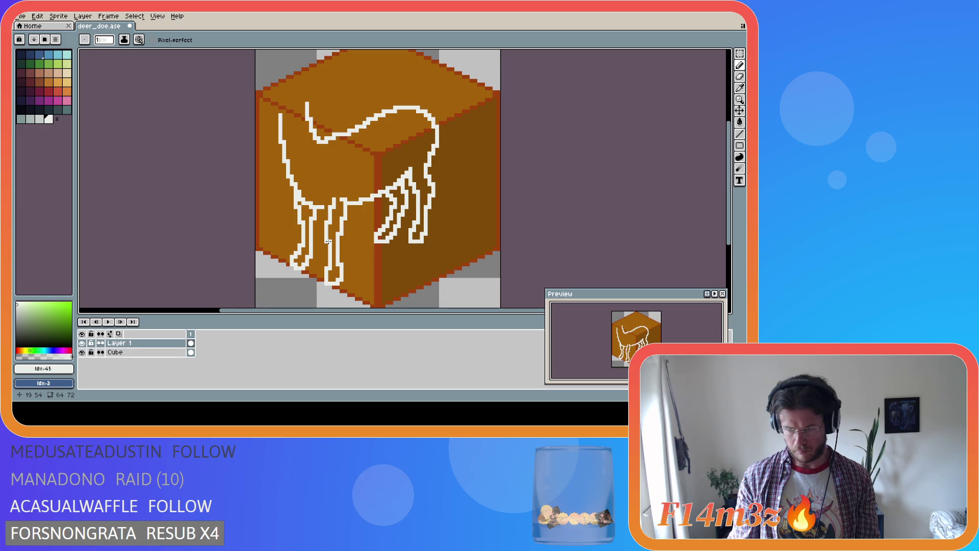
key("i")
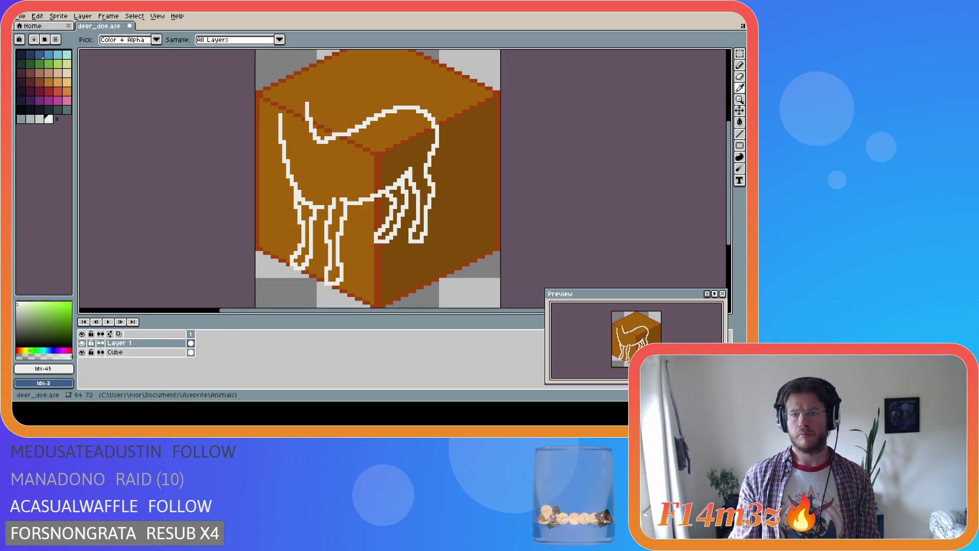
key("b")
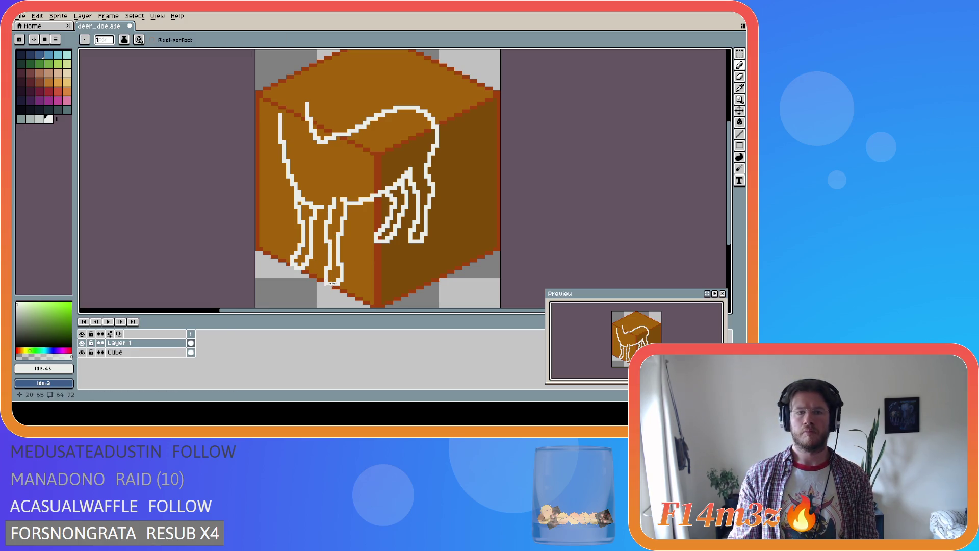
key("m")
mouse_move(326, 201)
left_mouse_down()
mouse_move(349, 292)
mouse_move(340, 278)
left_mouse_up()
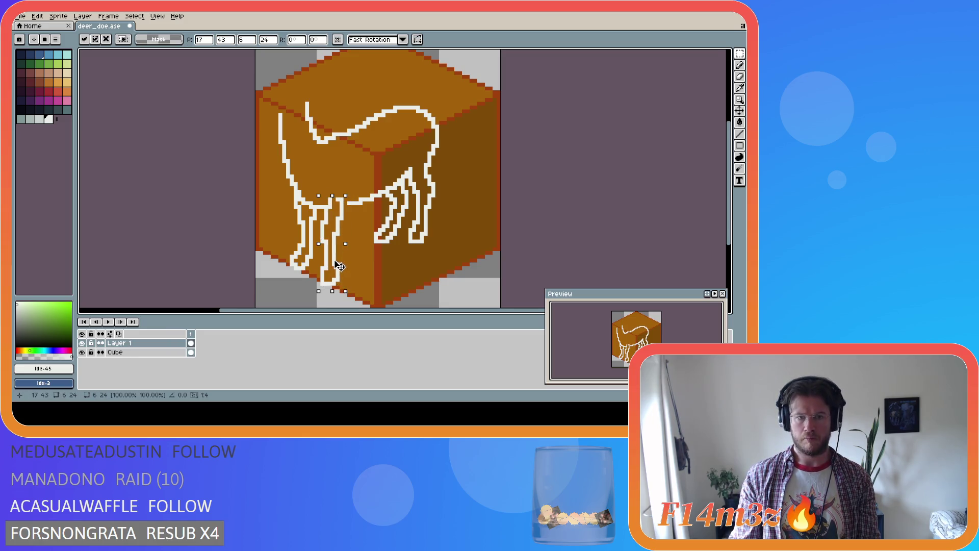
left_click(364, 287)
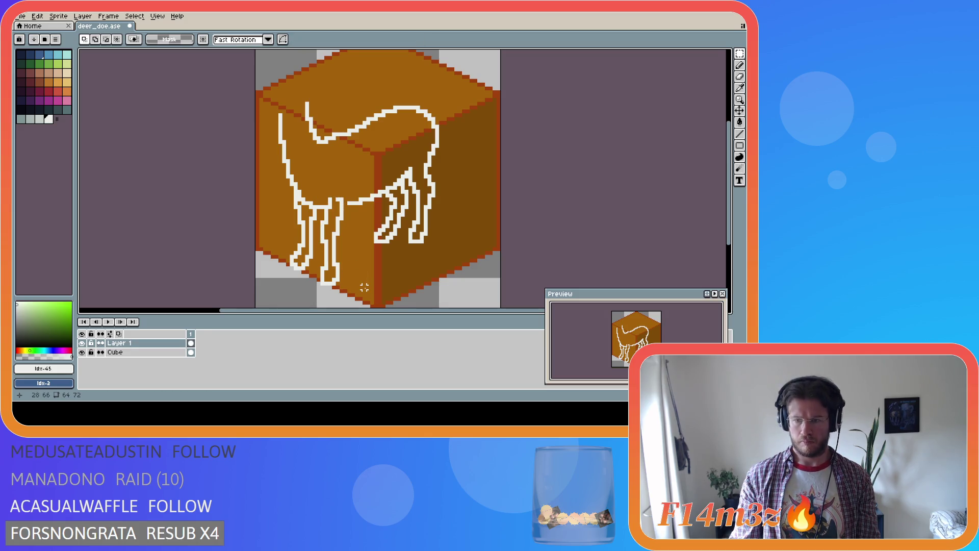
Step: Select the front hoof and move it down so it joins the leg
key("i")
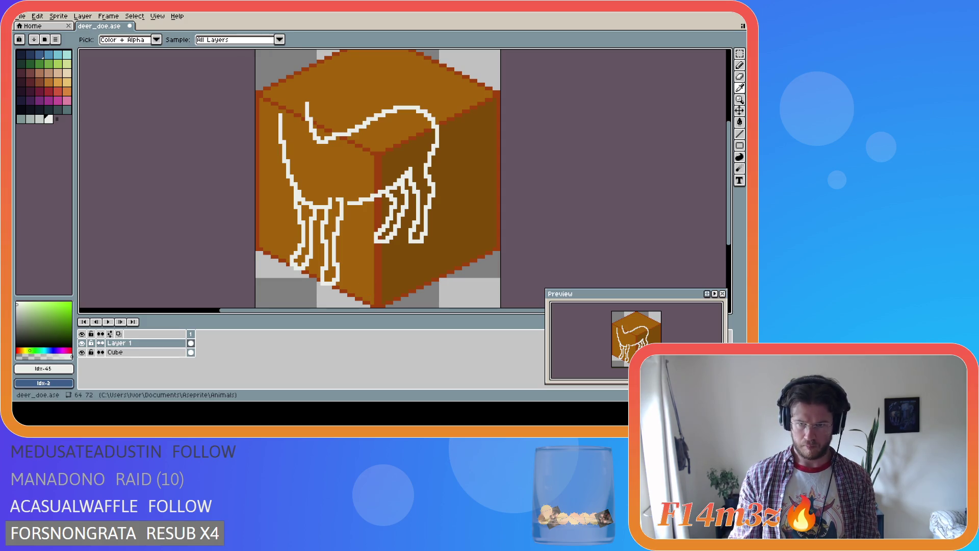
key("m")
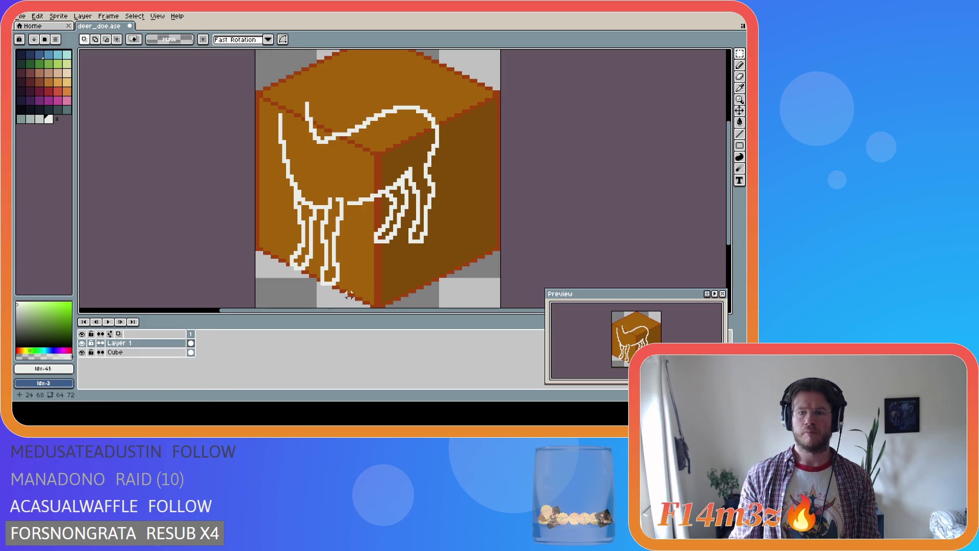
mouse_move(342, 299)
left_mouse_down()
mouse_move(325, 276)
mouse_move(328, 284)
left_mouse_up()
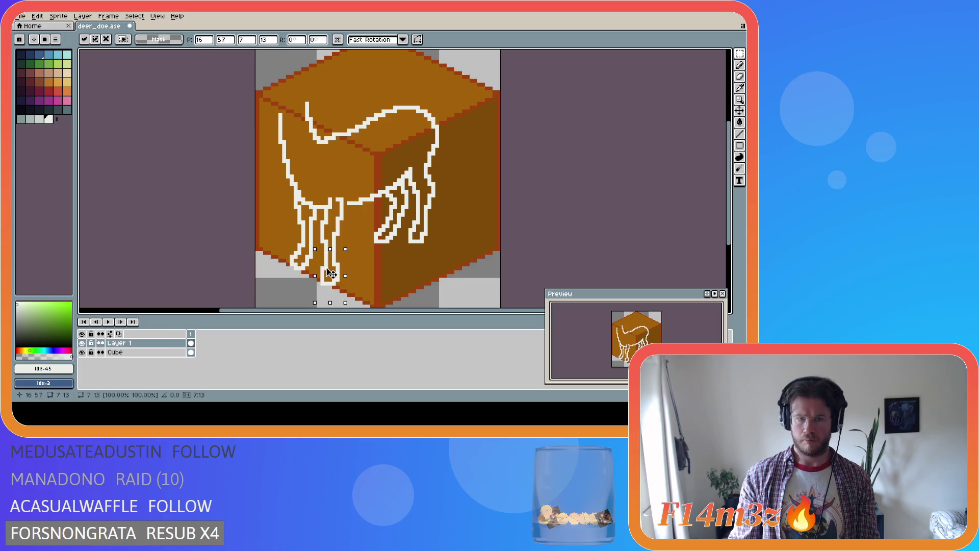
left_click(368, 272)
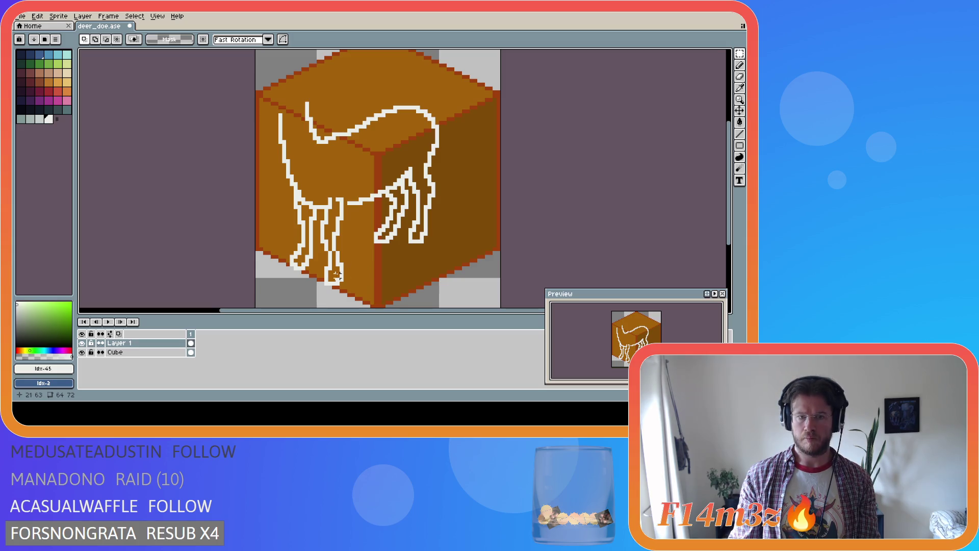
key("b")
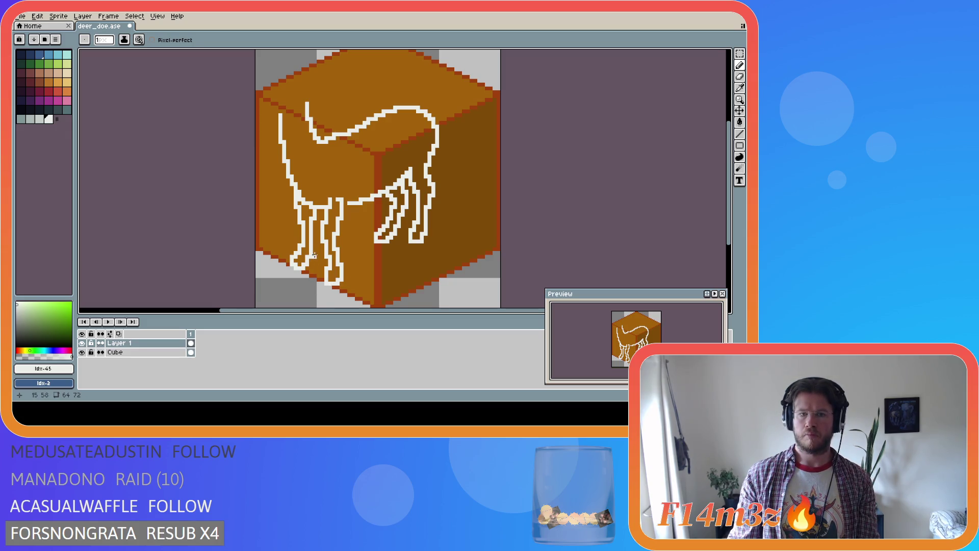
Step: Erase stray outline pixels along the front leg
key("e")
left_click_drag(331, 208, 331, 195)
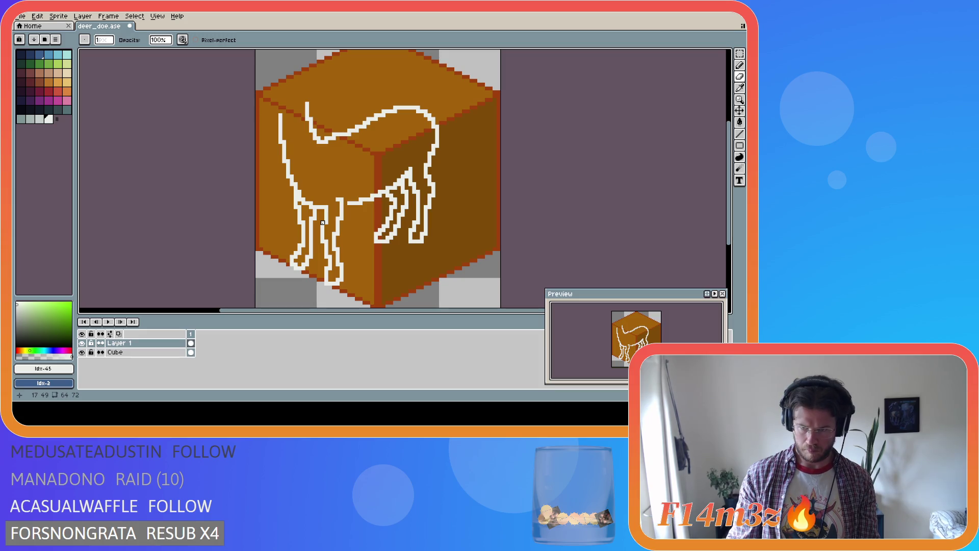
key("b")
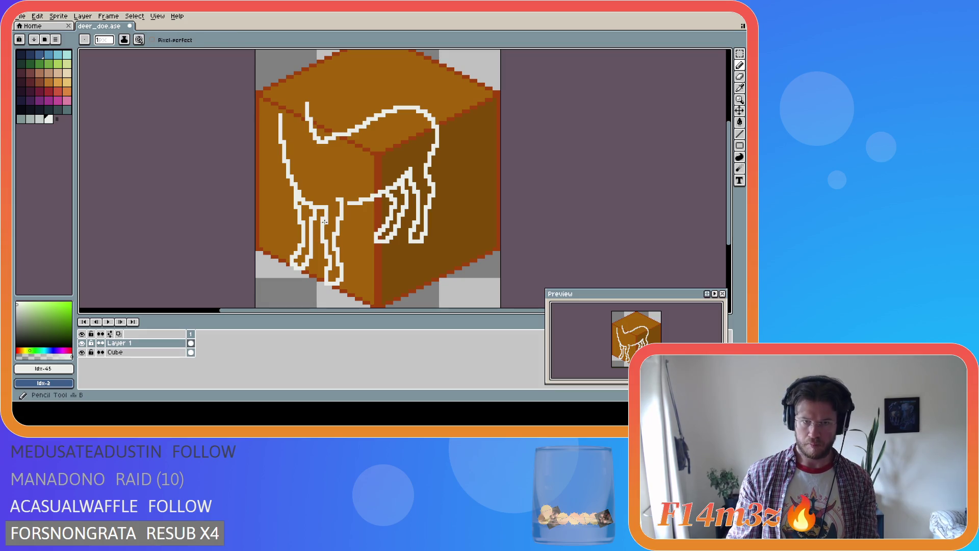
key("e")
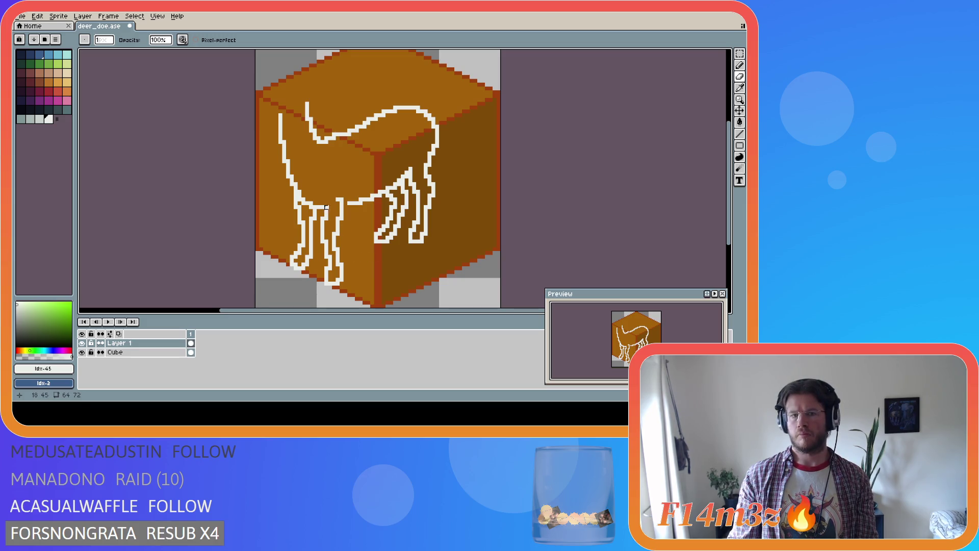
key("e")
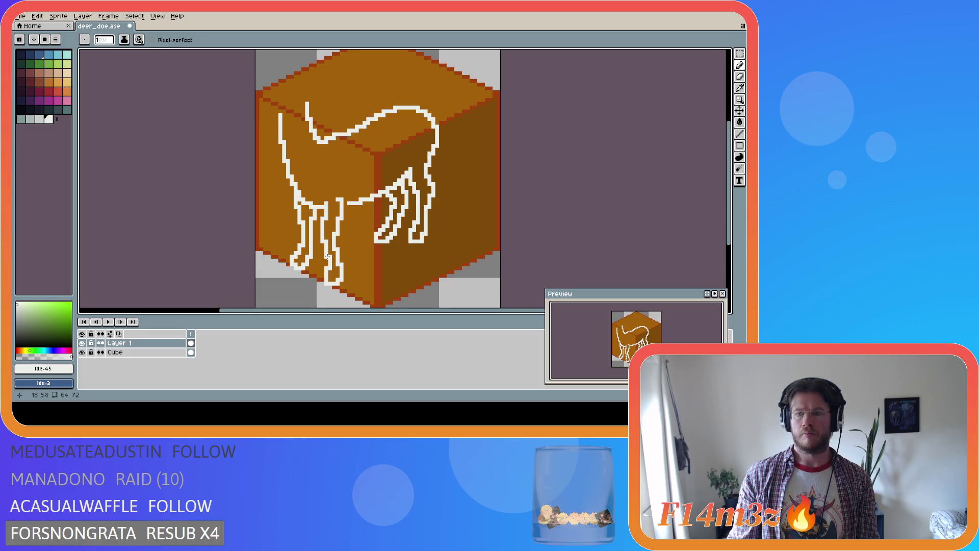
key("i")
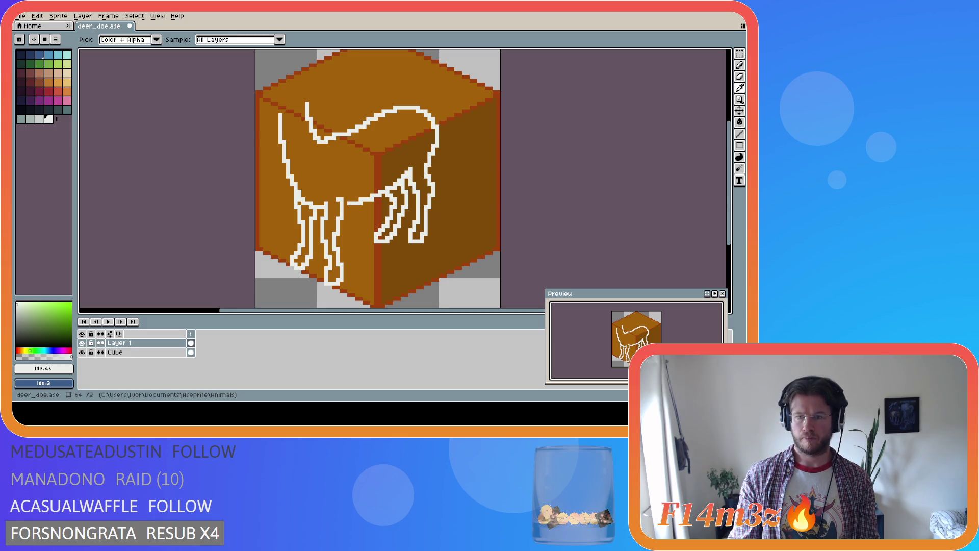
key("b")
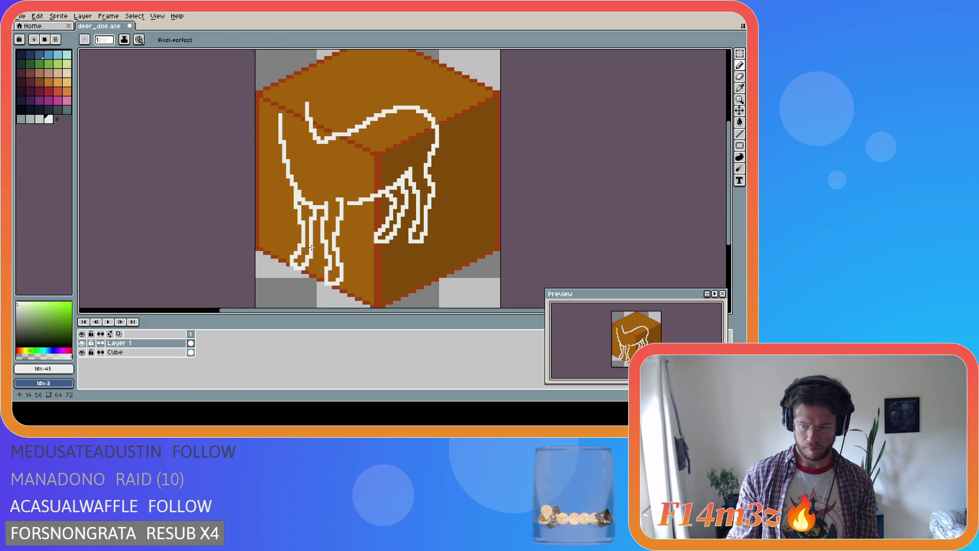
Step: Undo the last pencil touch-ups on the legs, back to the earlier leg selection
key("e")
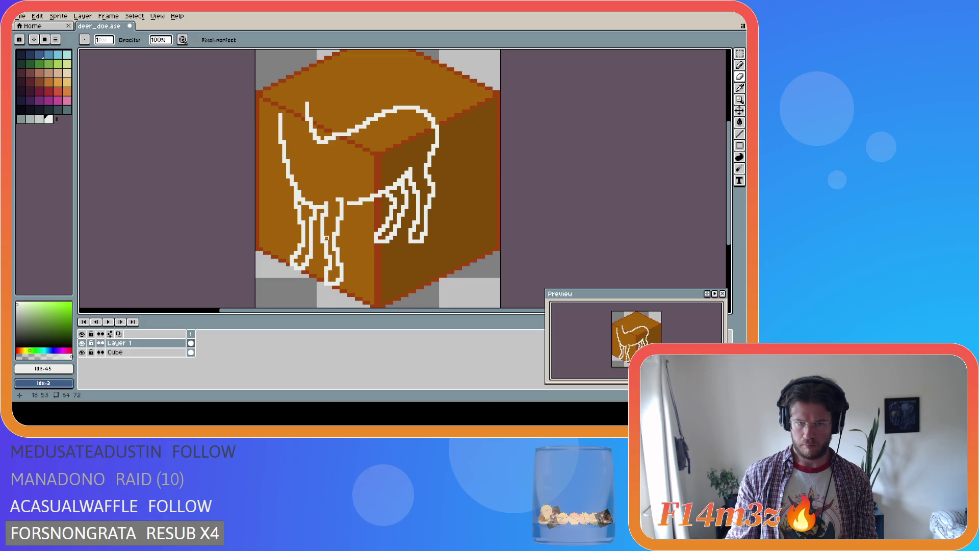
key("e")
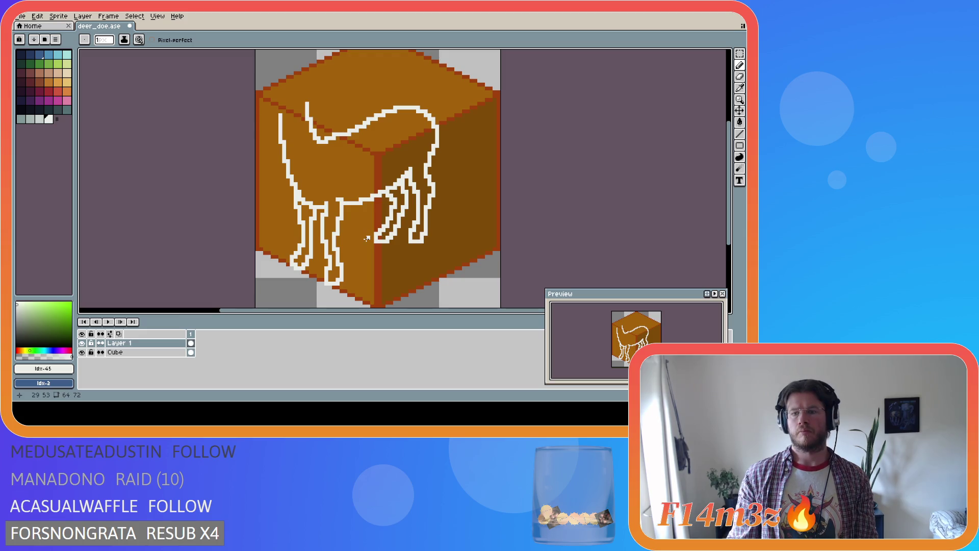
key("ctrl+z")
key("ctrl+z")
key("ctrl+z")
key("ctrl+z")
key("ctrl+z")
key("ctrl+z")
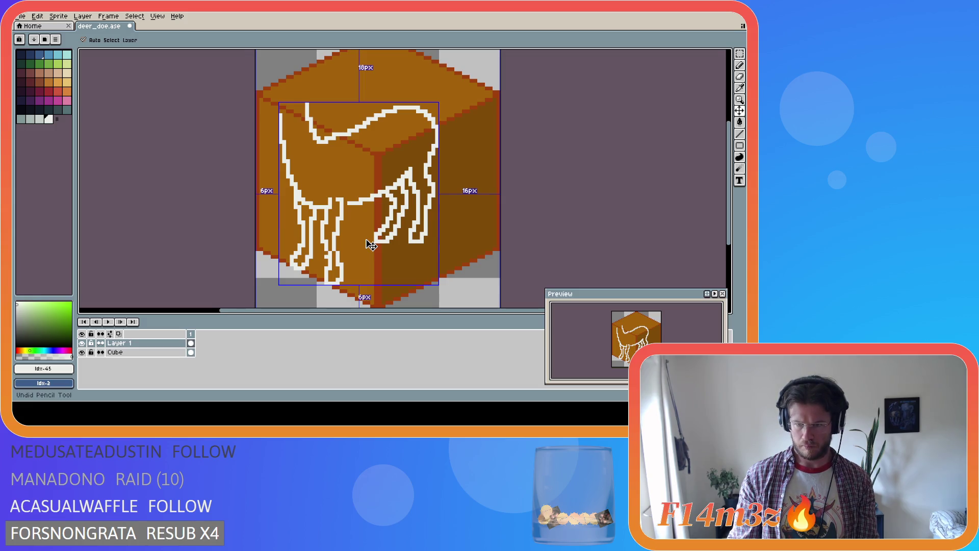
key("ctrl+z")
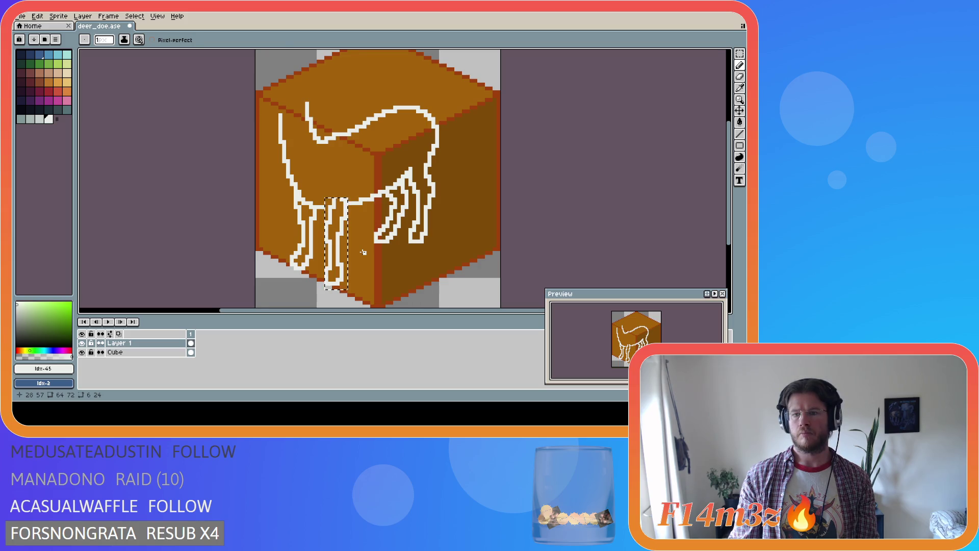
Step: Undo the leg-section move, then redo the selection clearing and eraser correction on the legs
key("alt")
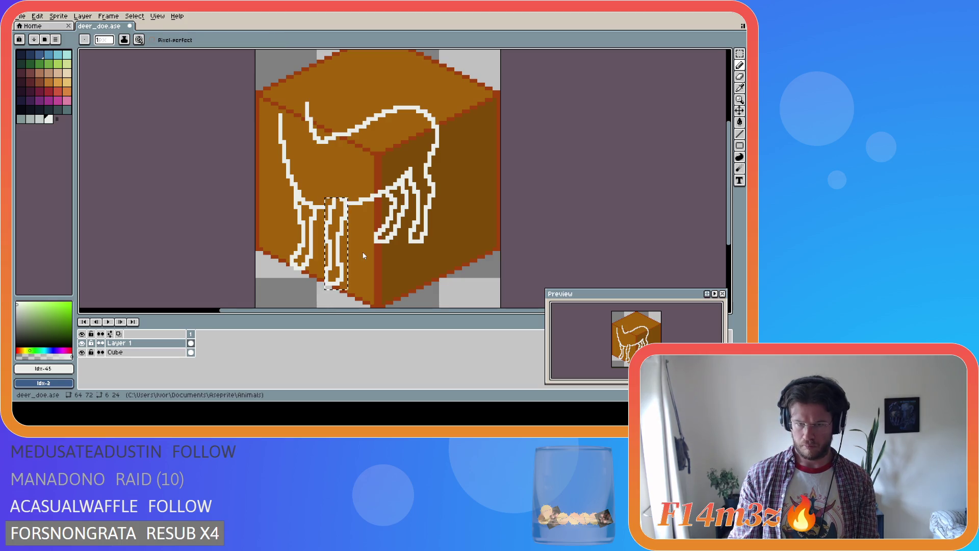
key("ctrl+z")
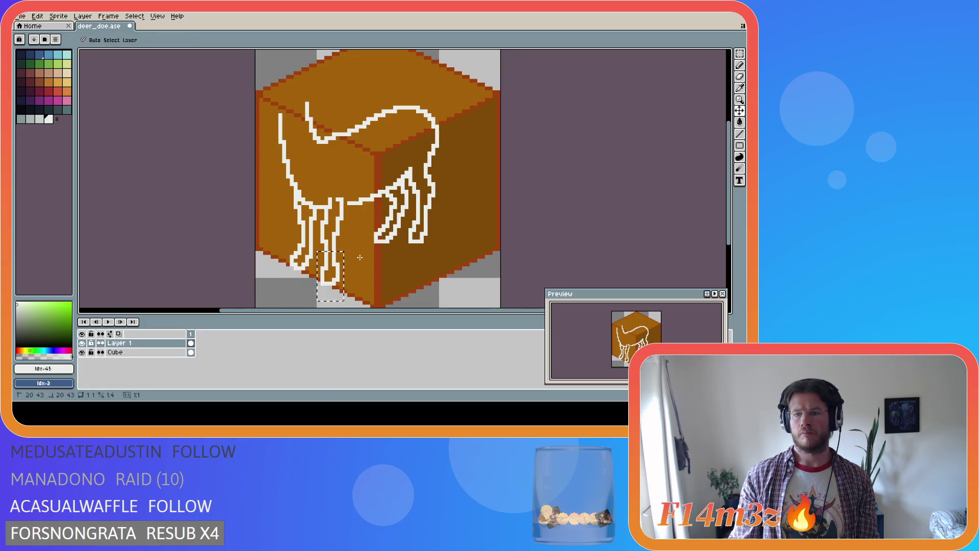
key("ctrl+y")
key("ctrl+y")
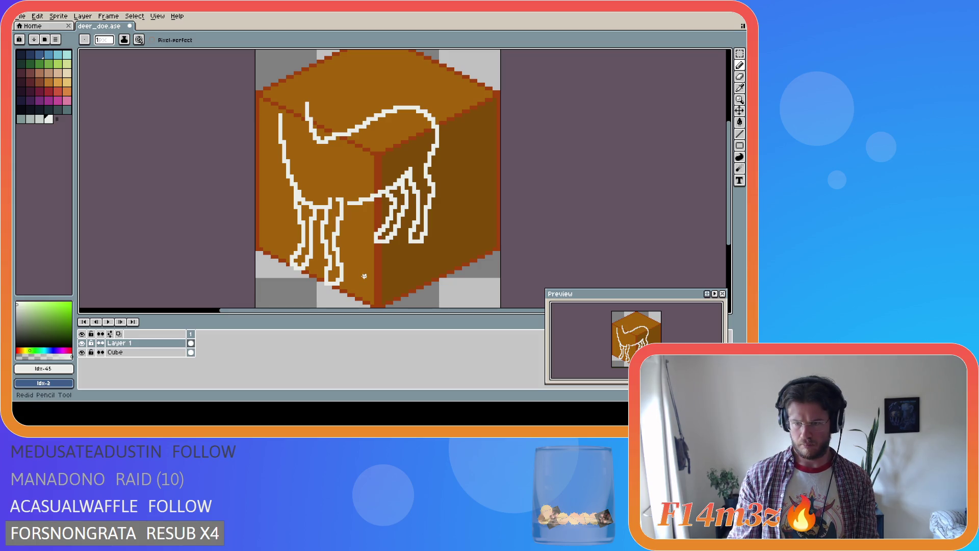
key("ctrl+y")
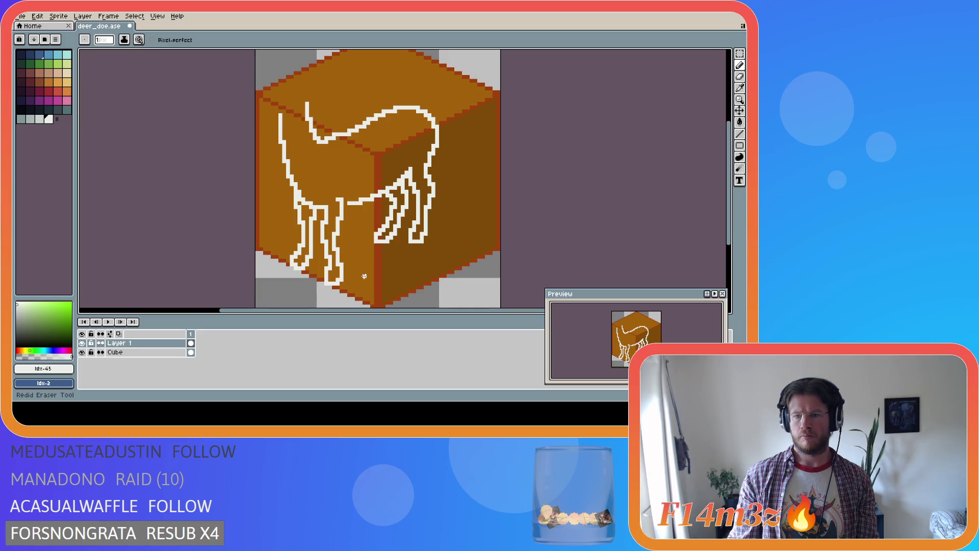
key("e")
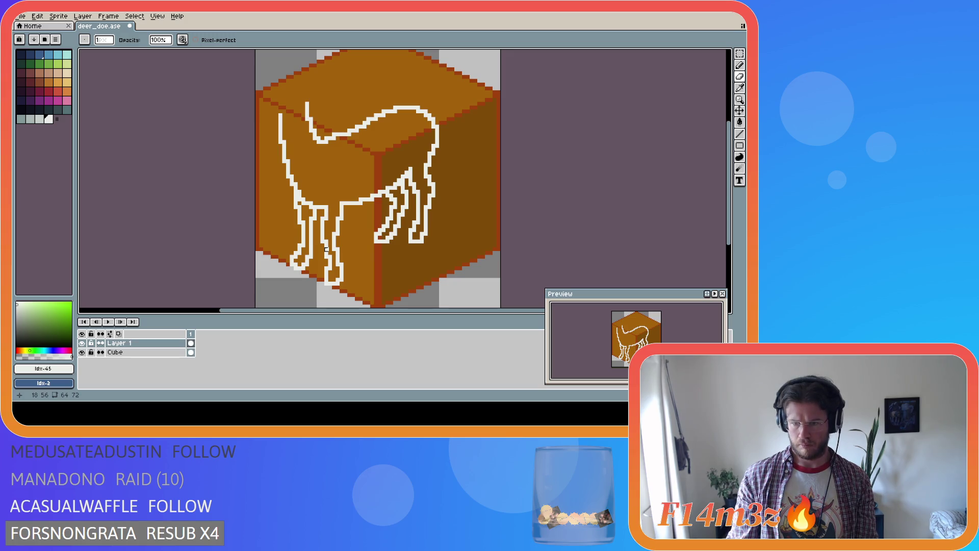
Step: Refine the leg outline, alternating Pencil, Eraser and Eyedropper
key("i")
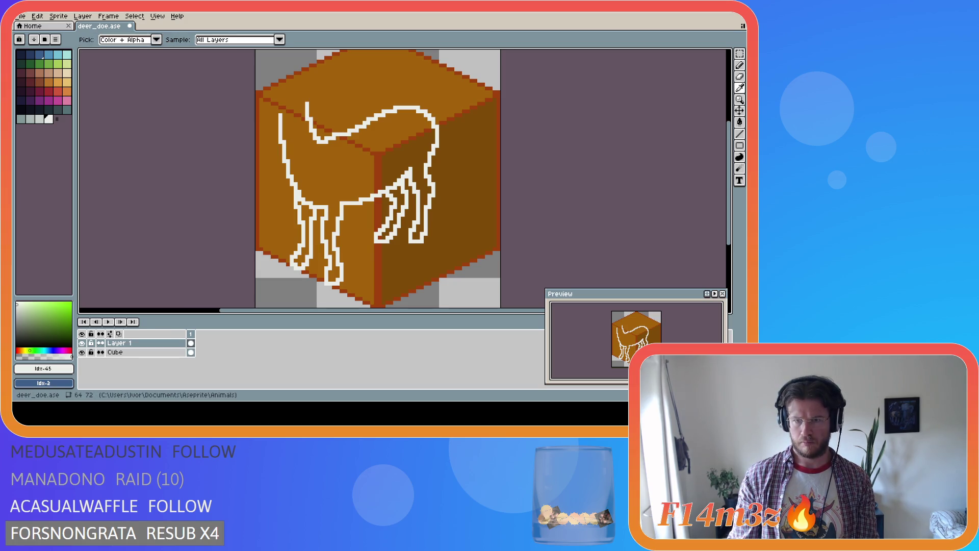
key("e")
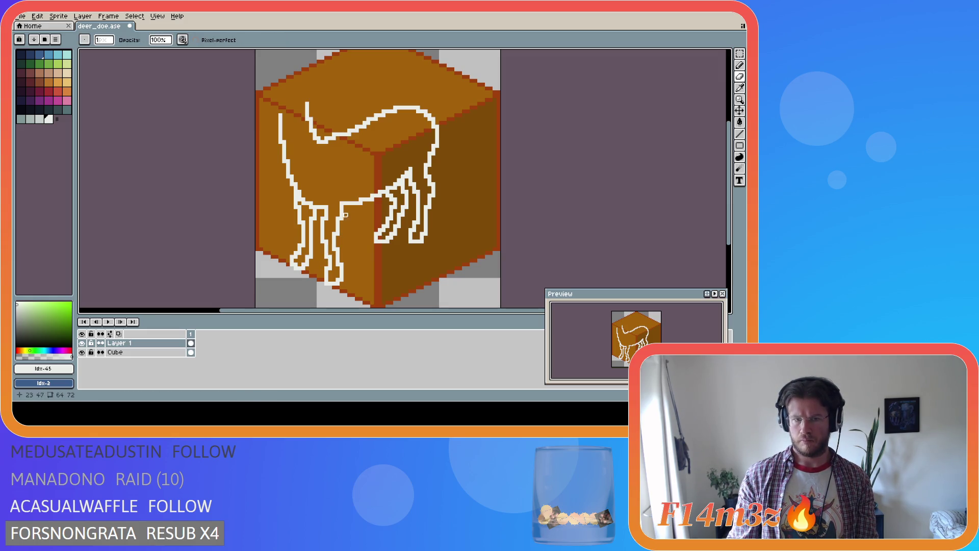
key("b")
key("e")
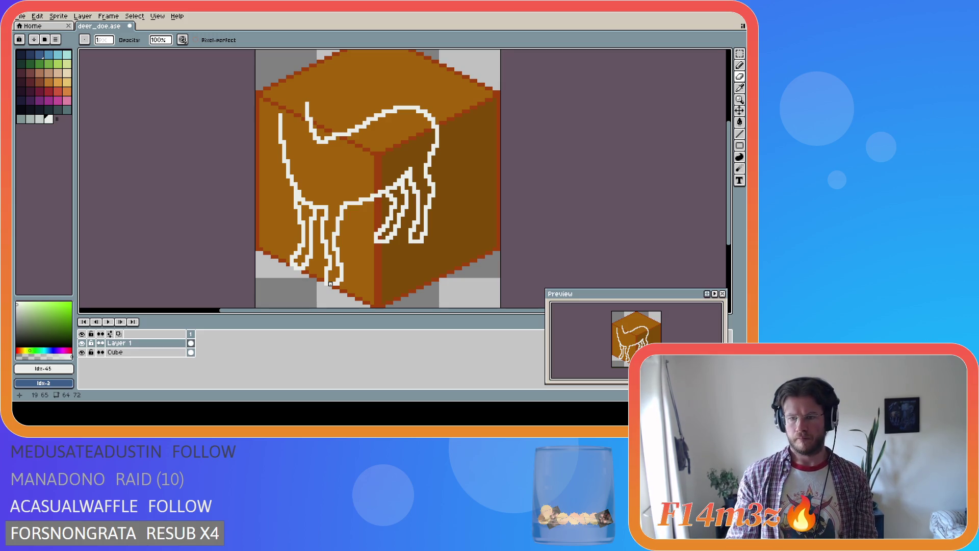
key("i")
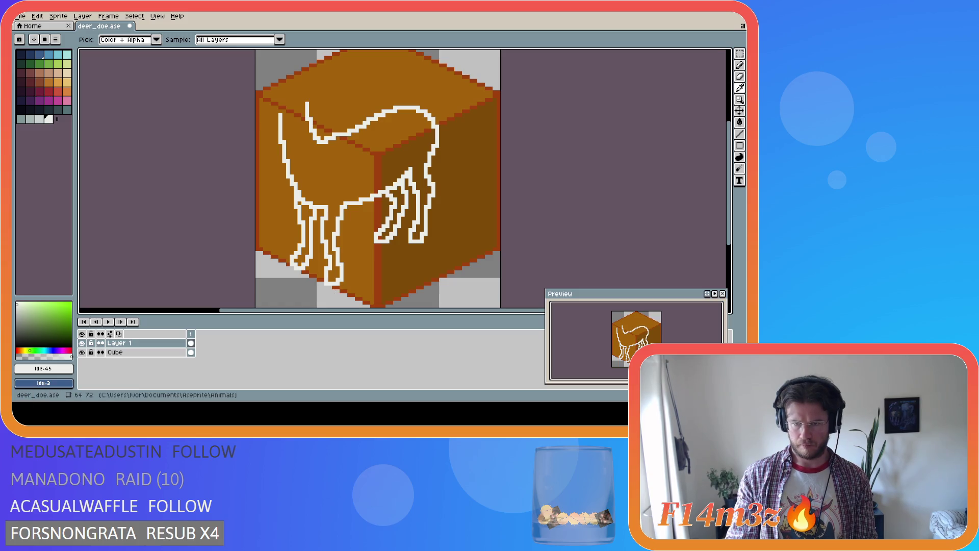
key("b")
key("e")
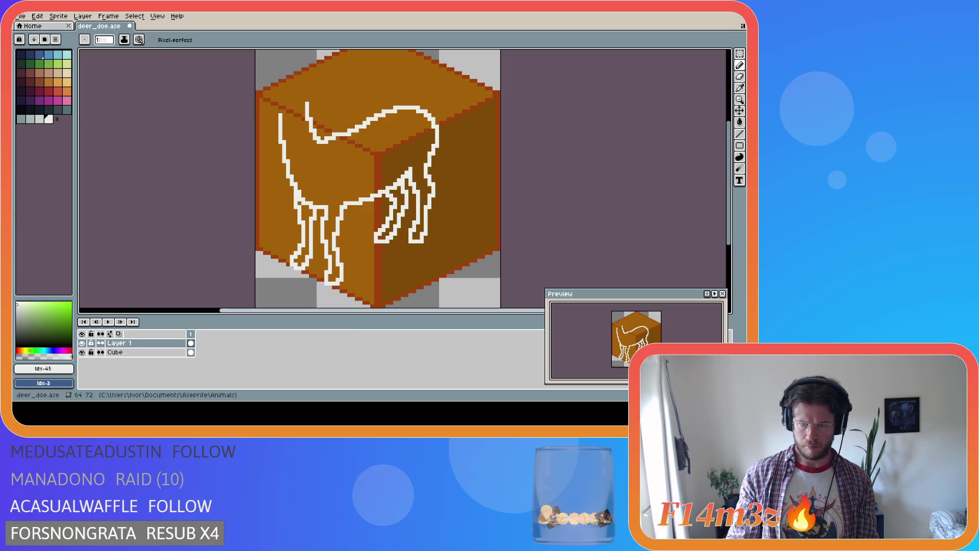
Step: Compare the last leg edit with undo/redo and save deer_doe.ase
key("ctrl+z")
key("ctrl+z")
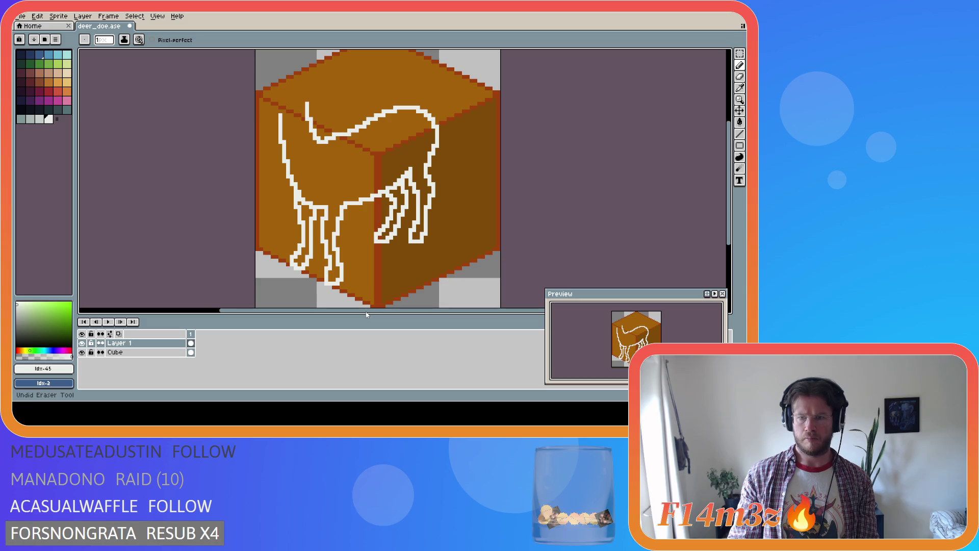
key("ctrl+y")
key("ctrl+s")
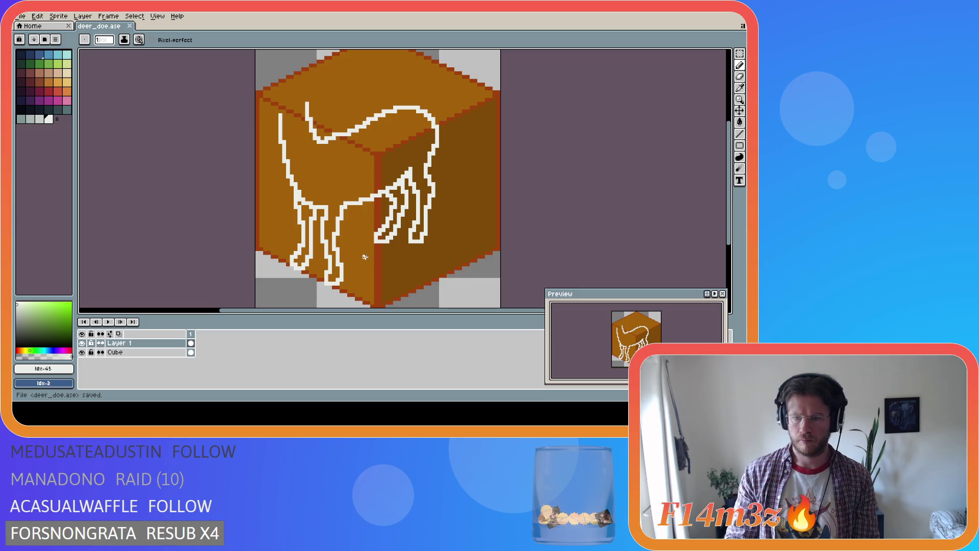
key("i")
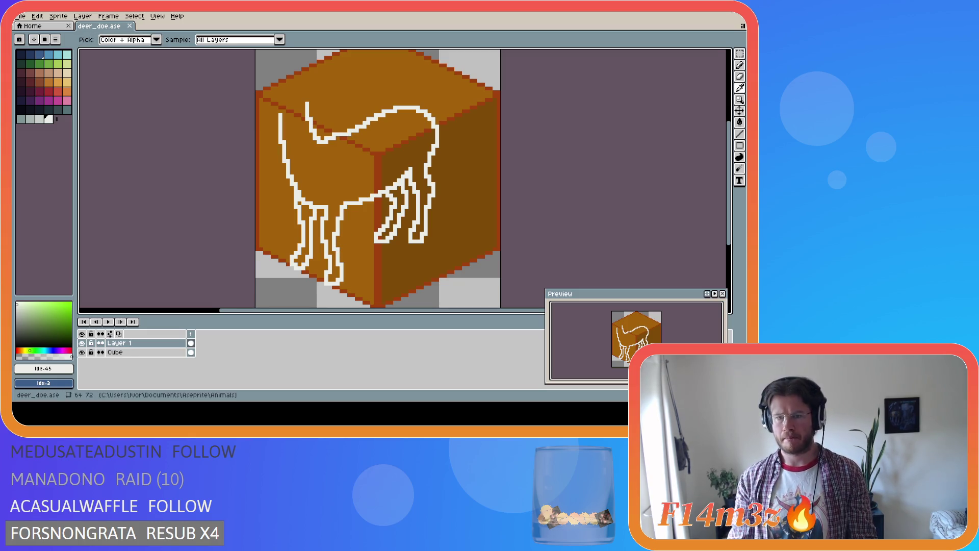
Step: Touch up a pixel near the front legs, compare the edit, and save deer_doe.ase
key("b")
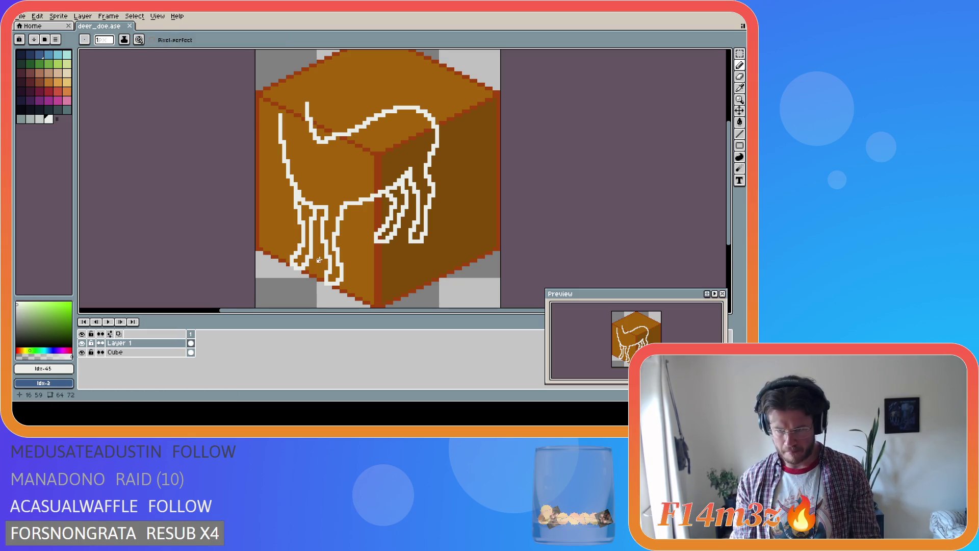
left_click(322, 222)
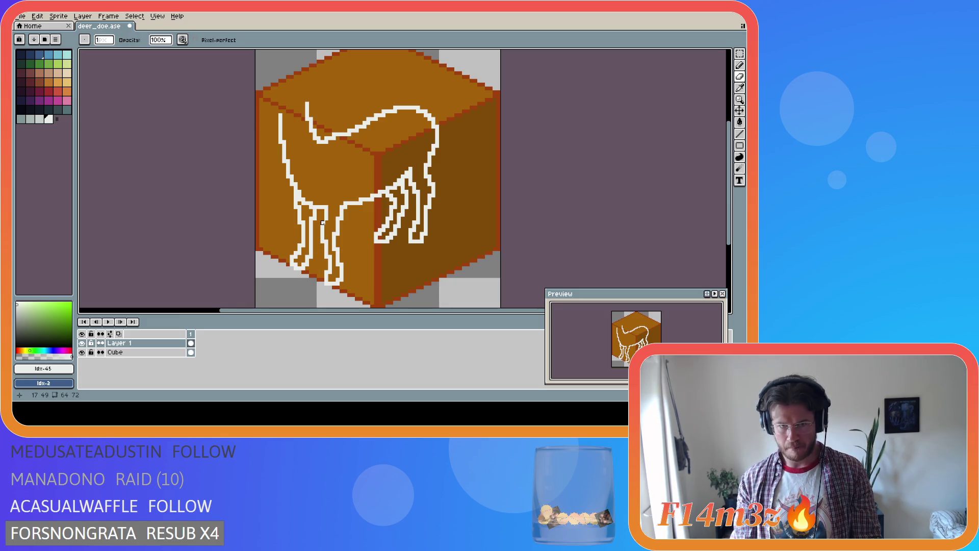
key("e")
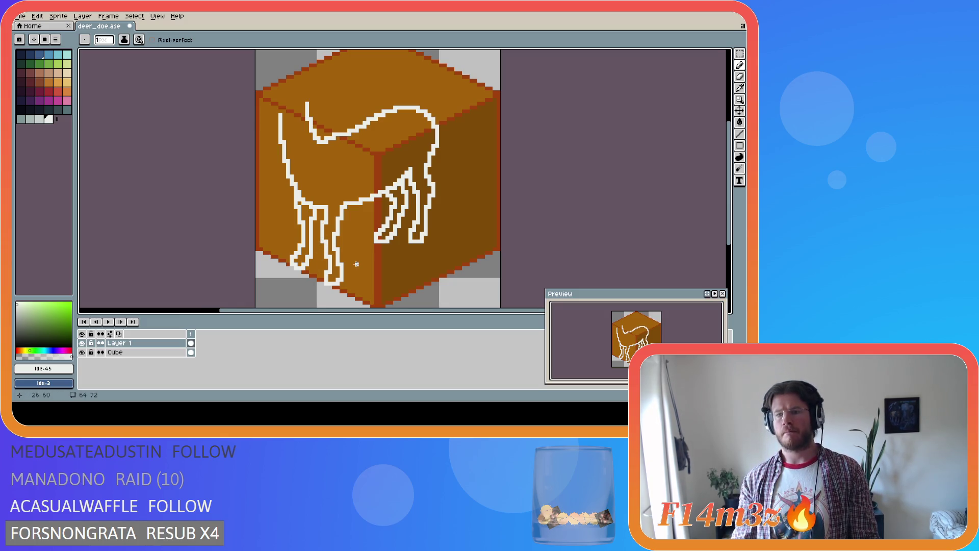
key("ctrl+z")
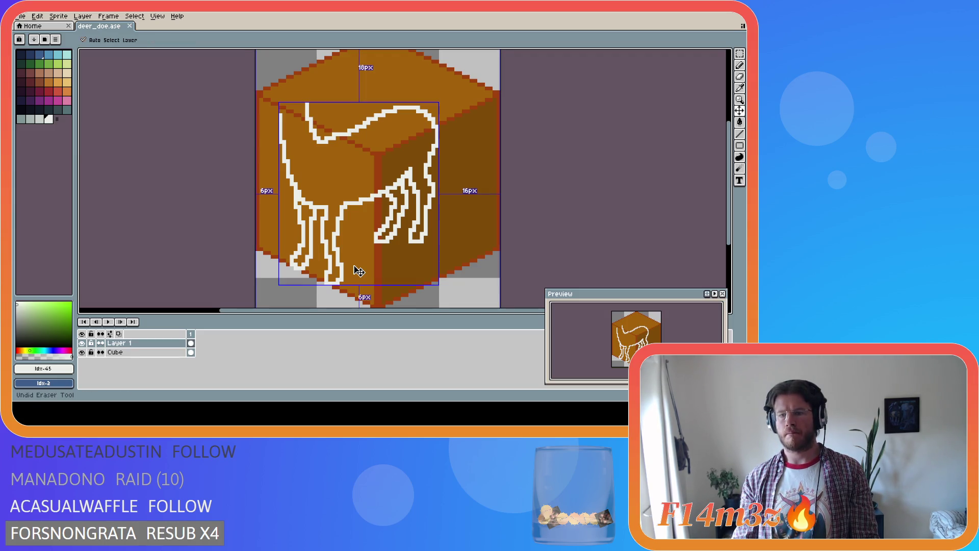
key("ctrl+y")
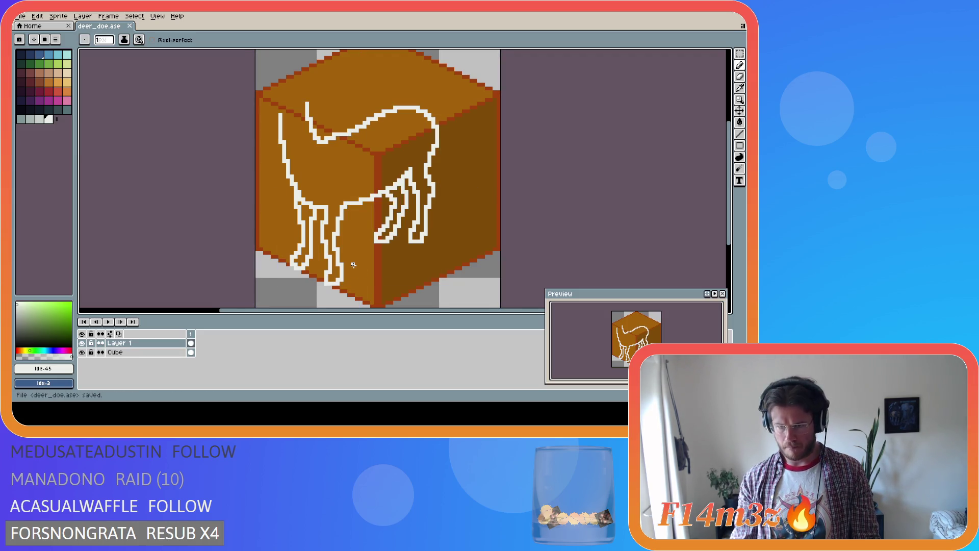
key("e")
key("b")
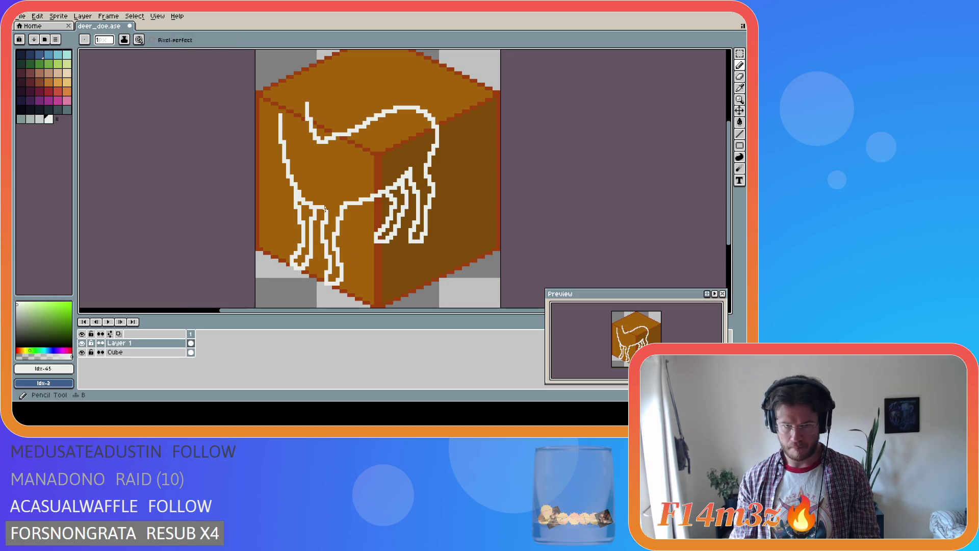
key("ctrl+y")
key("ctrl+s")
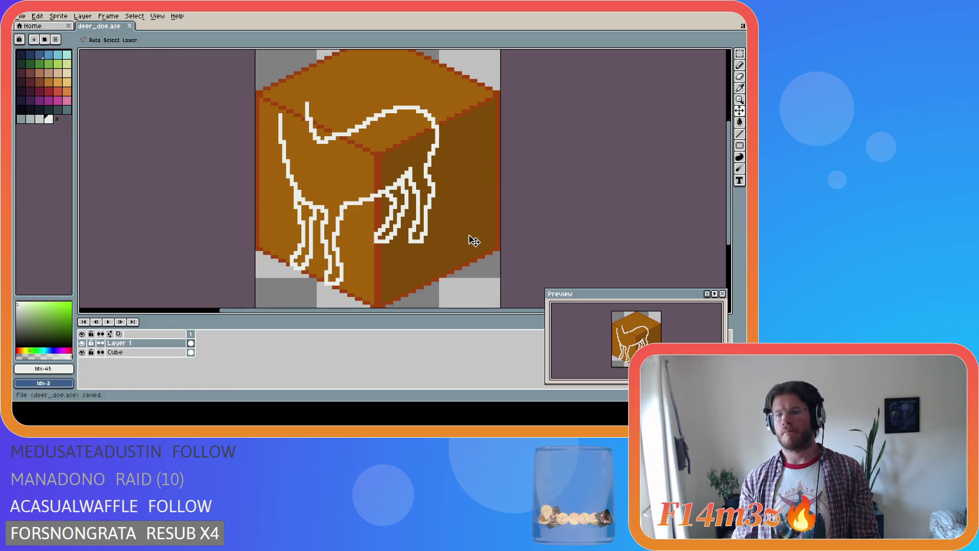
Step: Recheck the eraser edit and the deer layer's position, then save deer_doe.ase again
key("ctrl+z")
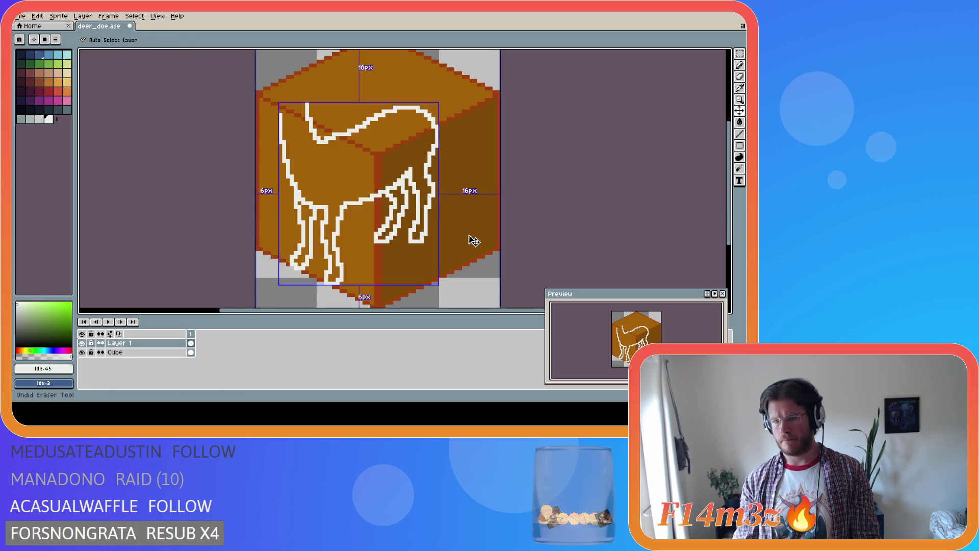
key("ctrl+y")
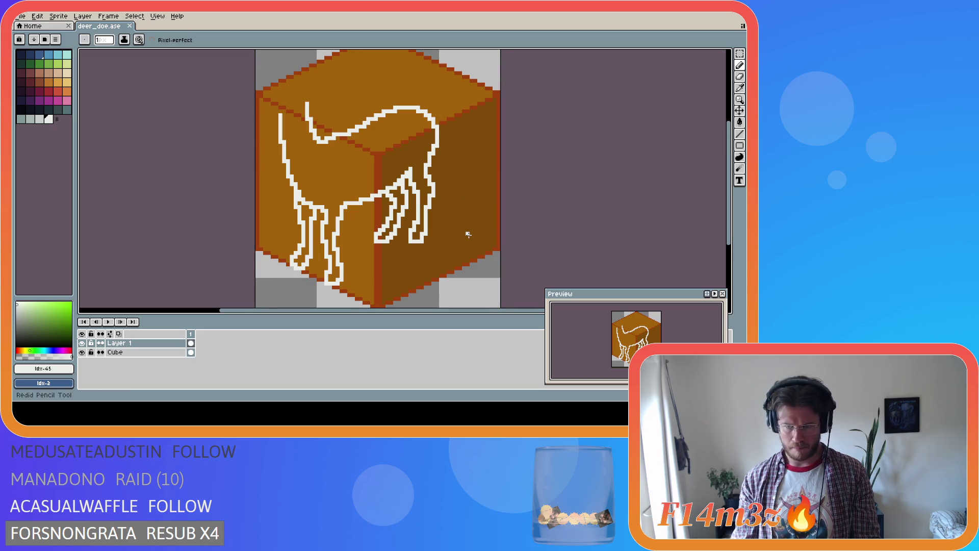
key("i")
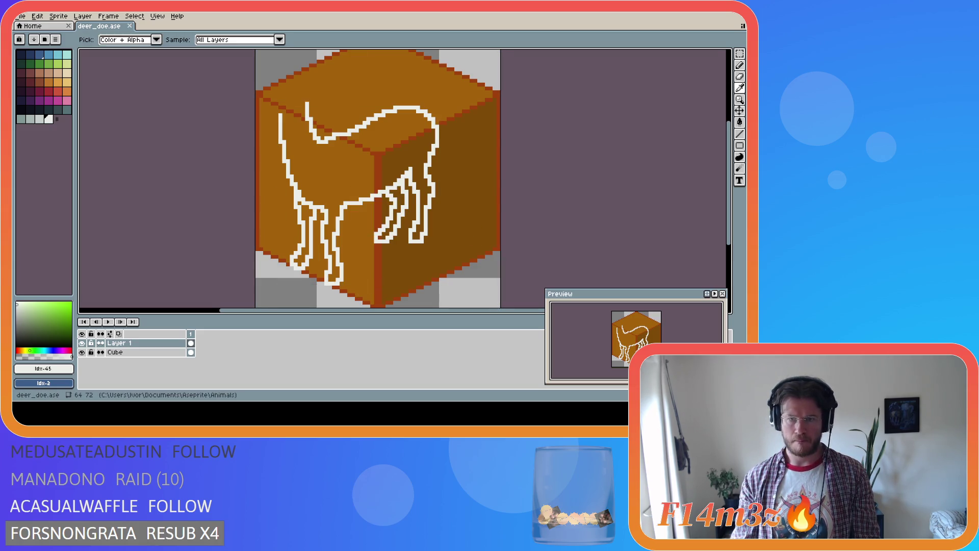
key("ctrl")
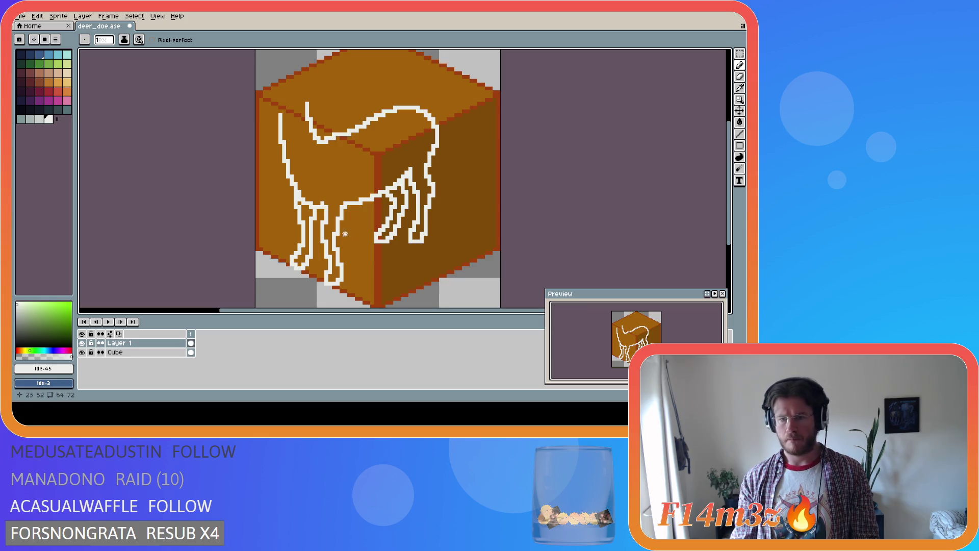
key("e")
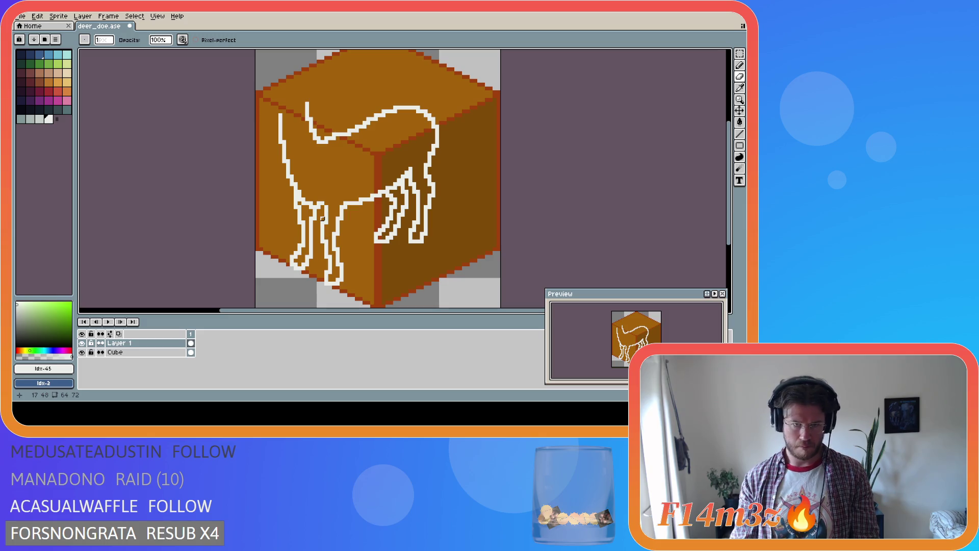
key("v")
key("e")
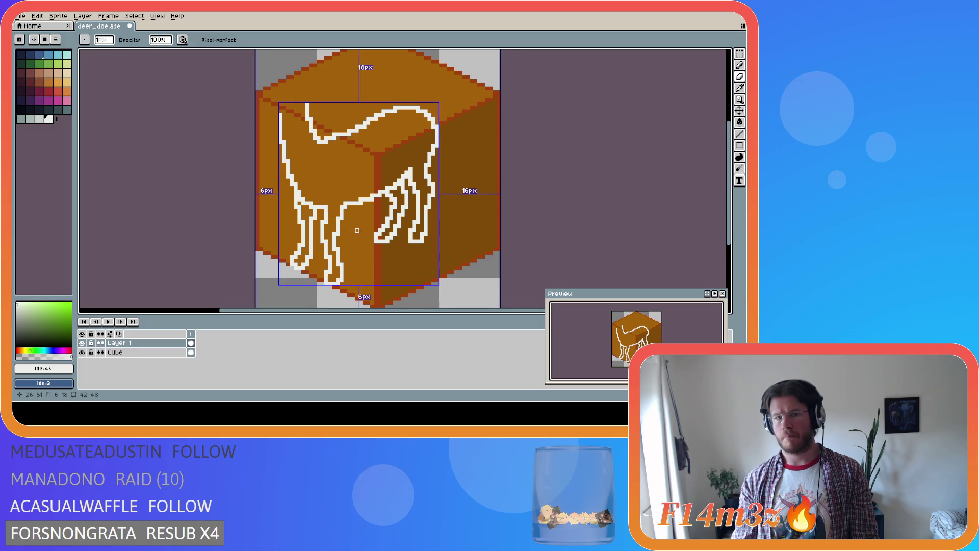
key("e")
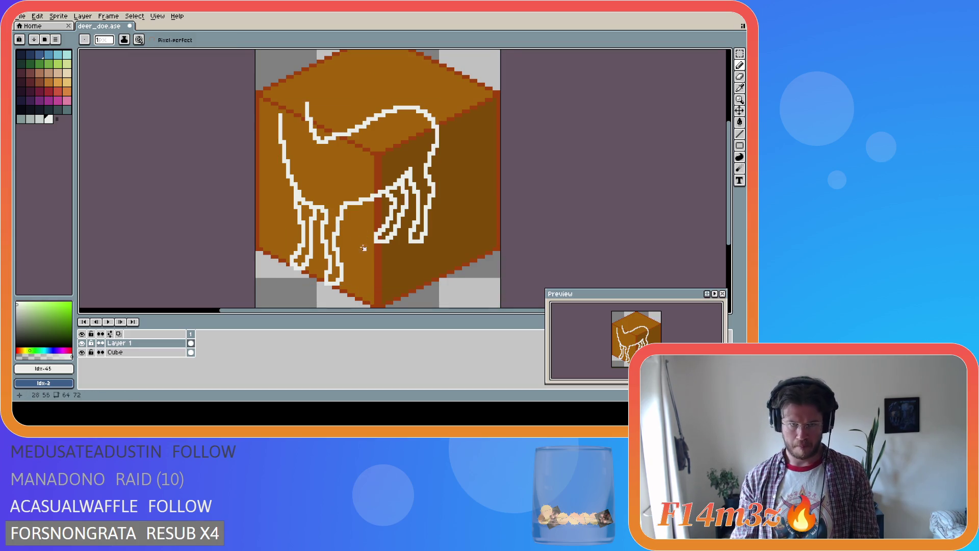
key("ctrl+s")
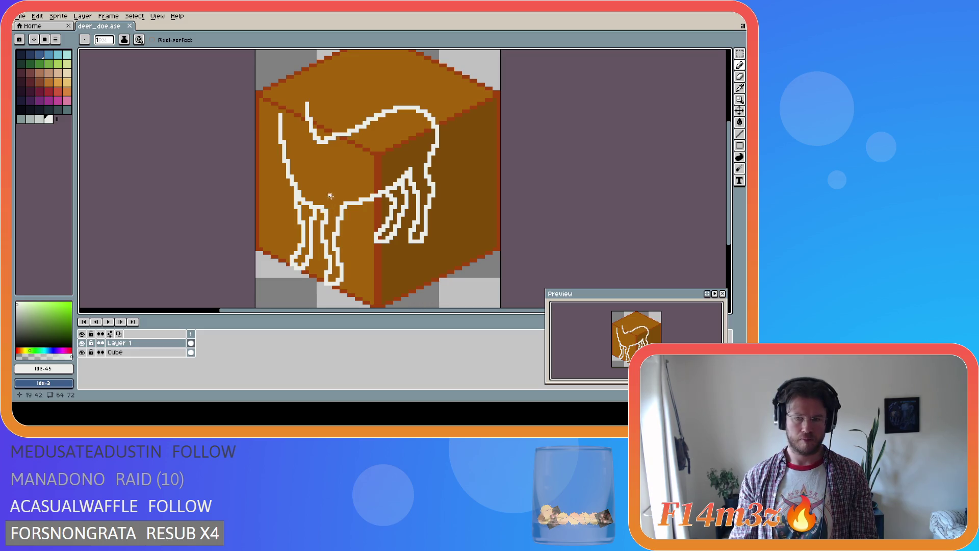
mouse_move(728, 222)
left_mouse_down()
mouse_move(731, 212)
mouse_move(737, 219)
left_mouse_up()
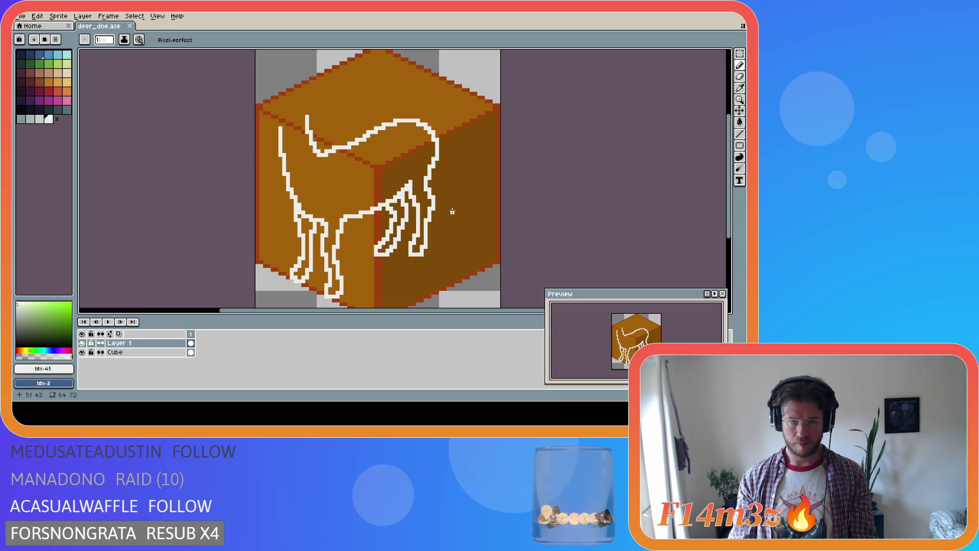
Step: Drag the deer outline layer two pixels right with the Move tool
key("v")
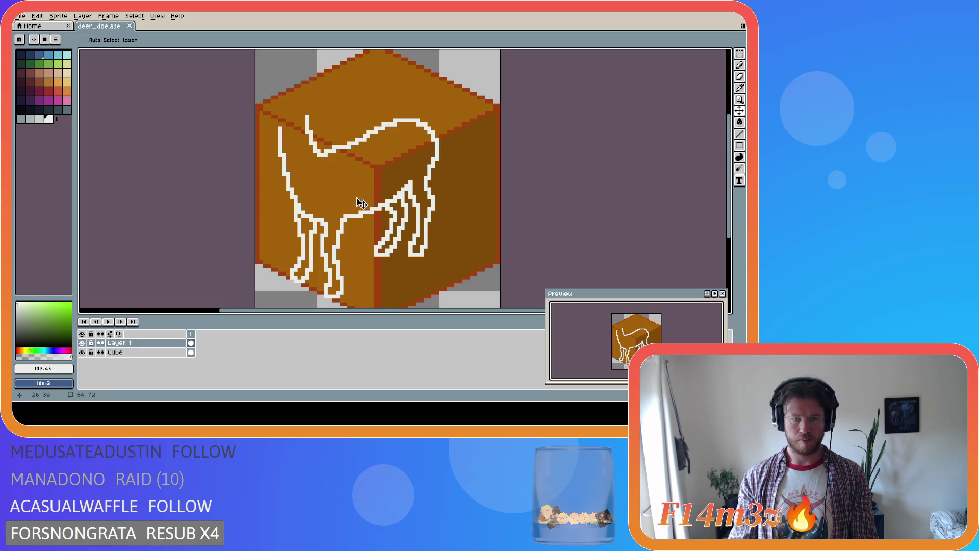
left_click_drag(362, 204, 386, 192)
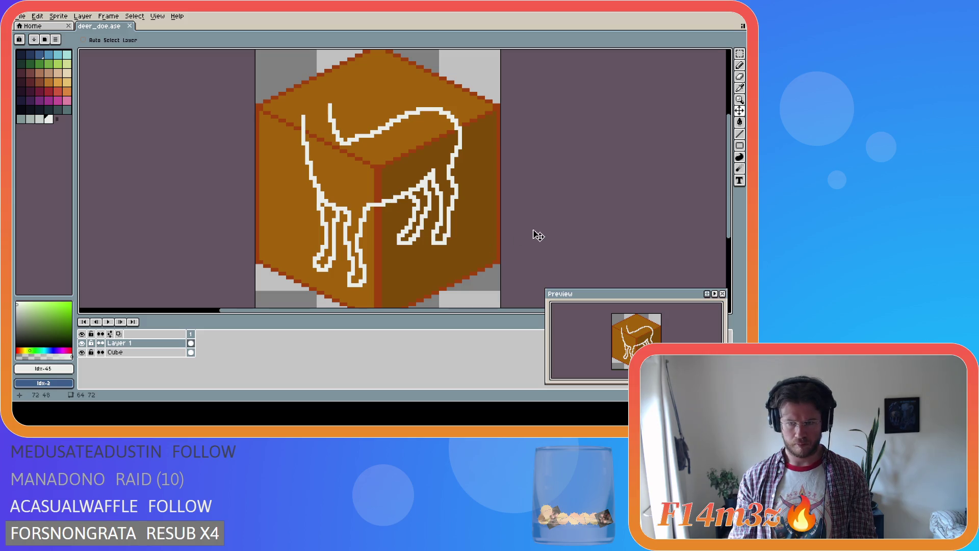
left_click_drag(730, 231, 733, 243)
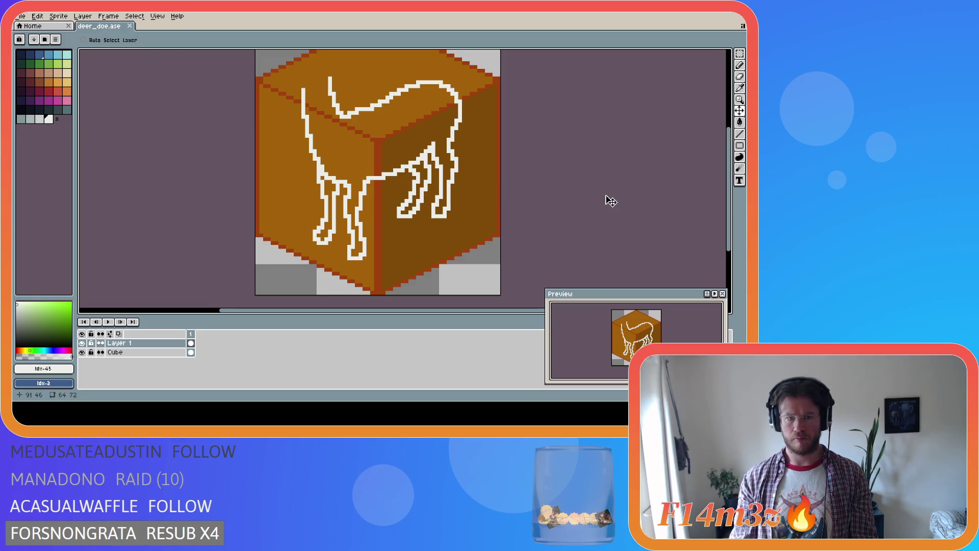
left_click_drag(732, 248, 732, 225)
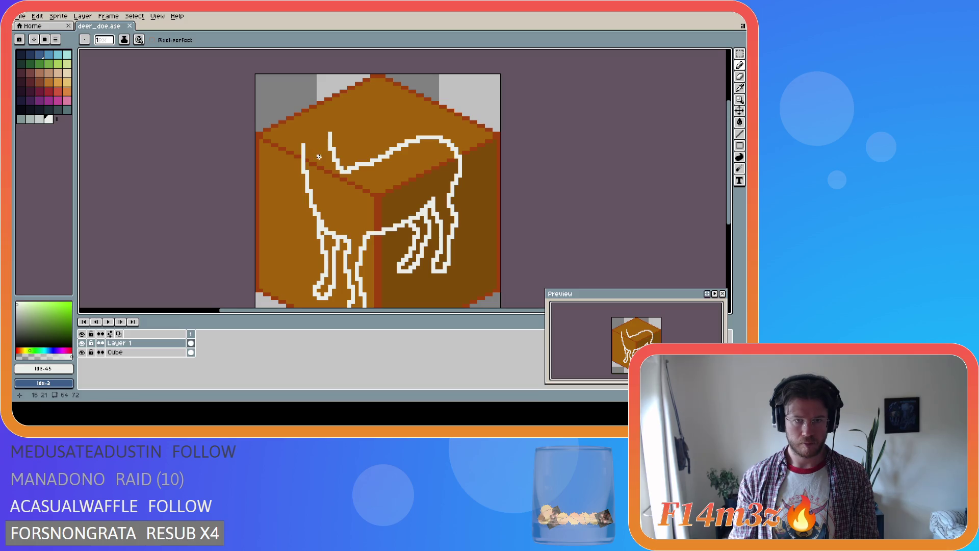
Step: Draw the neck up to the cube's top edge and the head reaching left
key("i")
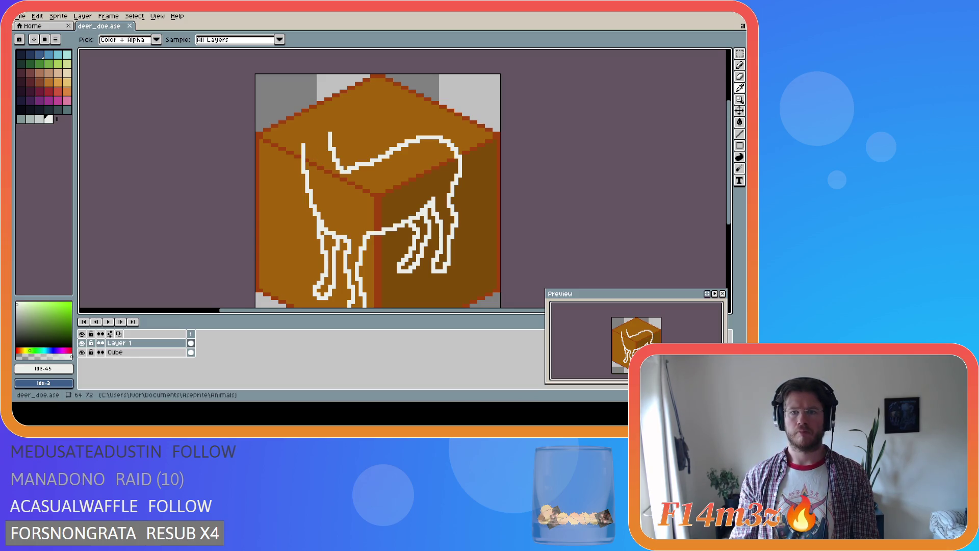
key("b")
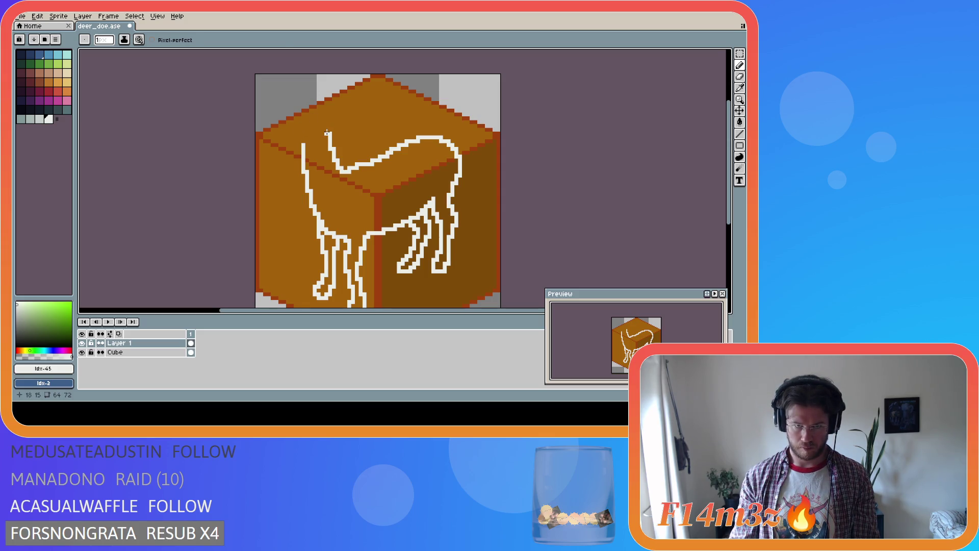
key("i")
key("b")
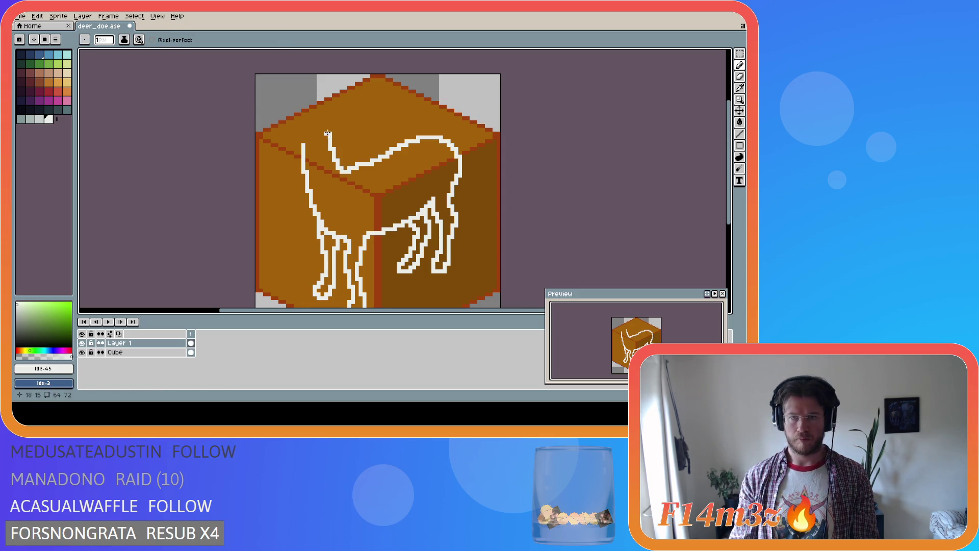
left_click_drag(330, 133, 322, 106)
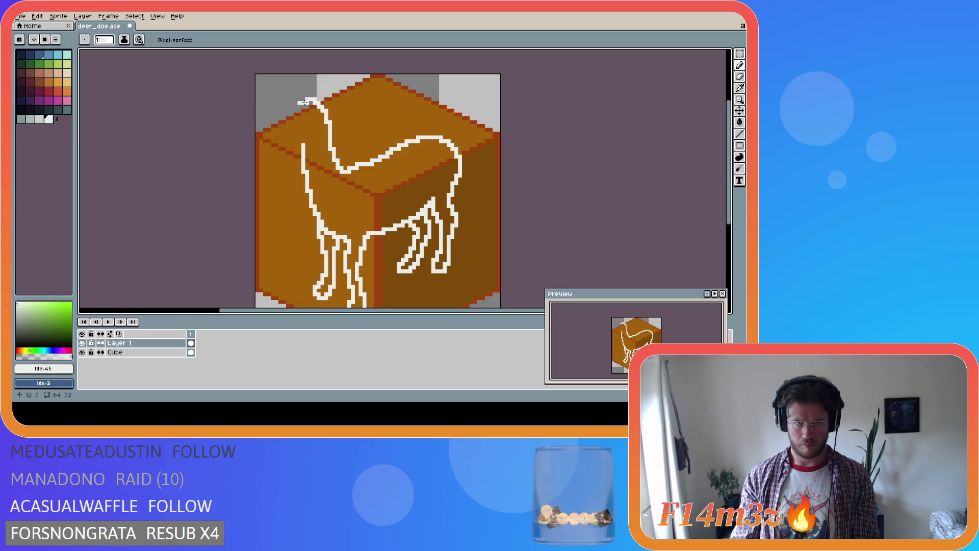
mouse_move(319, 102)
left_mouse_down()
mouse_move(289, 106)
mouse_move(266, 136)
mouse_move(276, 152)
mouse_move(295, 145)
left_mouse_up()
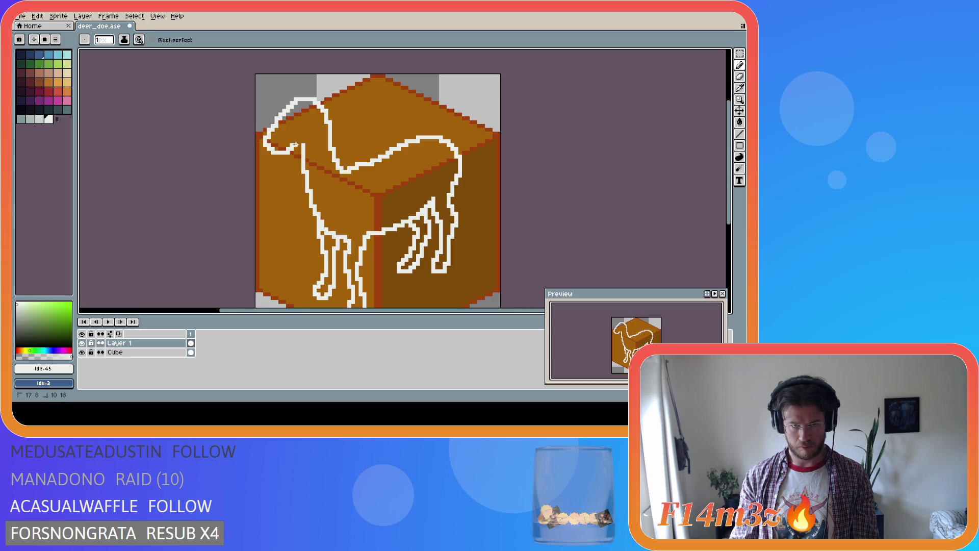
Step: Fix the neck and head pixels, then bring up the Canvas Size dialog
key("i")
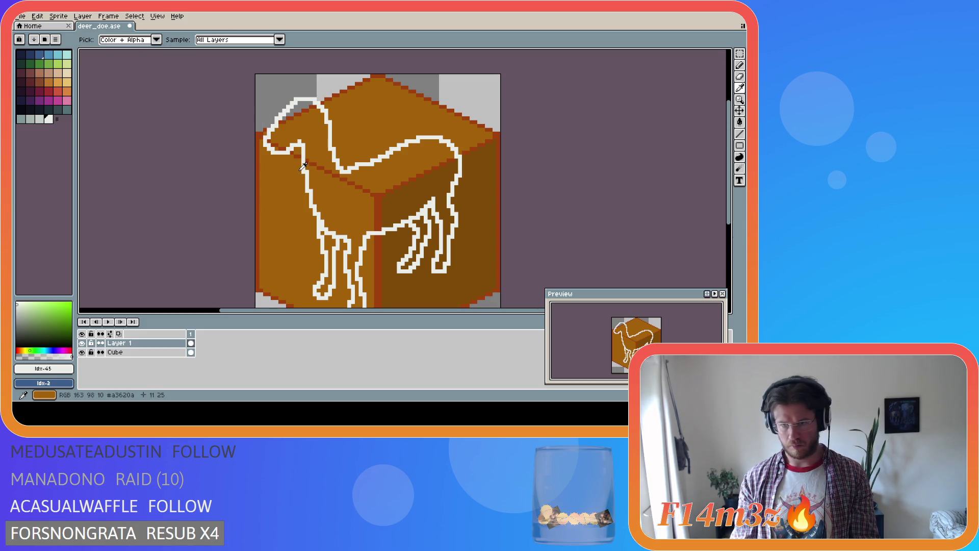
key("b")
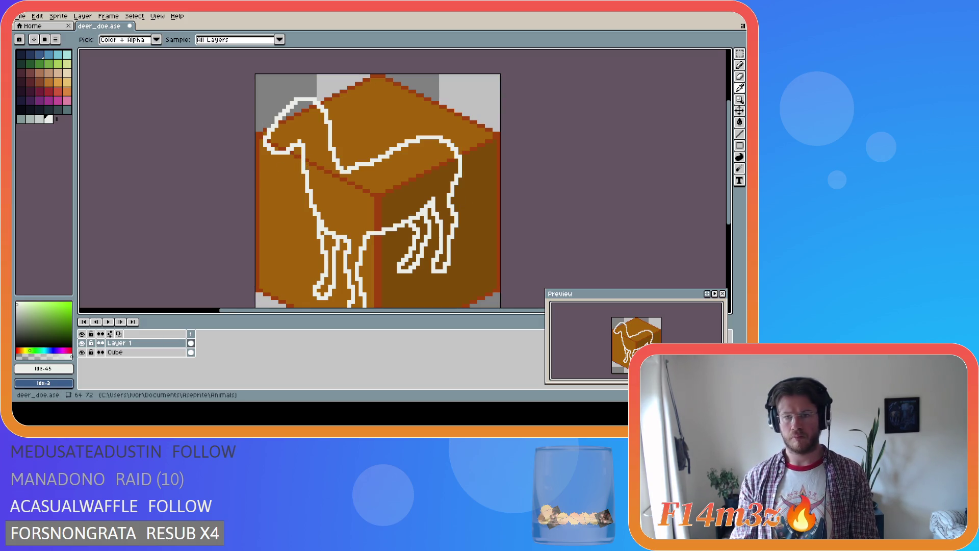
key("e")
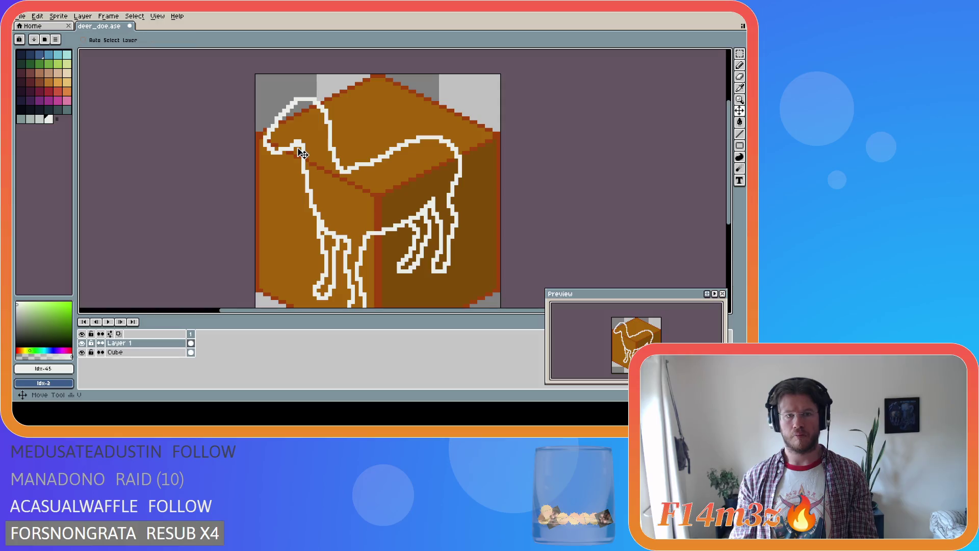
key("b")
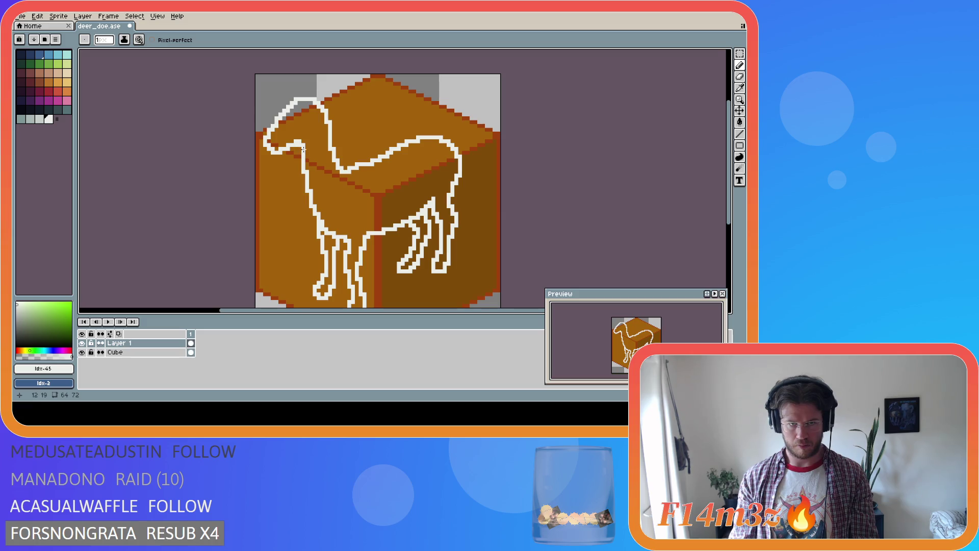
key("e")
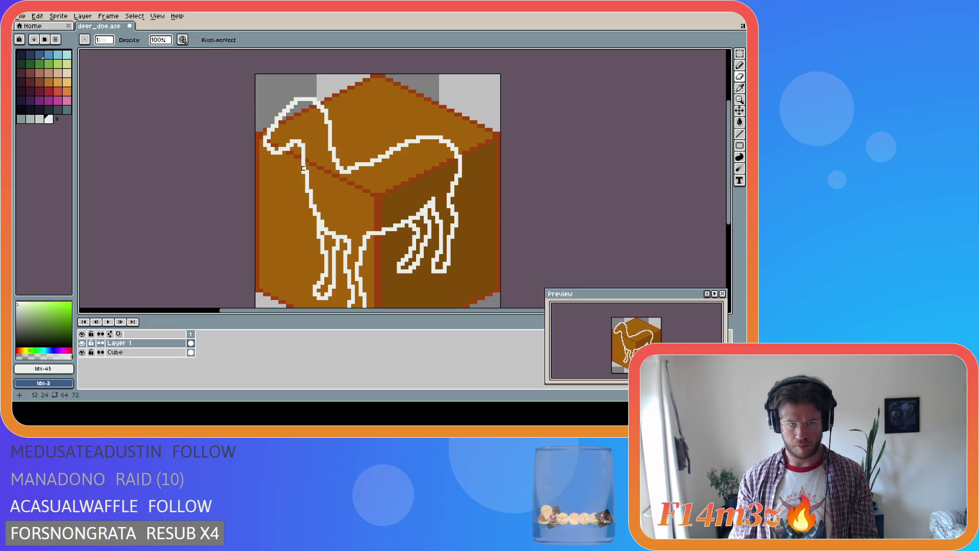
key("b")
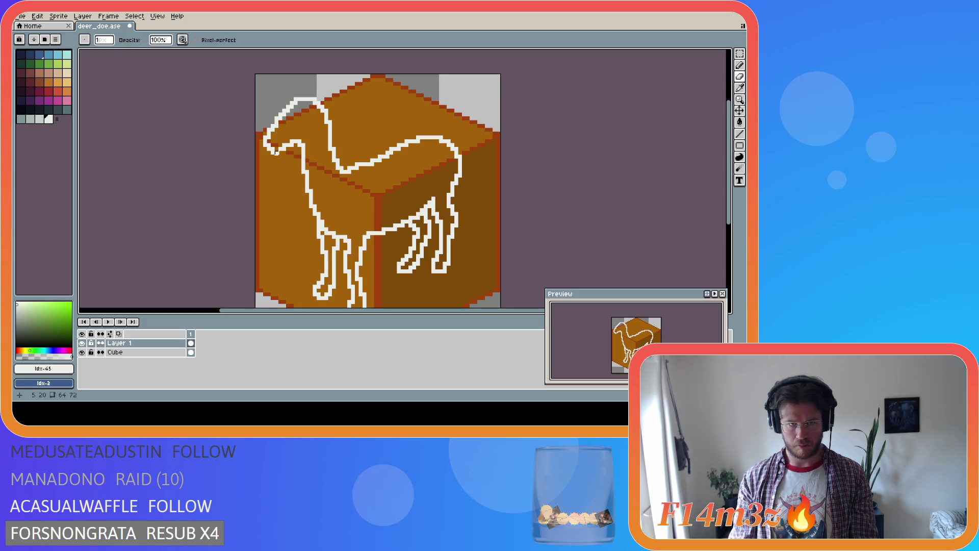
key("v")
key("ctrl+alt+c")
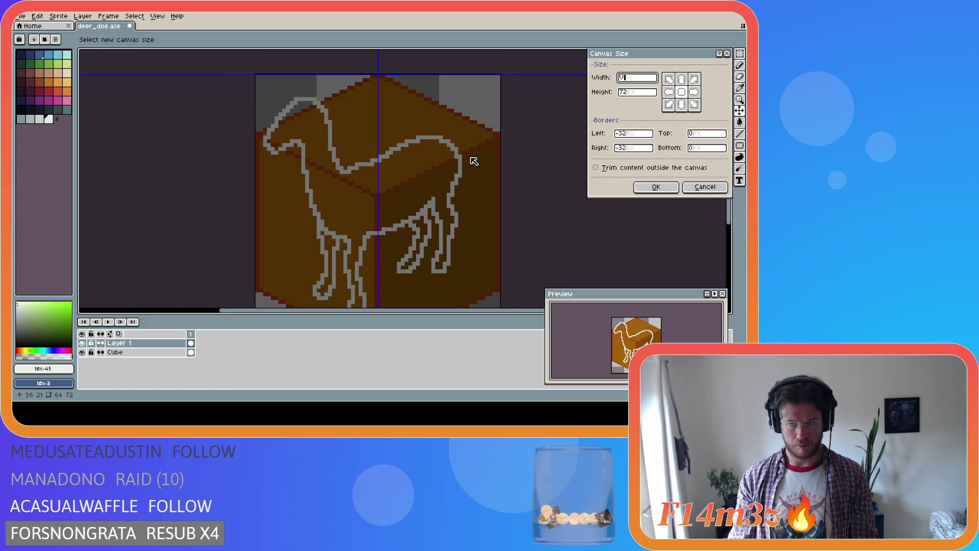
Step: Cancel Canvas Size, fix the snout tip pixels, and briefly select the head area
left_click(698, 188)
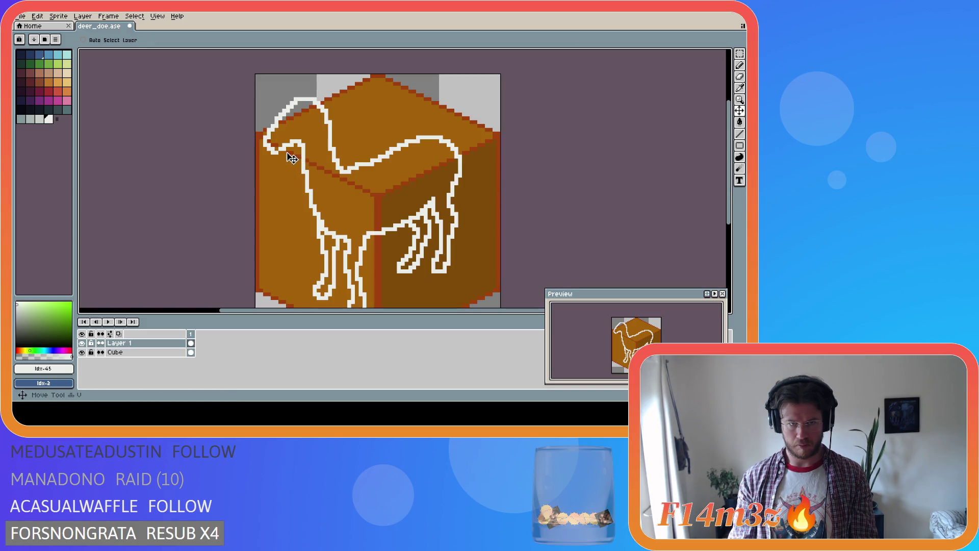
key("b")
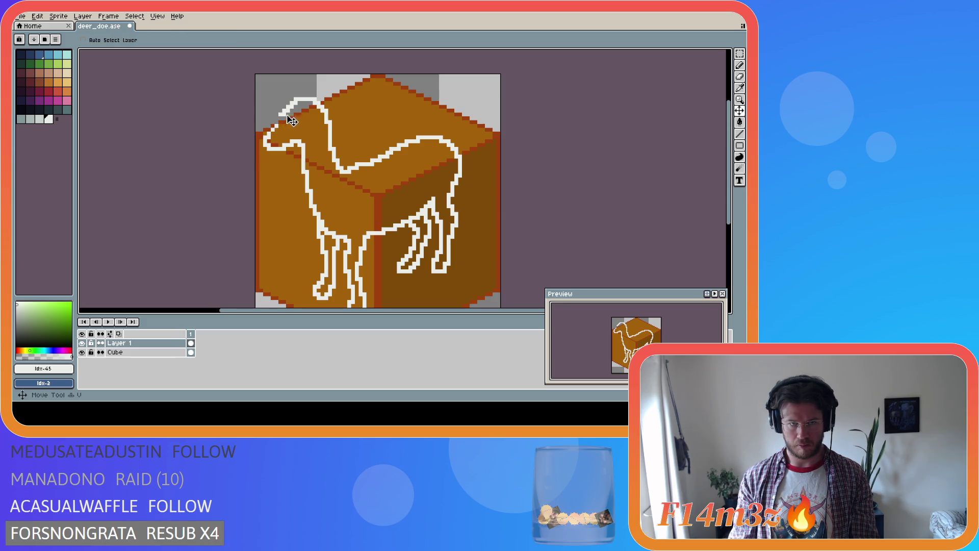
key("b")
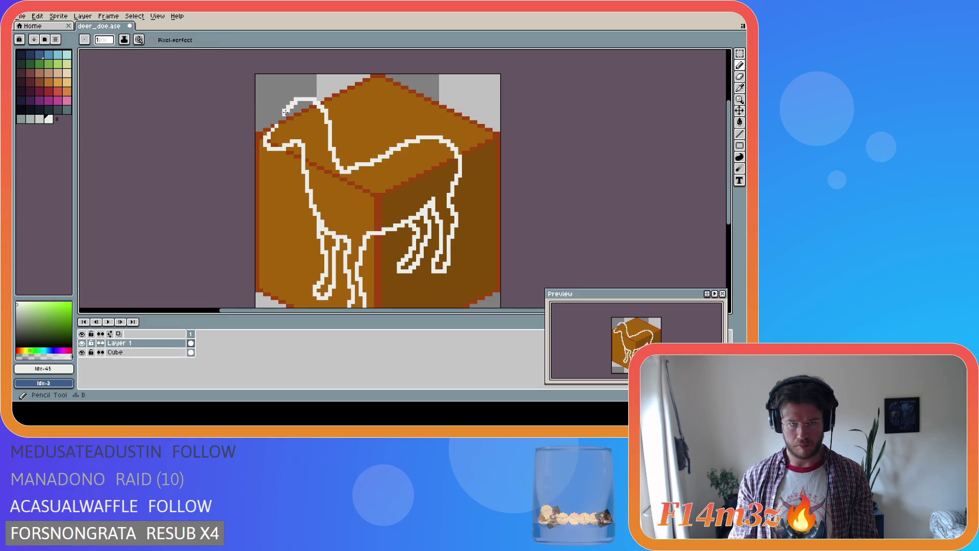
key("v")
key("b")
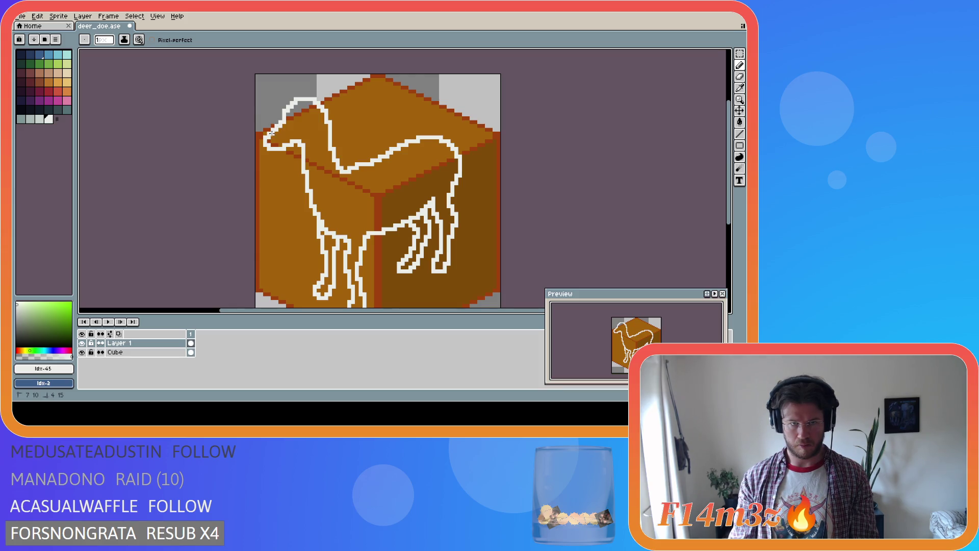
key("e")
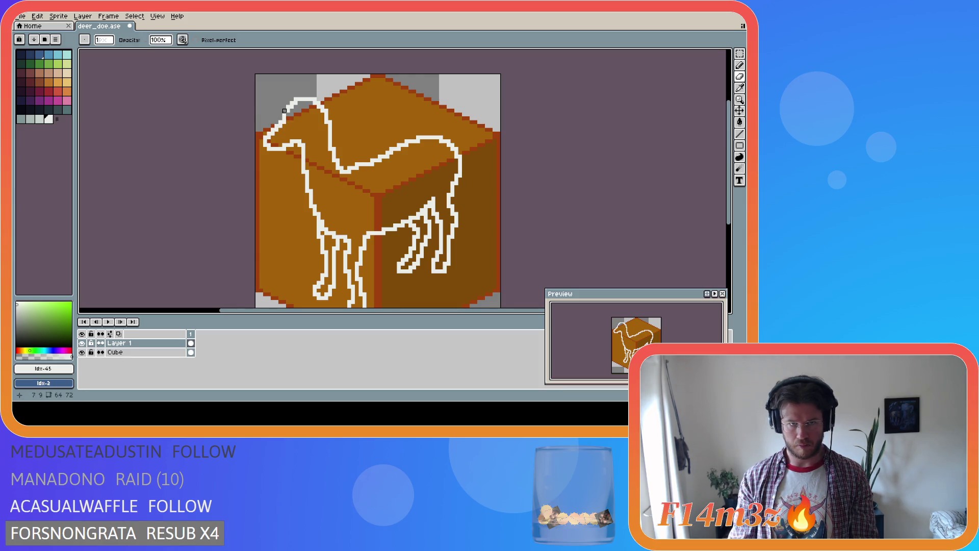
key("b")
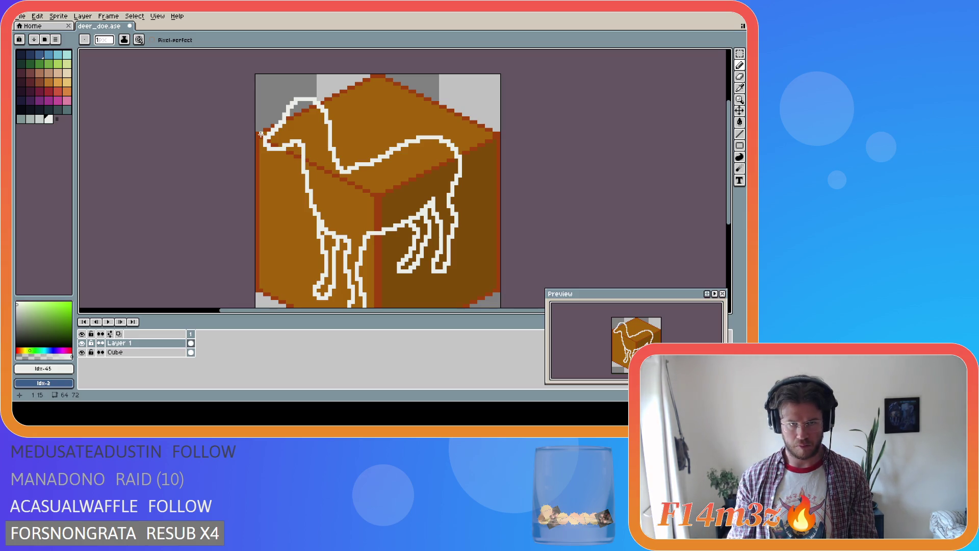
key("m")
left_click_drag(261, 130, 284, 156)
key("b")
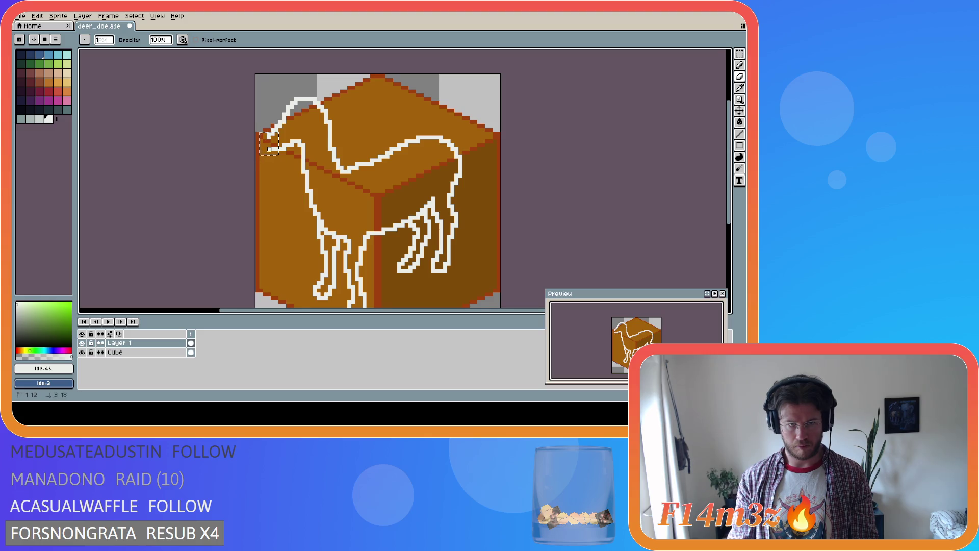
key("ctrl+z")
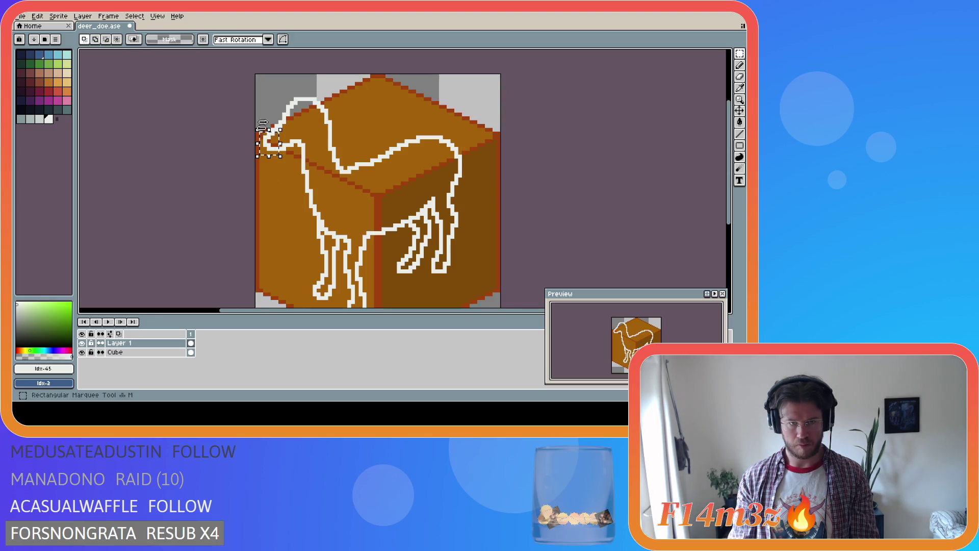
key("Left")
mouse_move(258, 114)
left_mouse_down()
mouse_move(266, 165)
mouse_move(276, 156)
left_mouse_up()
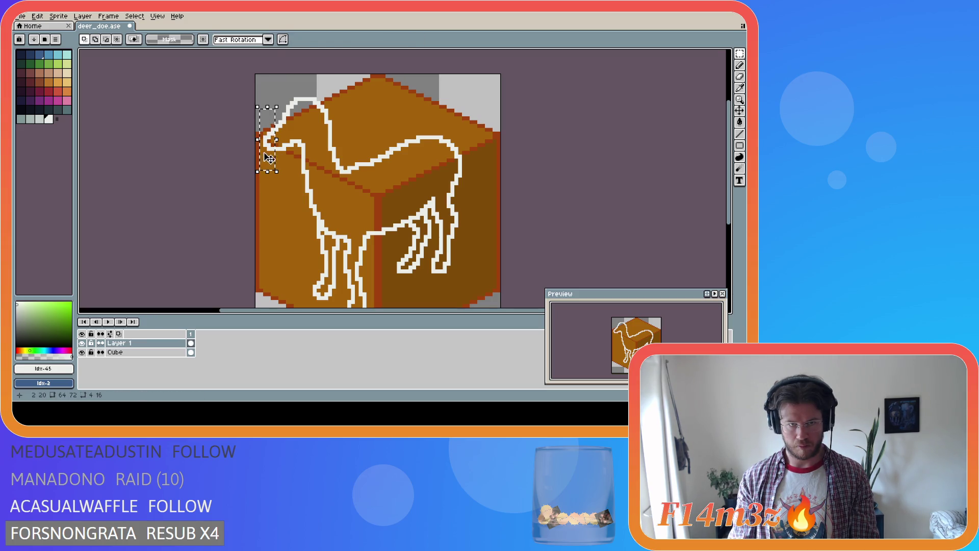
key("ctrl+d")
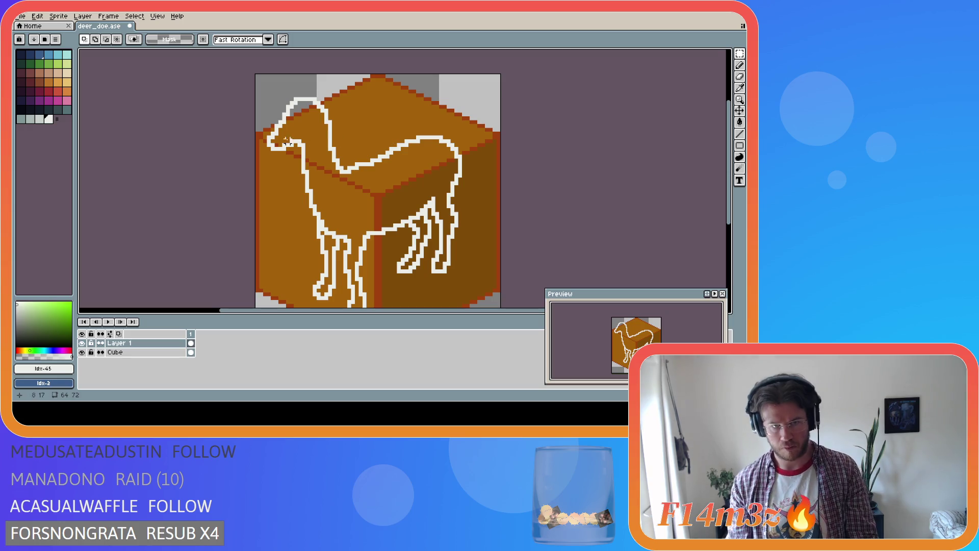
key("b")
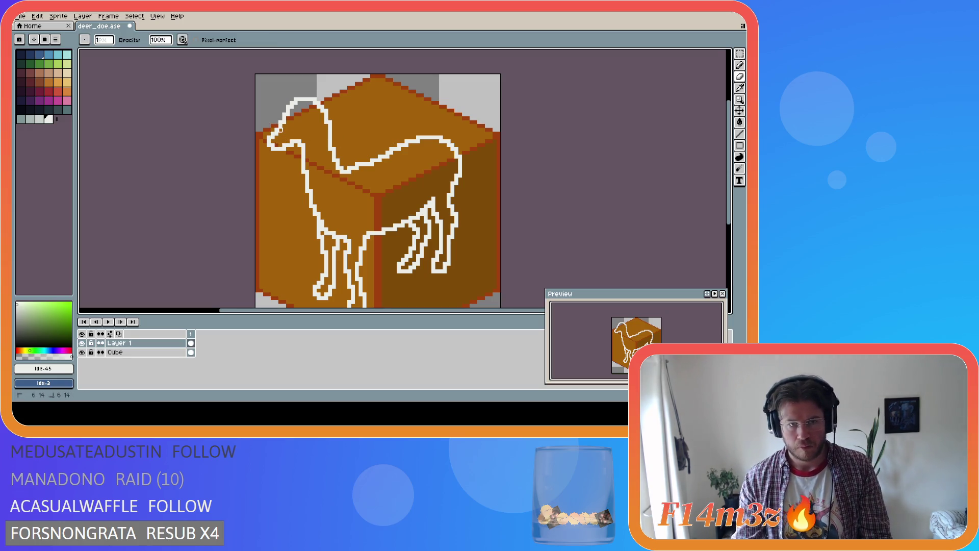
key("e")
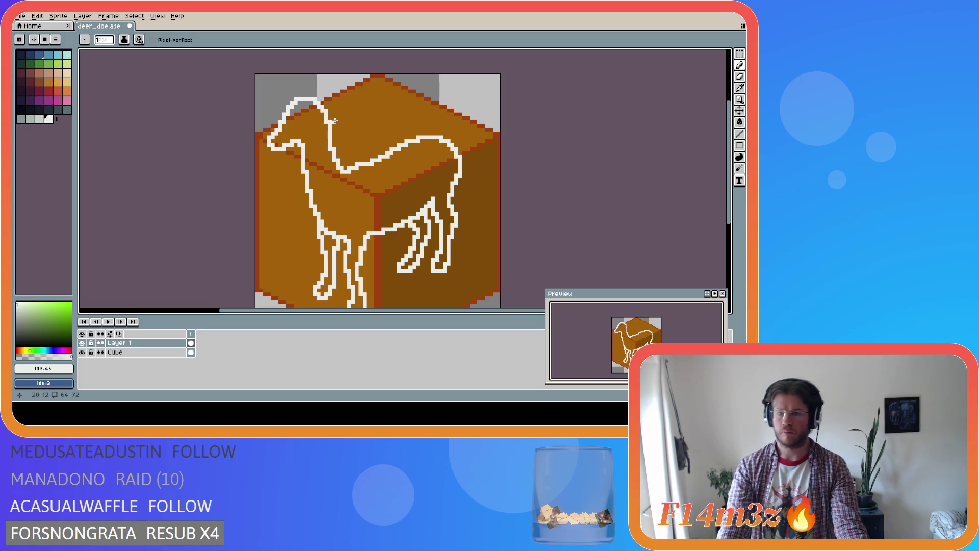
key("i")
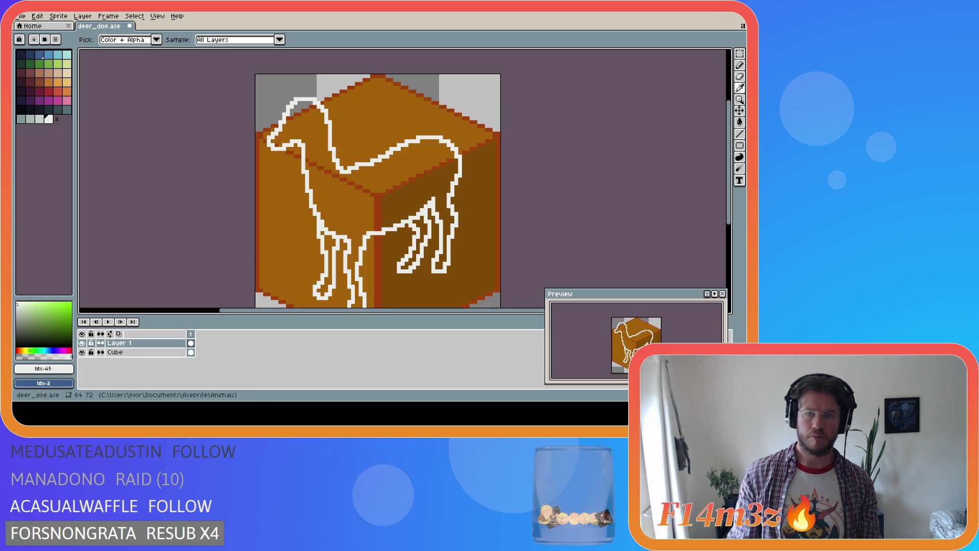
key("b")
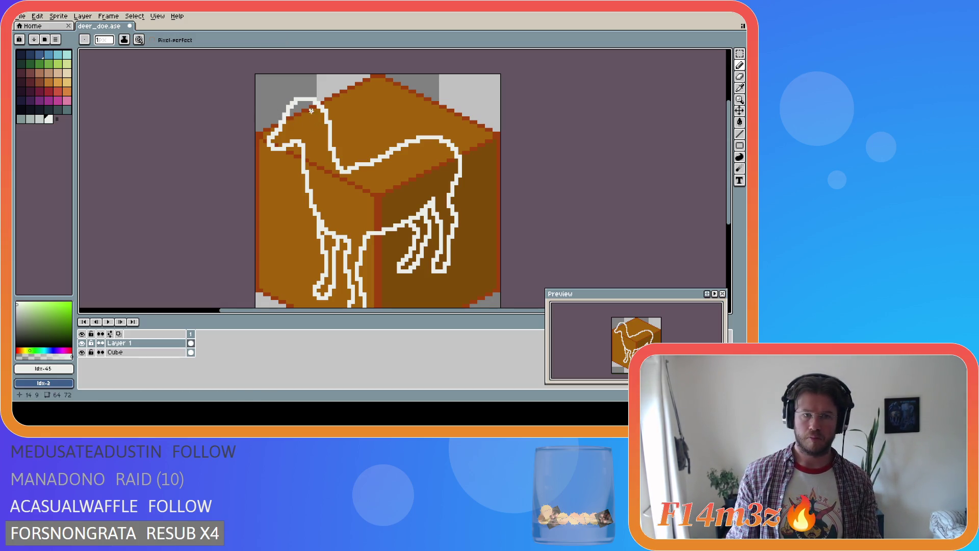
key("i")
key("b")
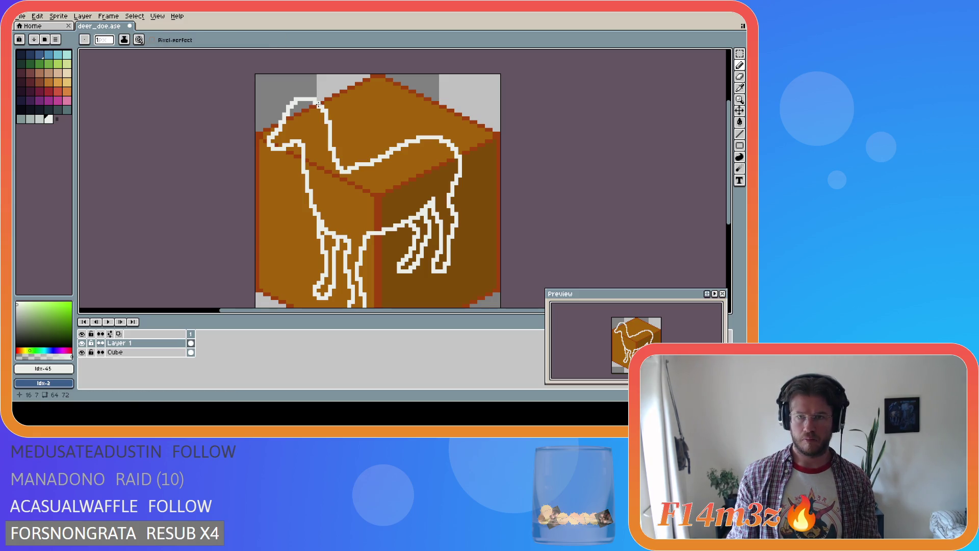
scroll(526, 162, "down", 1)
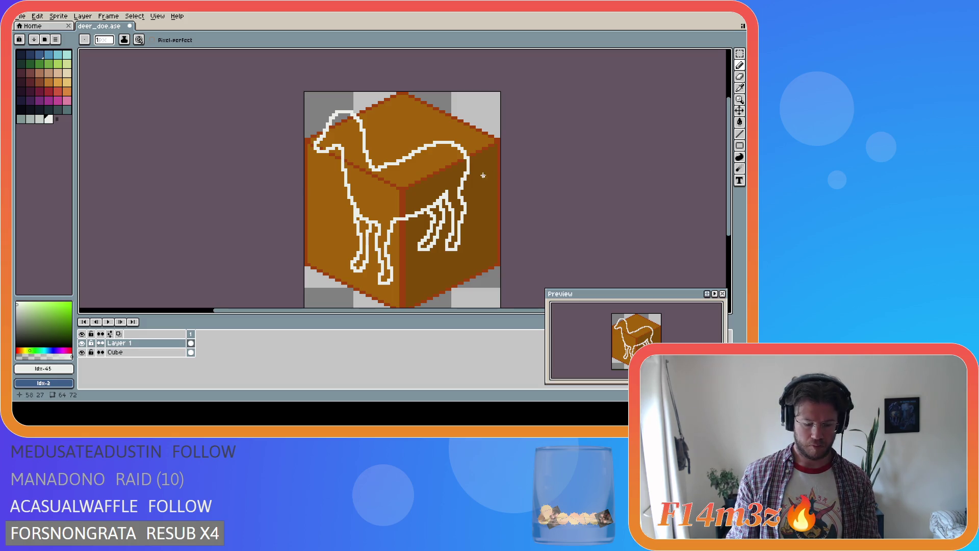
Step: Move the whole deer outline down about 2 pixels, redoing the drag once
key("v")
left_click_drag(421, 166, 421, 172)
key("ctrl+z")
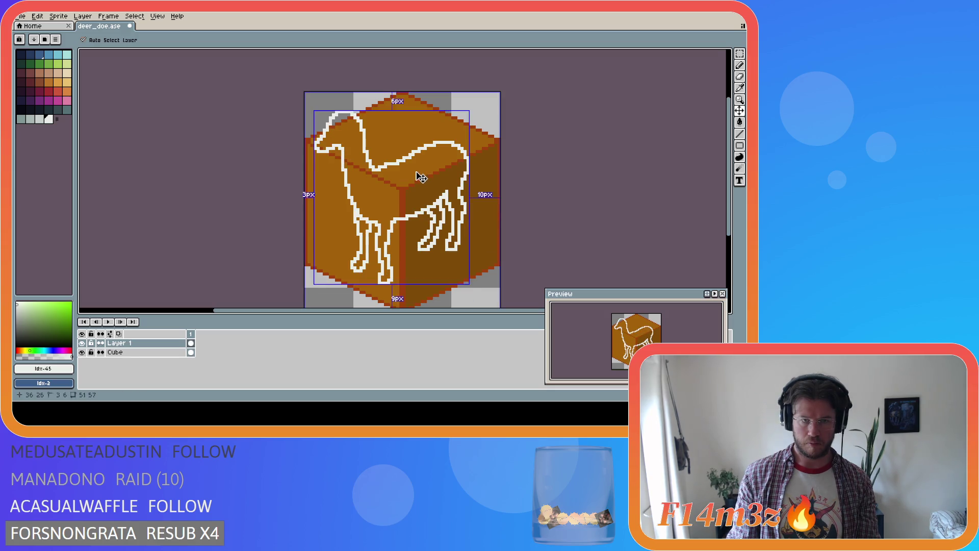
left_click_drag(414, 168, 410, 184)
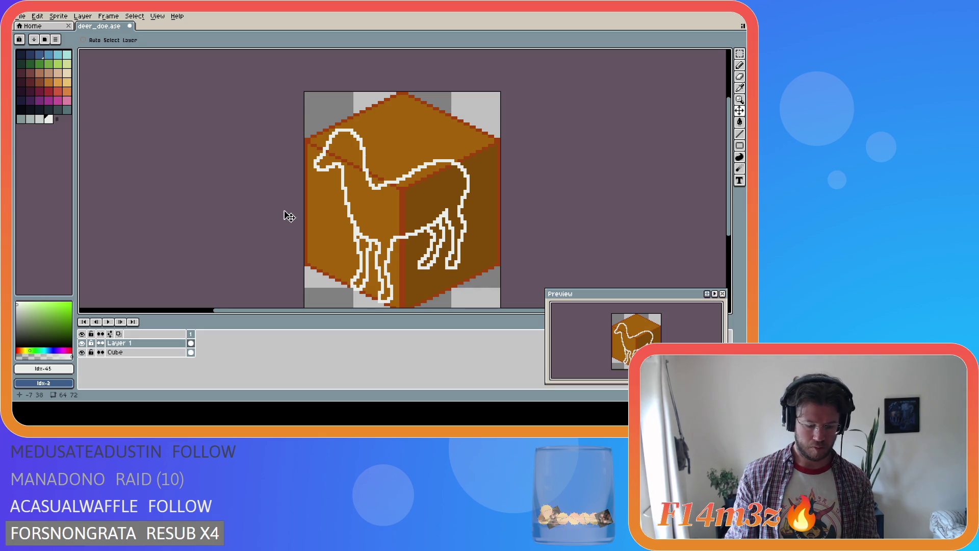
Step: Draw the first ear rising from the head, undoing a trial erase on its right edge
key("i")
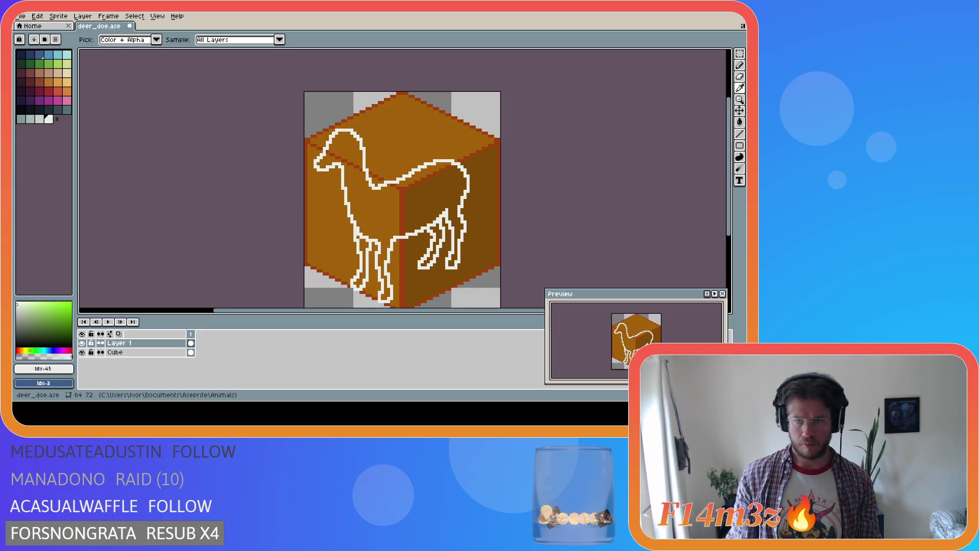
key("b")
mouse_move(353, 131)
left_mouse_down()
mouse_move(379, 121)
mouse_move(357, 135)
left_mouse_up()
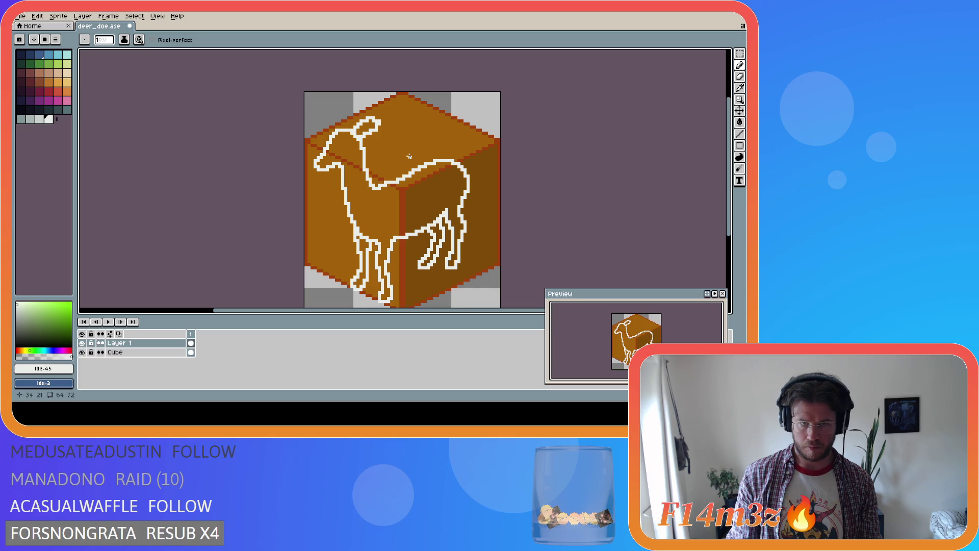
key("i")
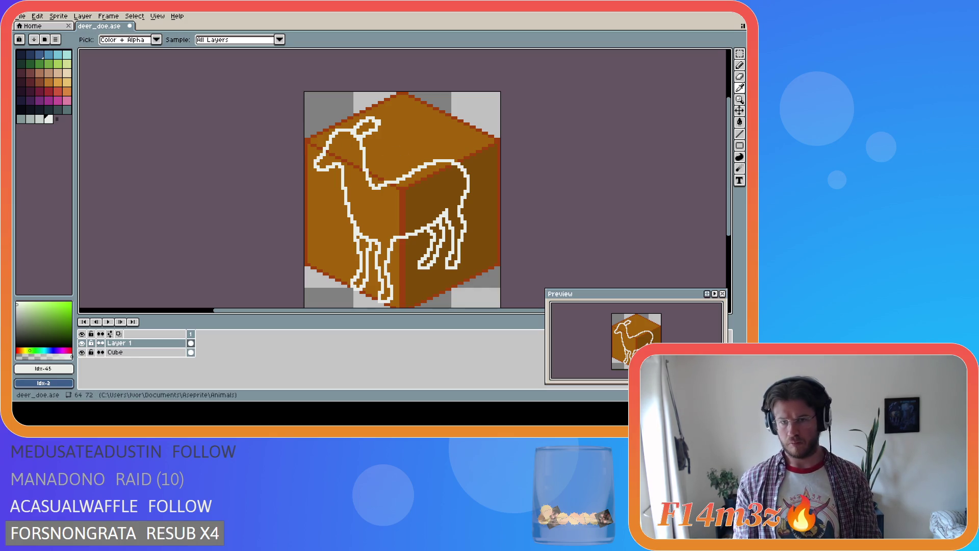
key("b")
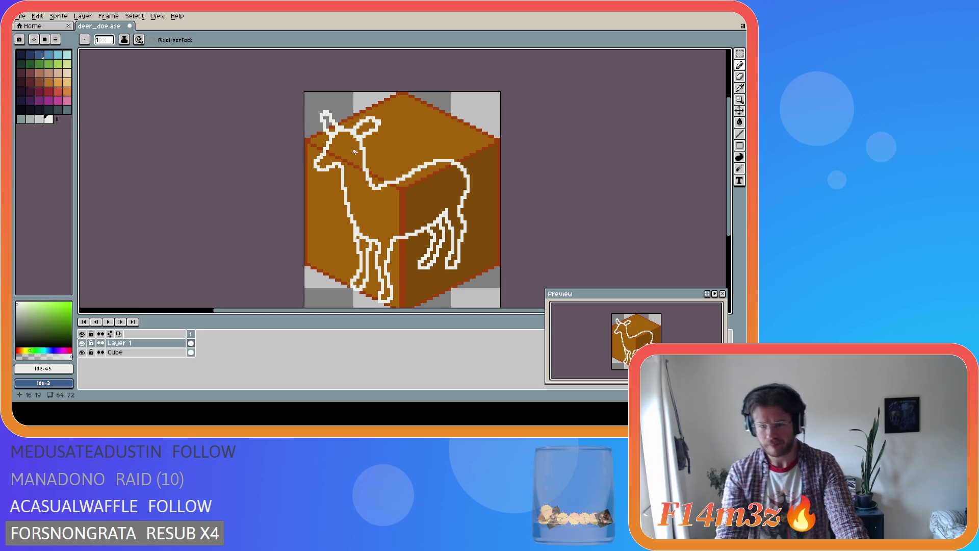
key("i")
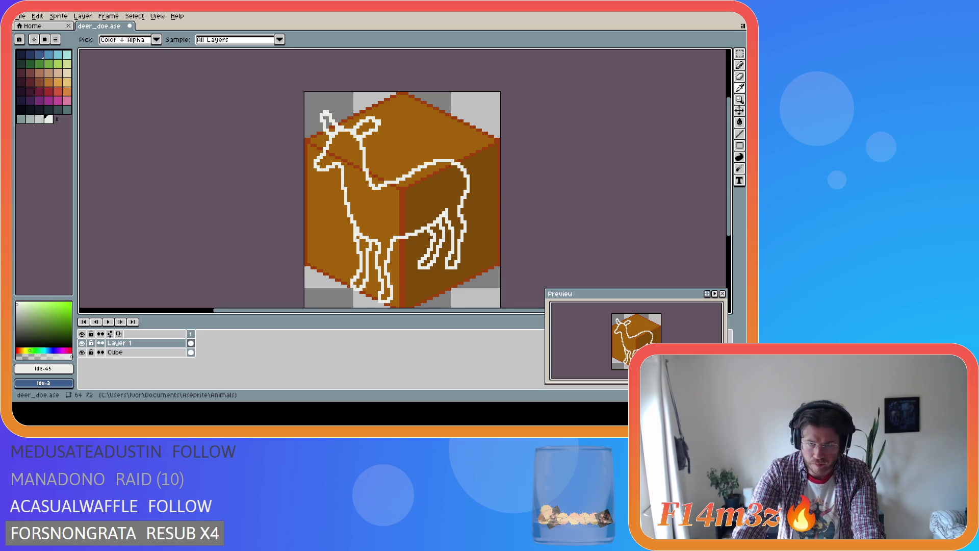
key("b")
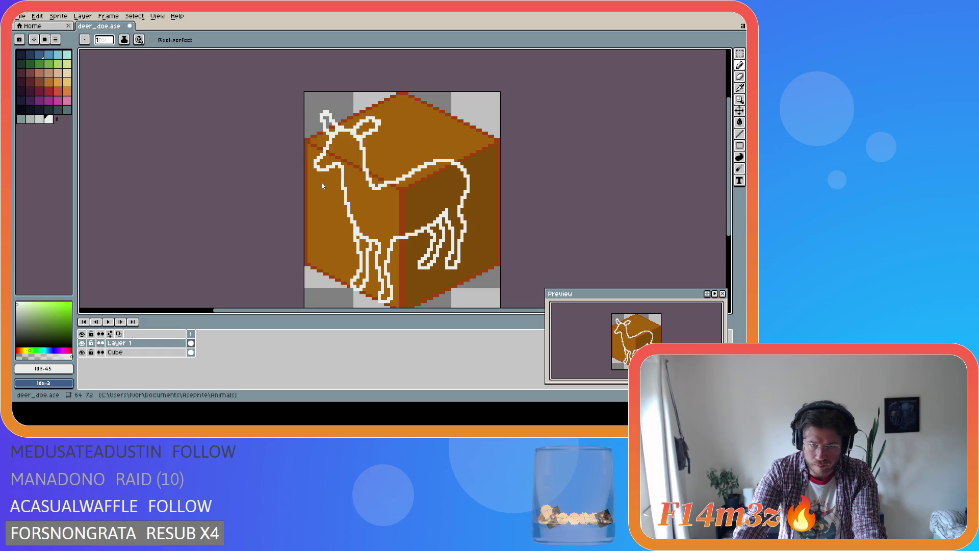
key("e")
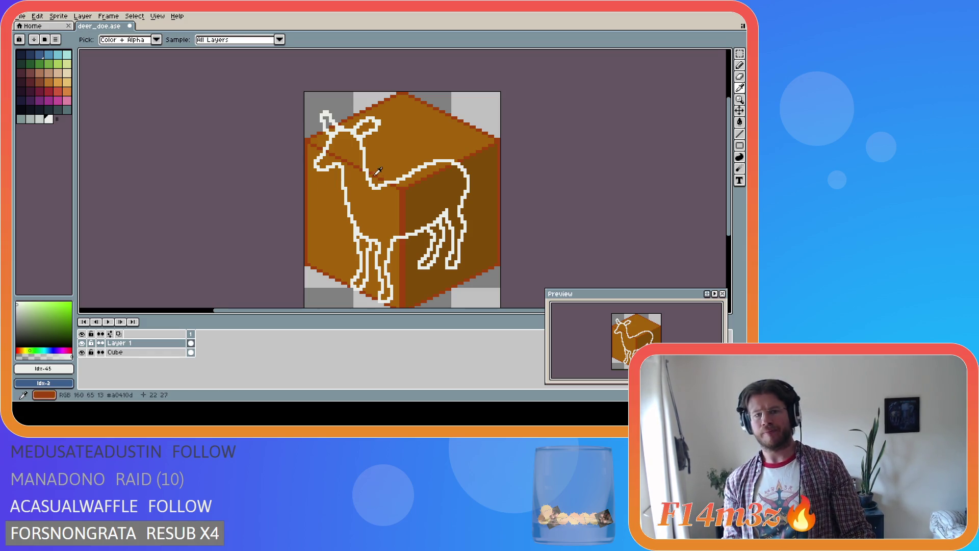
left_click_drag(380, 120, 380, 129)
key("ctrl+z")
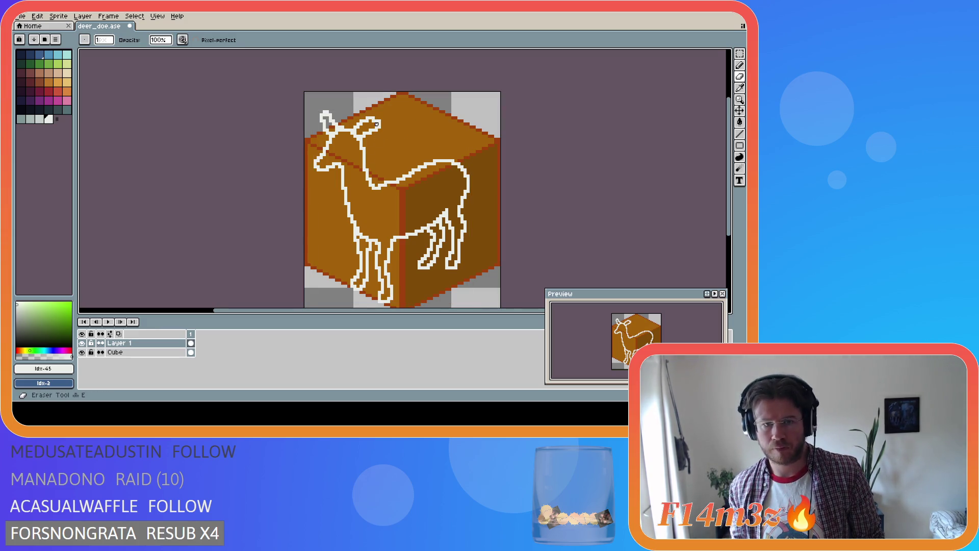
Step: Shape the second pointed ear, alternating pencil, eraser and eyedropper
key("i")
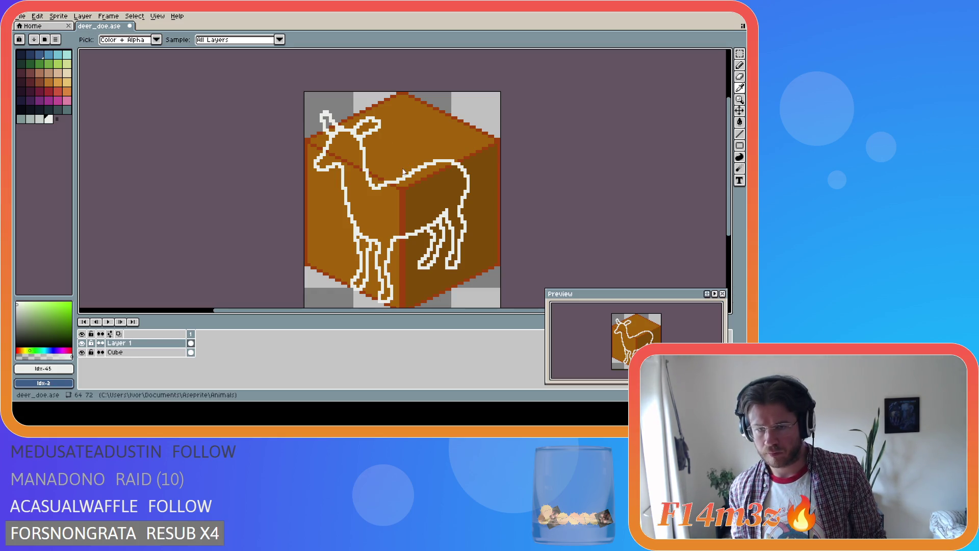
key("b")
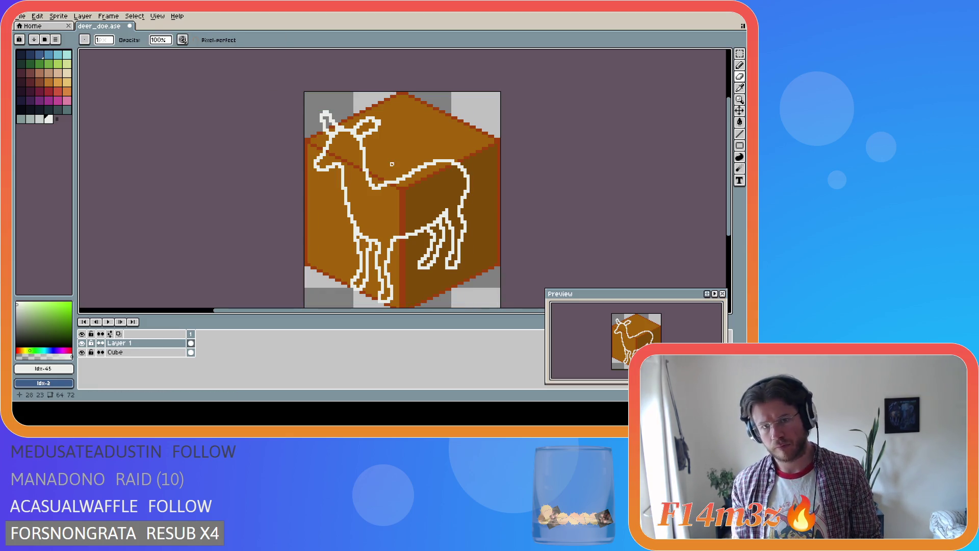
key("e")
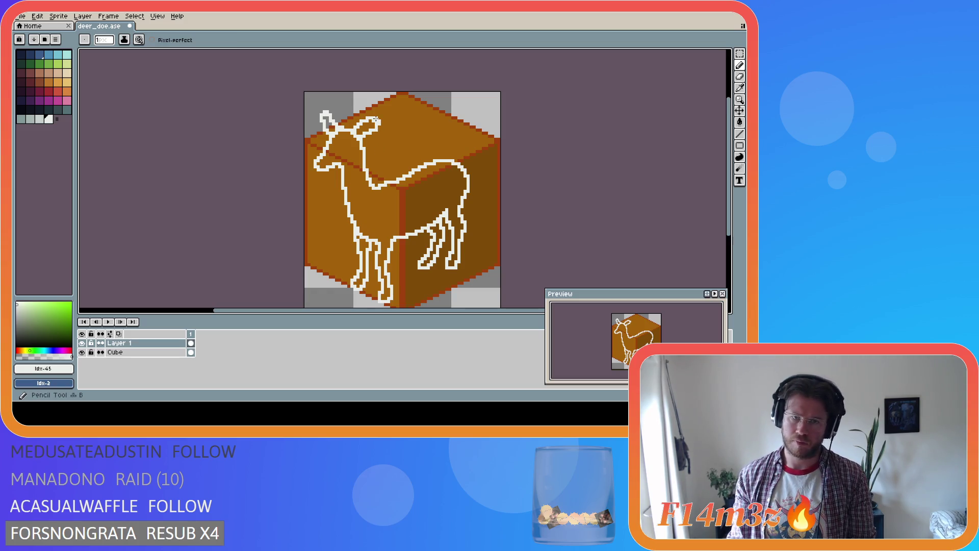
key("b")
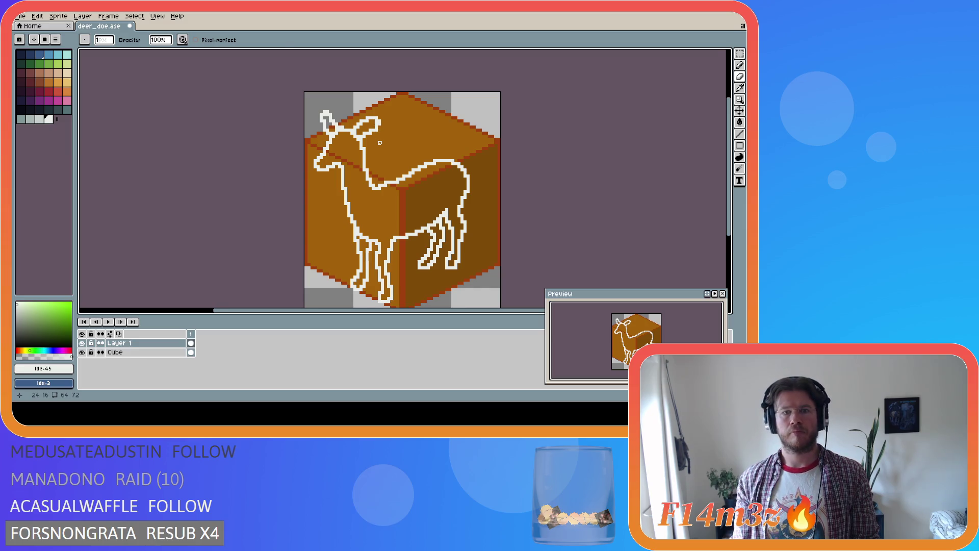
key("i")
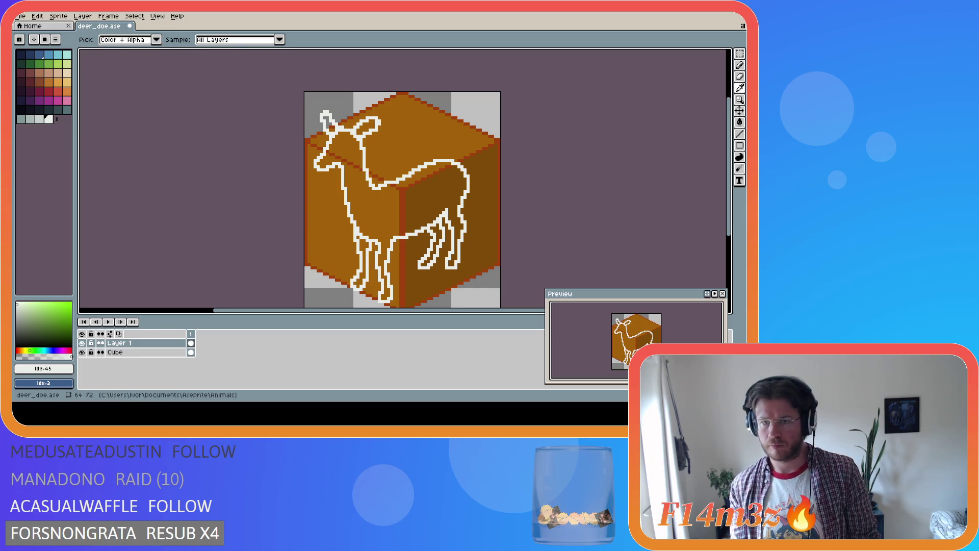
key("b")
key("e")
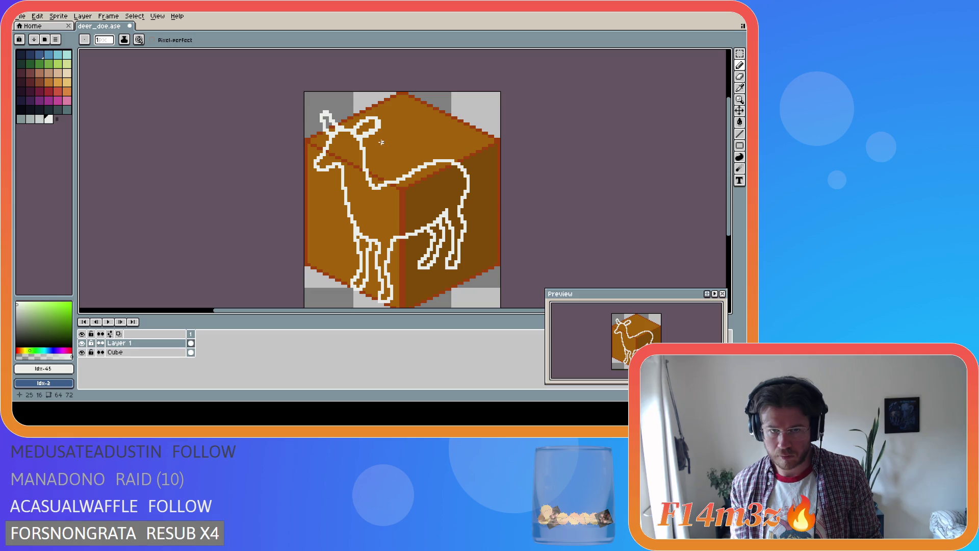
Step: Refine the ear pixels and undo the last pencil stroke
key("i")
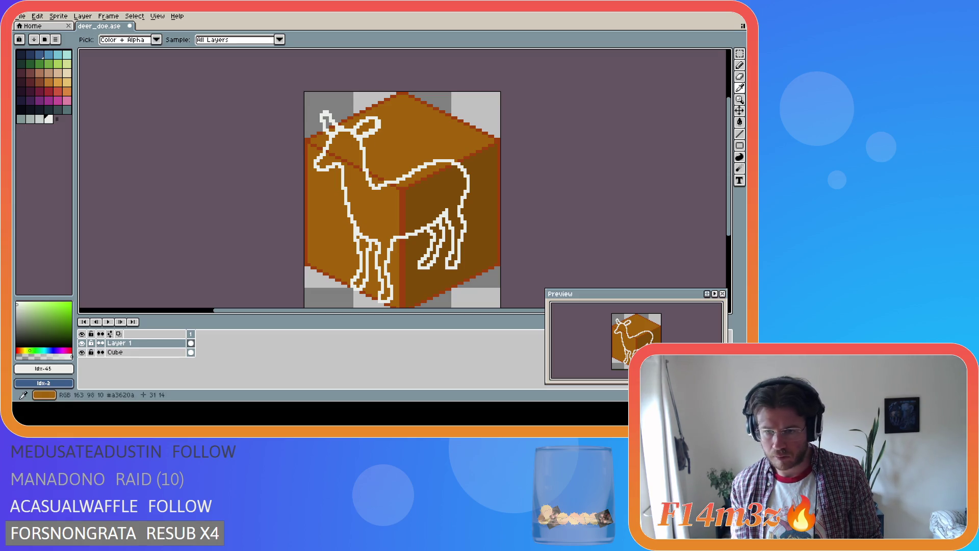
key("b")
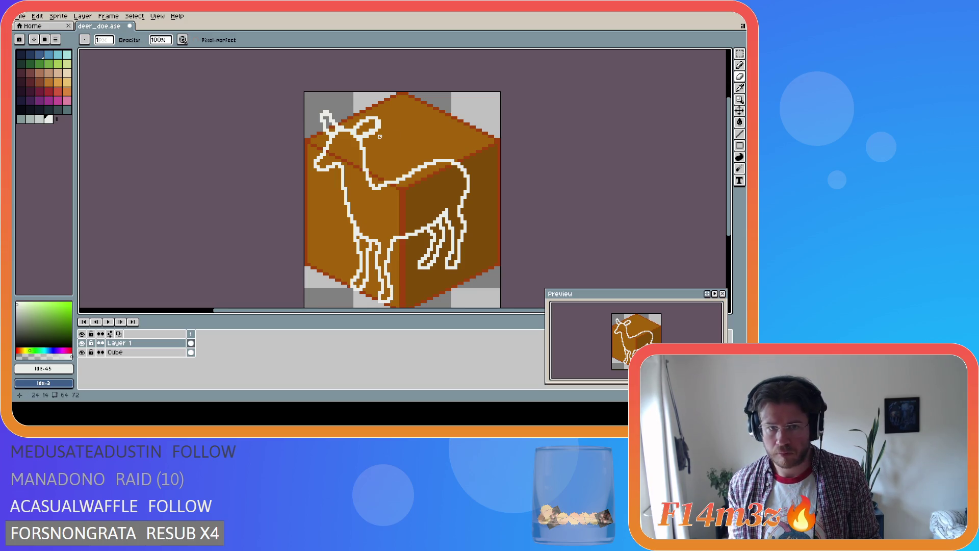
key("i")
key("b")
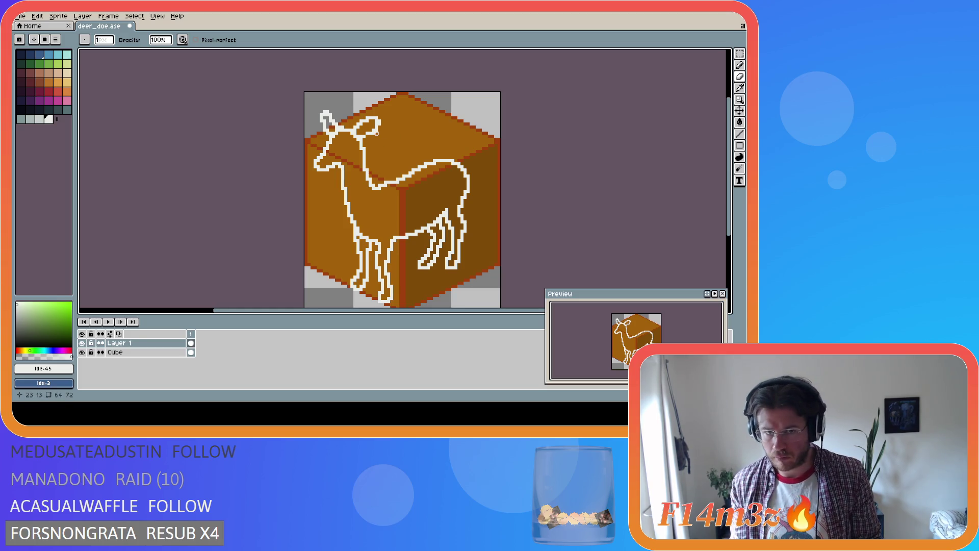
key("b")
key("e")
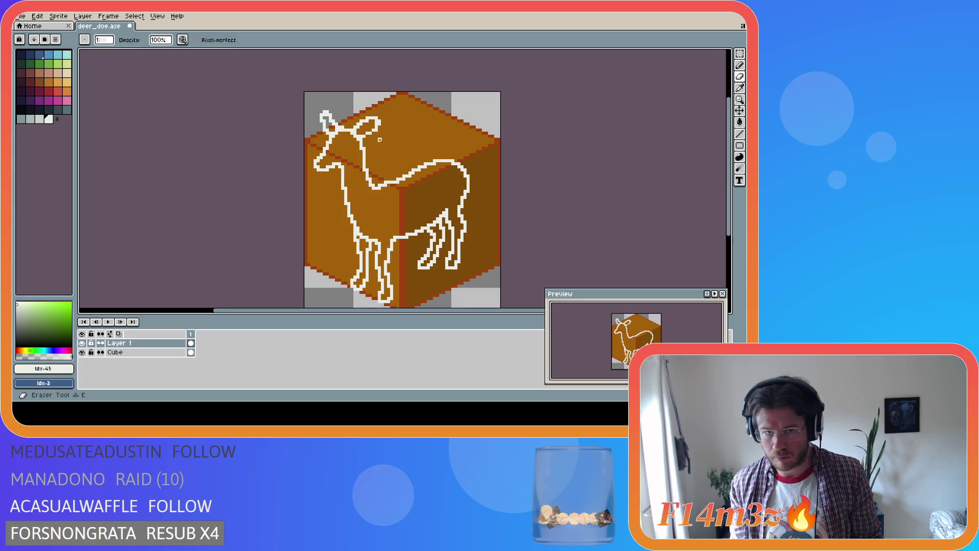
key("b")
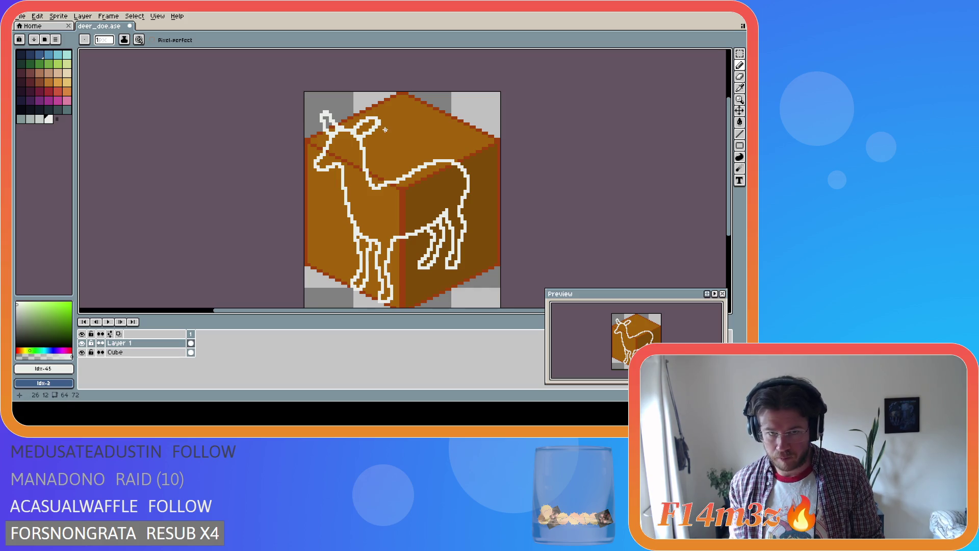
key("ctrl+z")
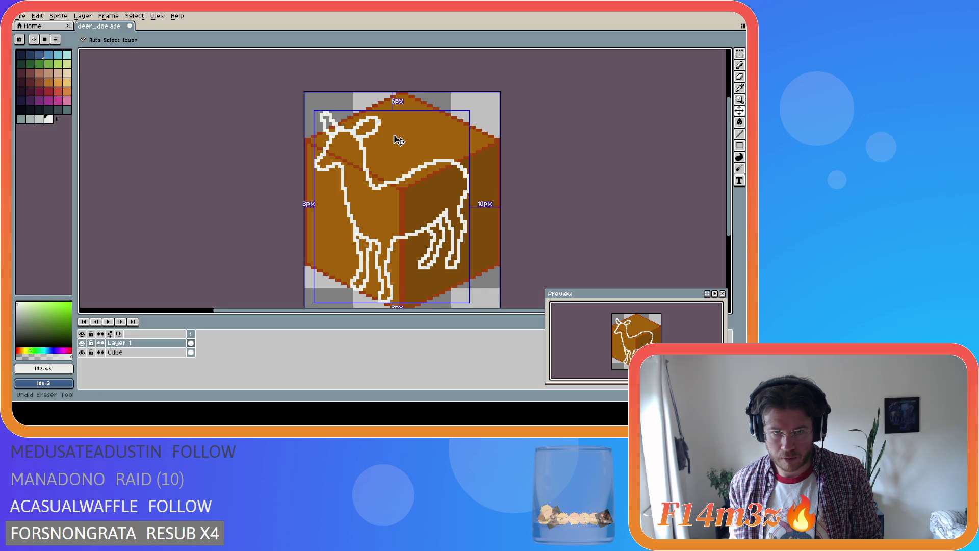
key("ctrl+z")
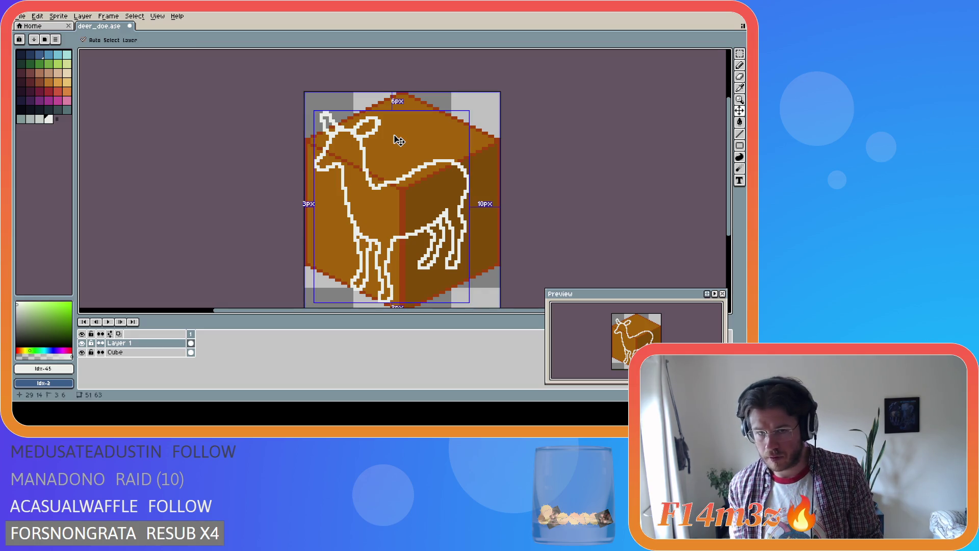
key("ctrl+z")
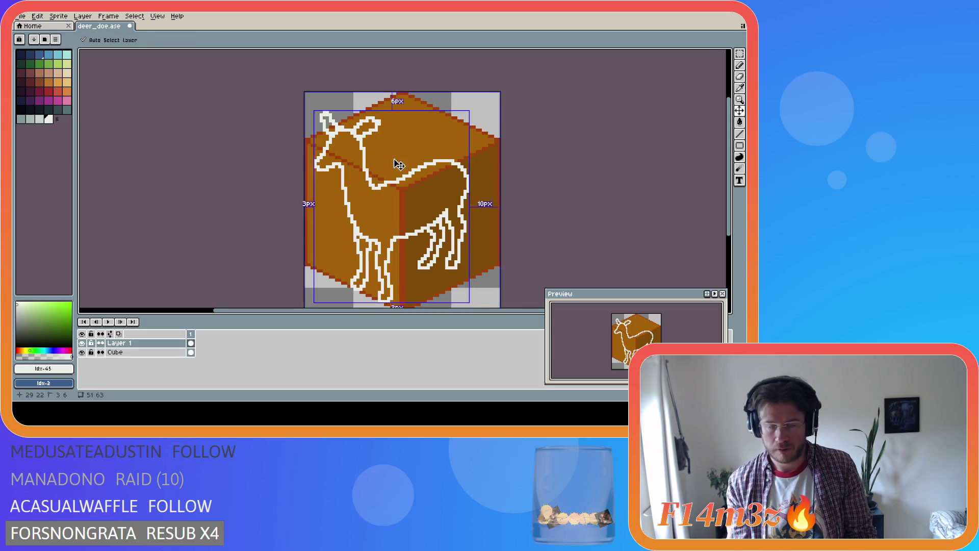
key("e")
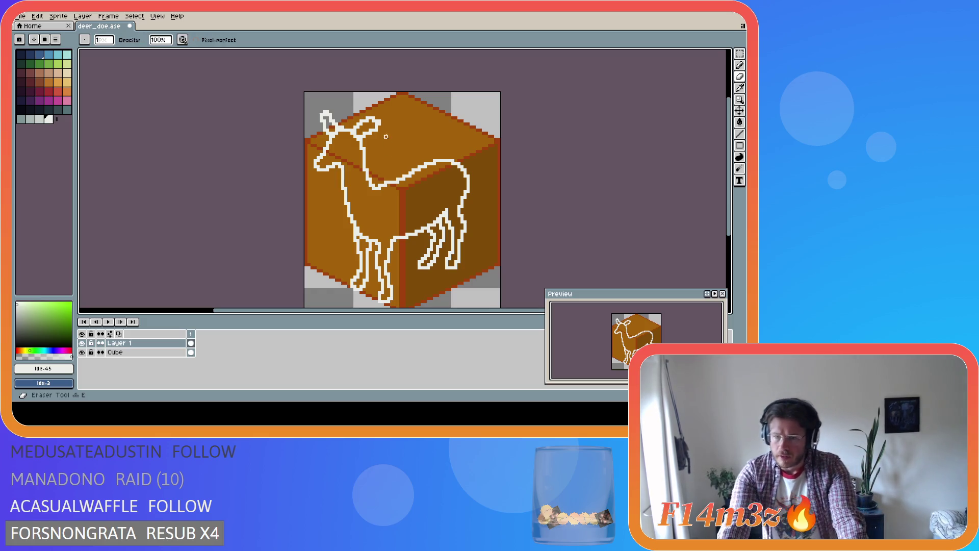
key("b")
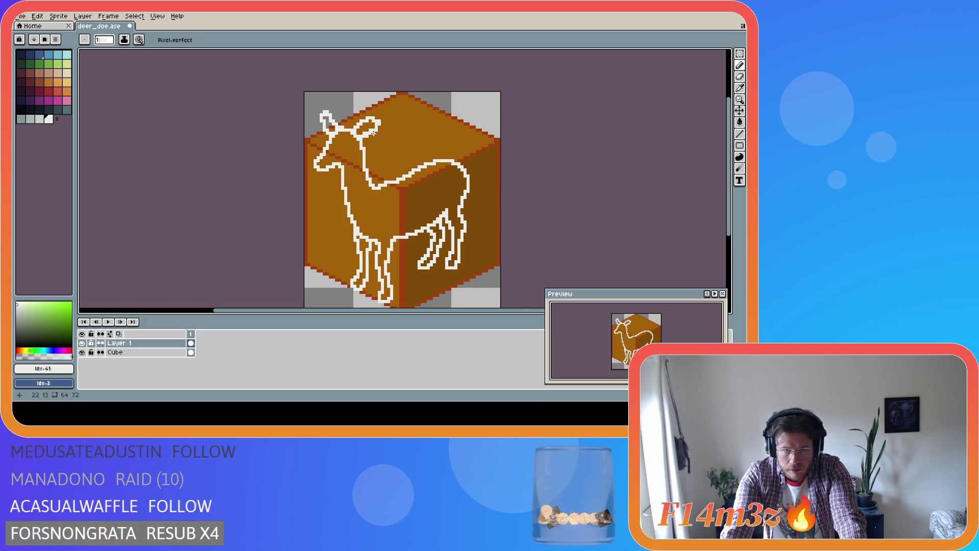
key("e")
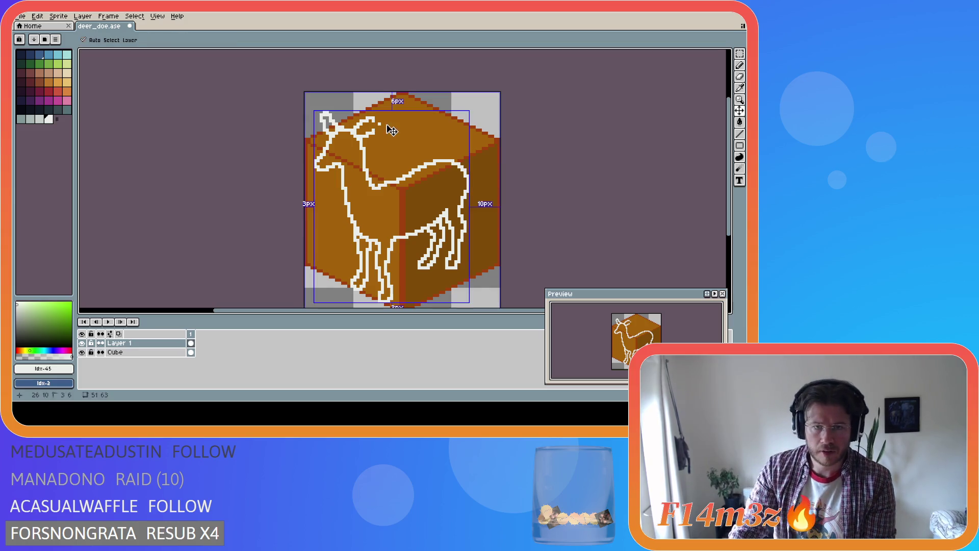
key("b")
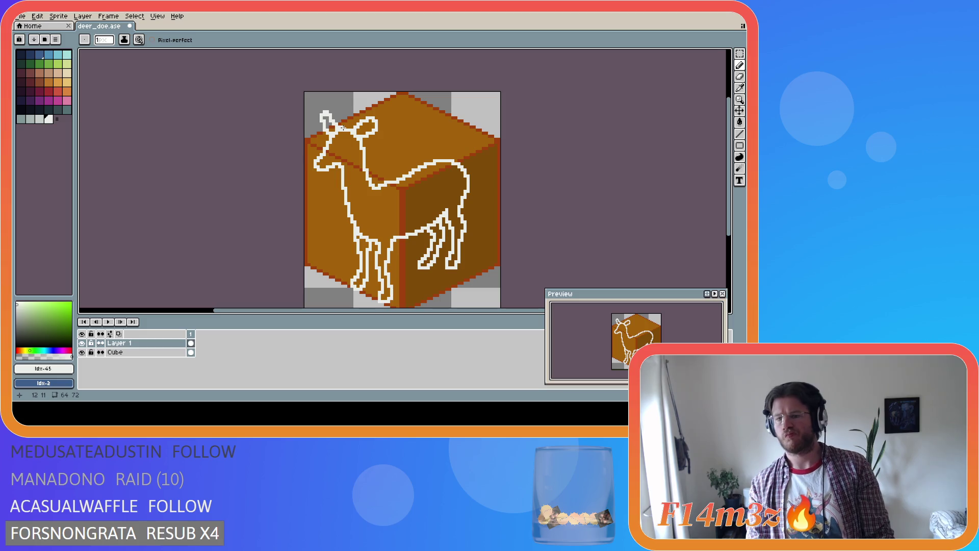
key("i")
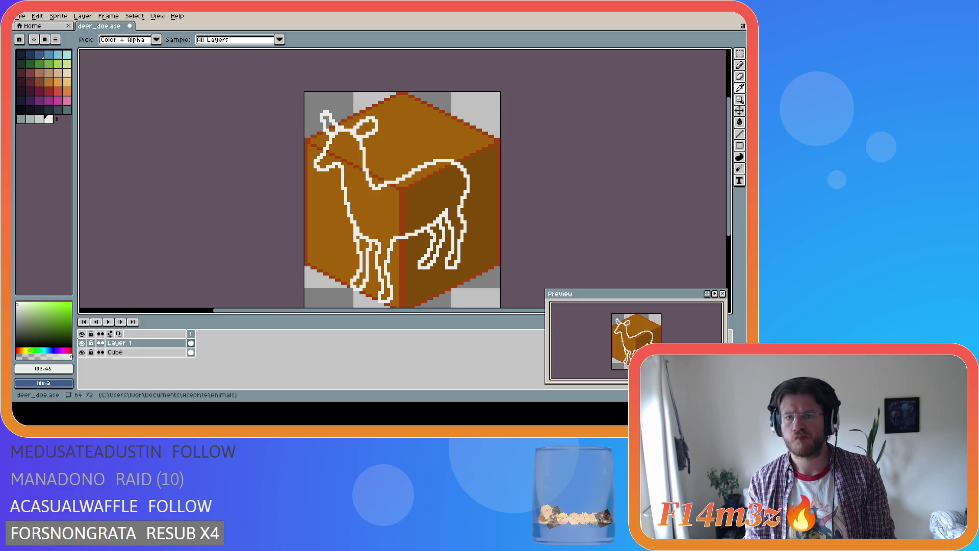
key("b")
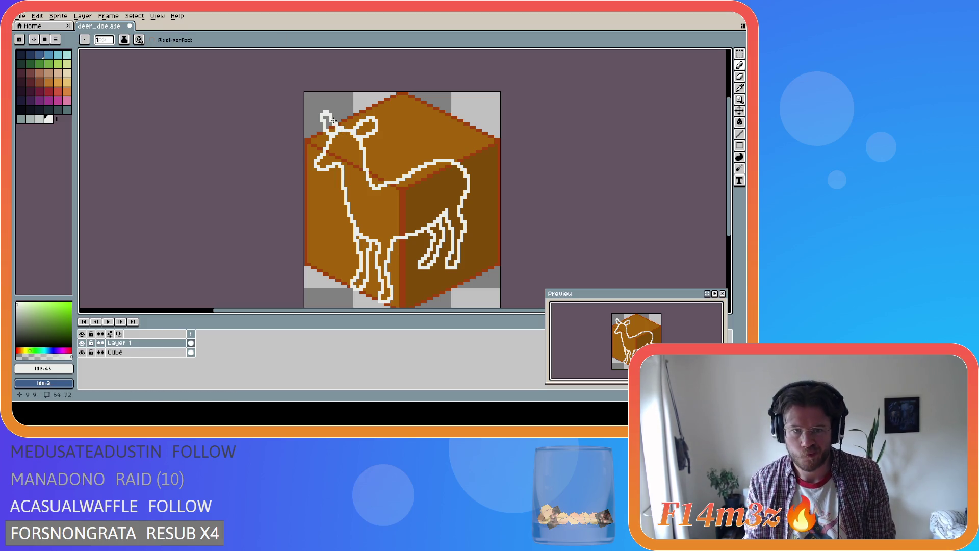
key("e")
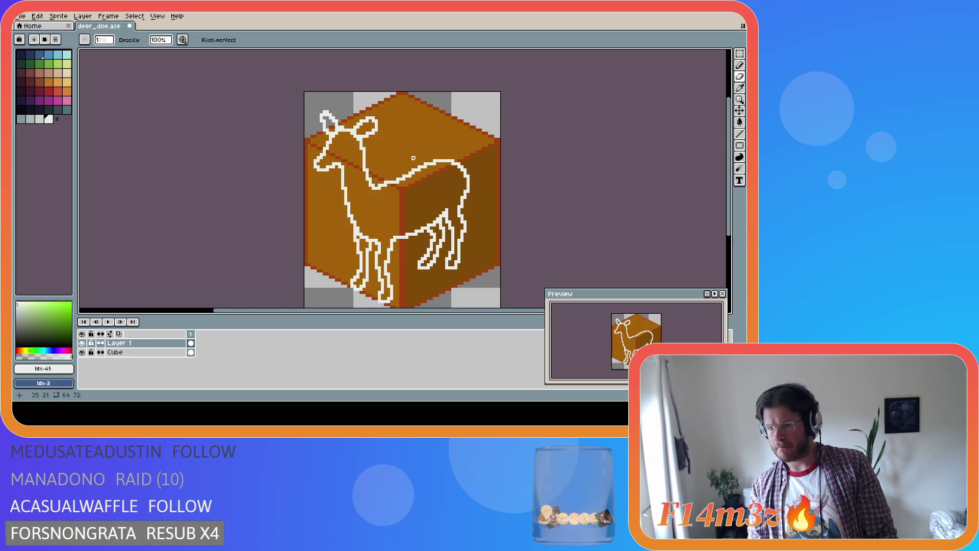
key("ctrl+z")
key("v")
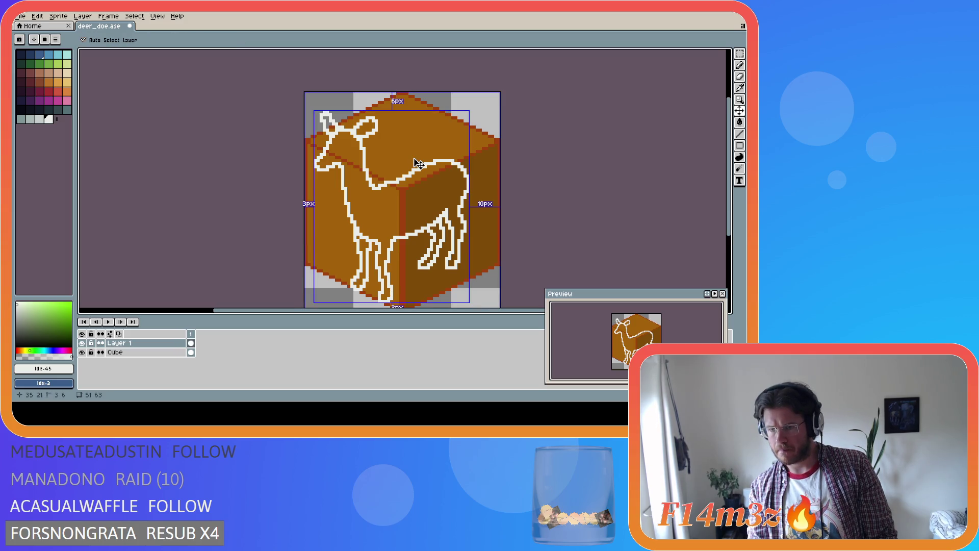
key("e")
key("ctrl+y")
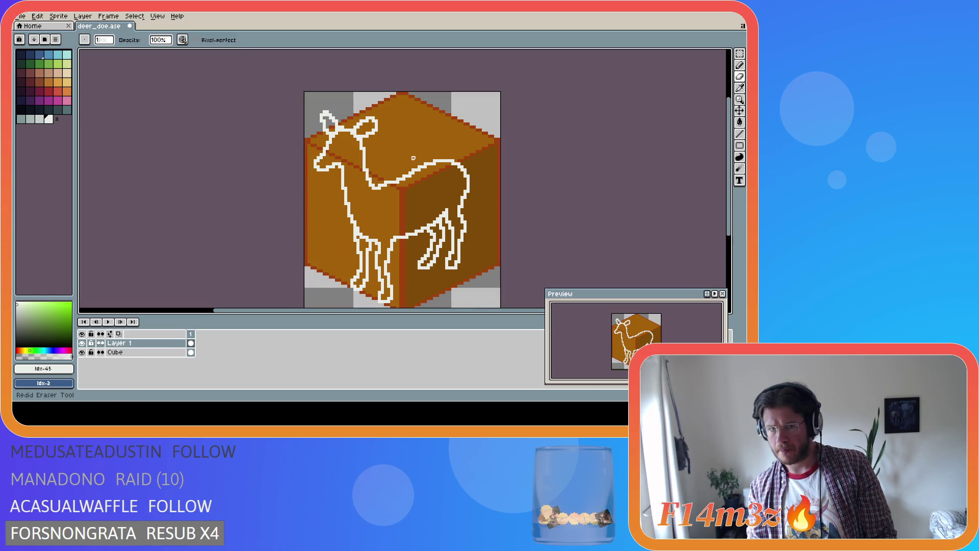
key("e")
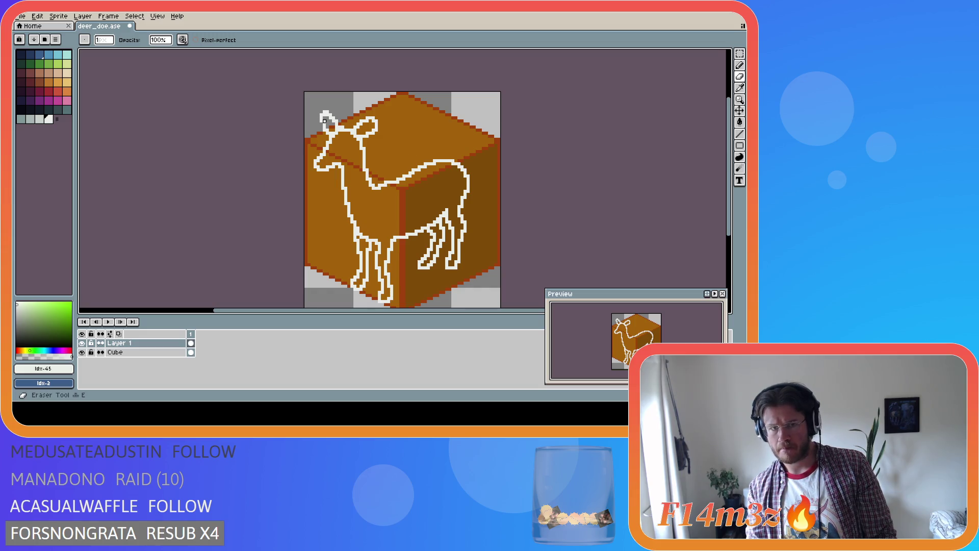
key("b")
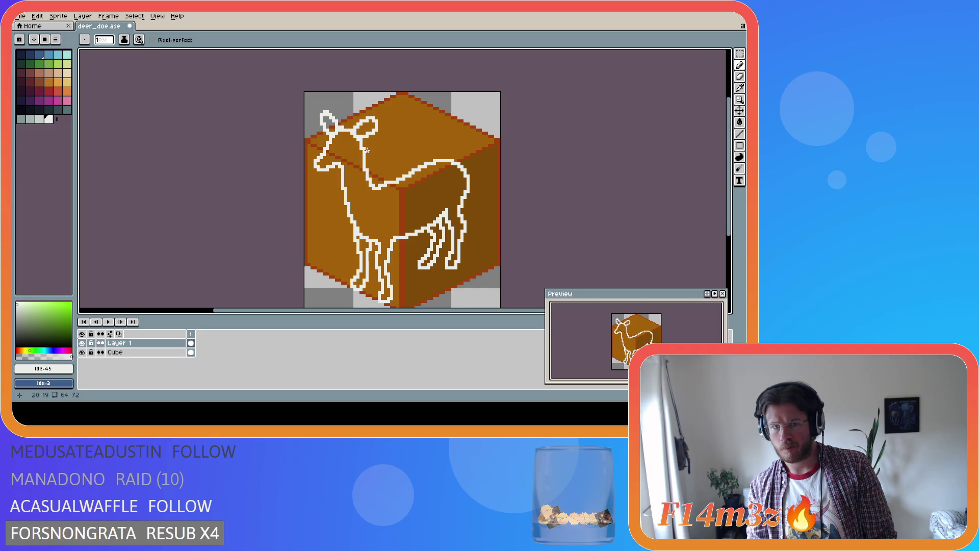
key("i")
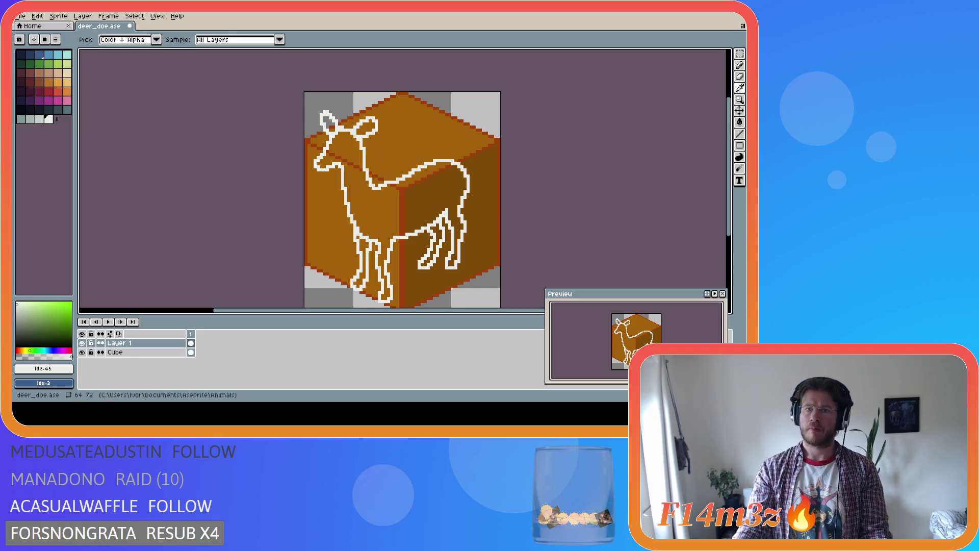
key("b")
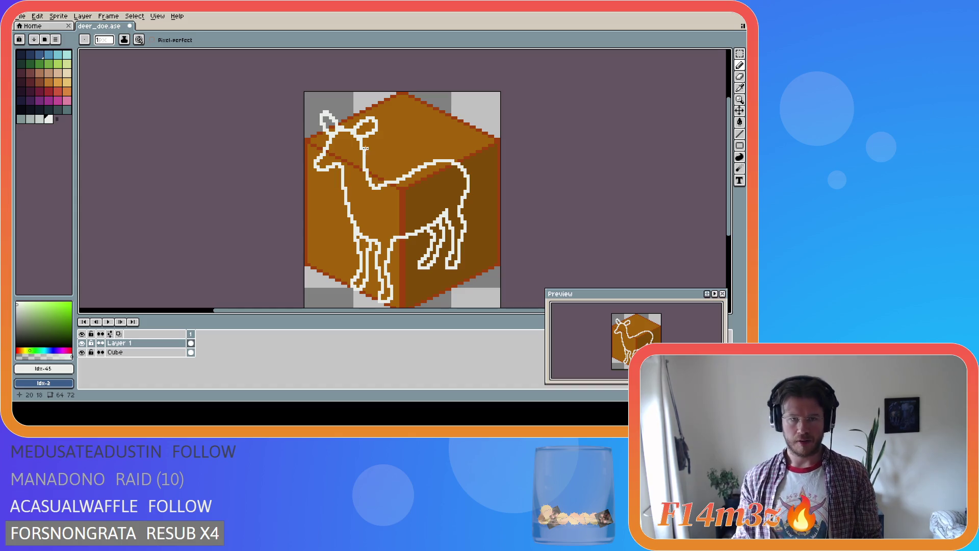
key("m")
left_click_drag(378, 117, 348, 142)
Step: Commit a first transform of the right ear, then clear the selection and return to the pencil
key("ctrl+t")
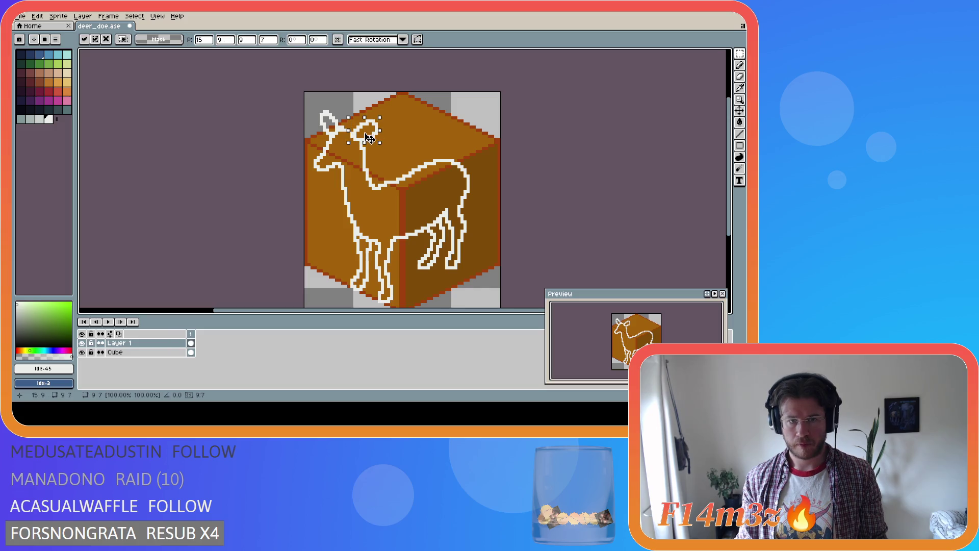
left_click(449, 133)
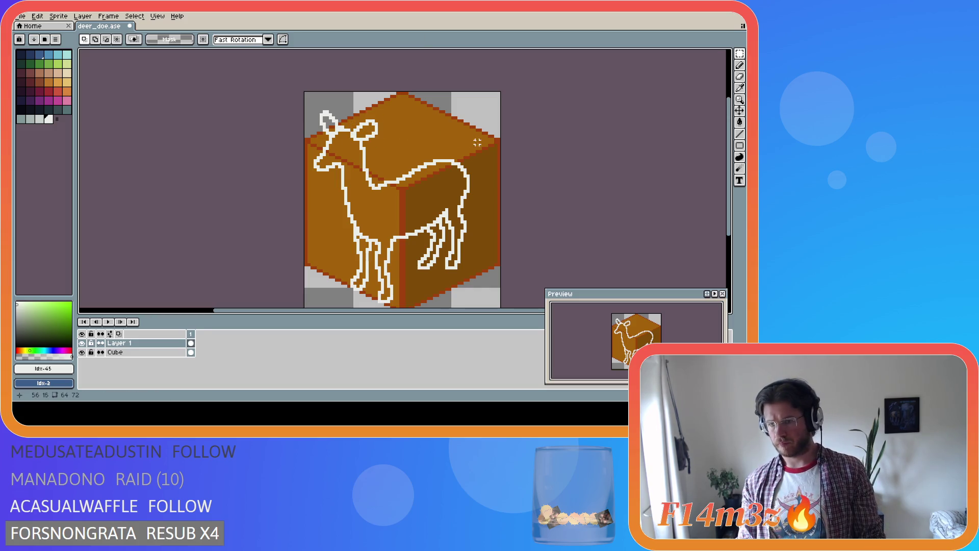
key("v")
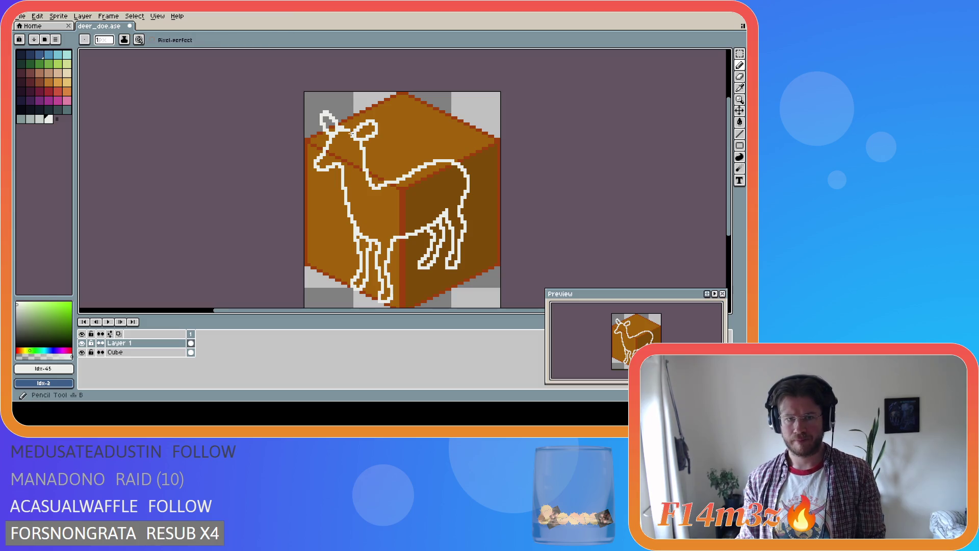
key("ctrl+shift+d")
key("b")
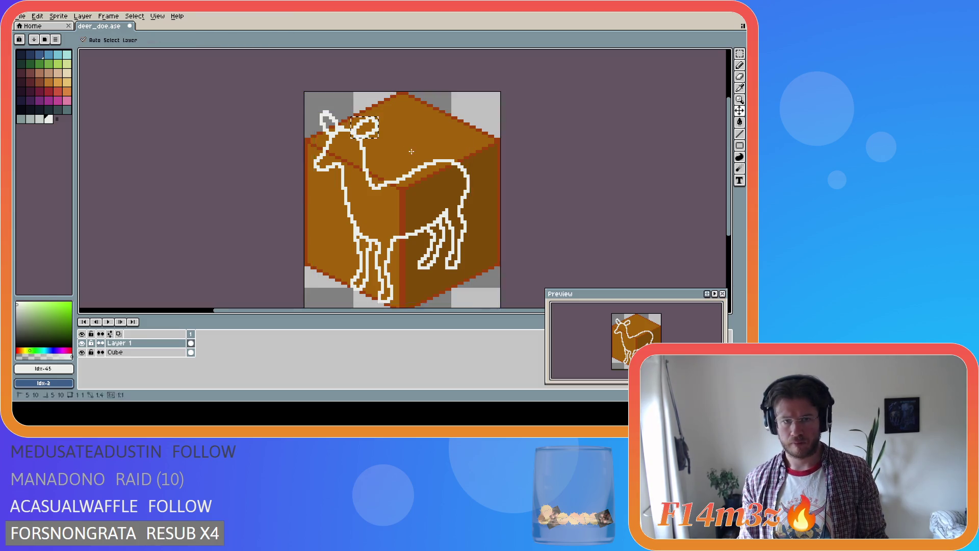
key("ctrl+d")
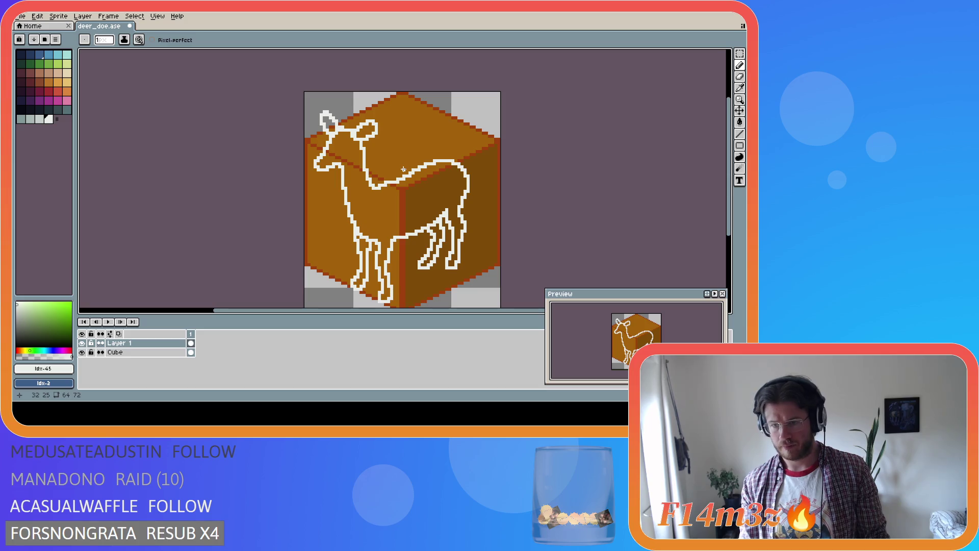
key("i")
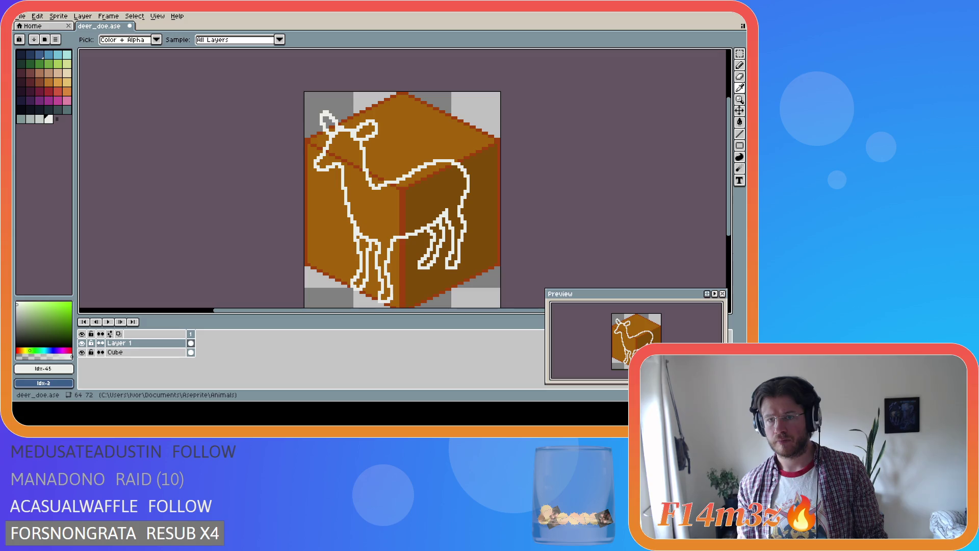
key("b")
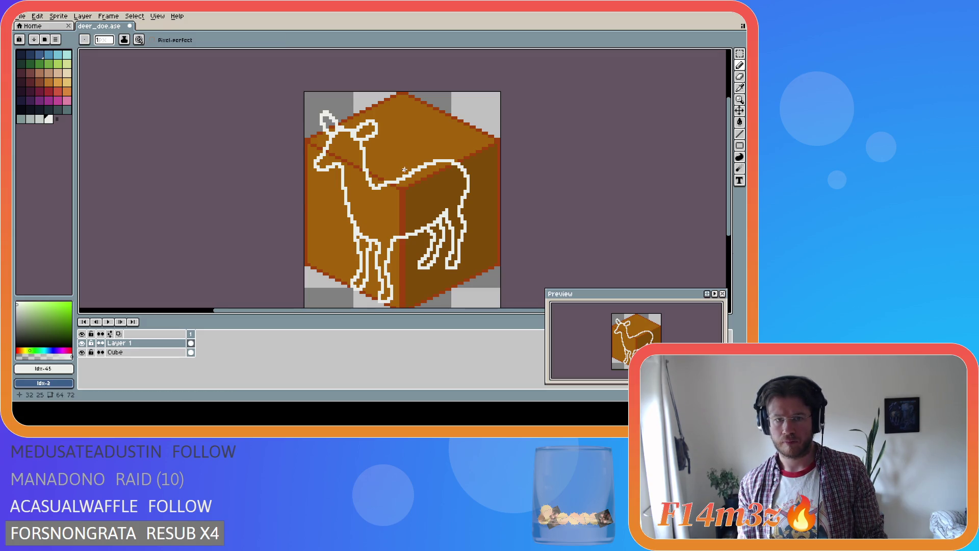
Step: Reselect the right ear, nudge it up and one pixel right, comparing via undo/redo, and apply
left_click_drag(350, 120, 378, 141)
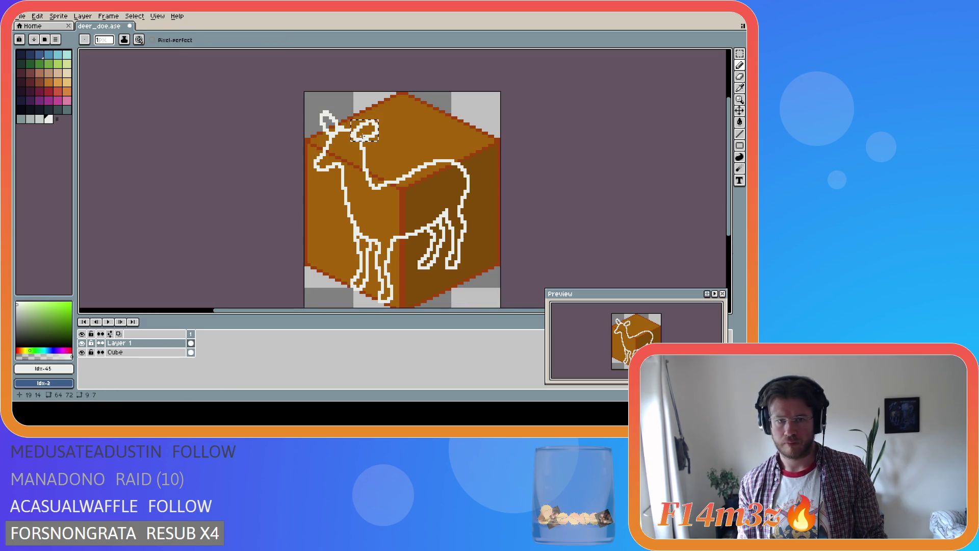
key("ctrl")
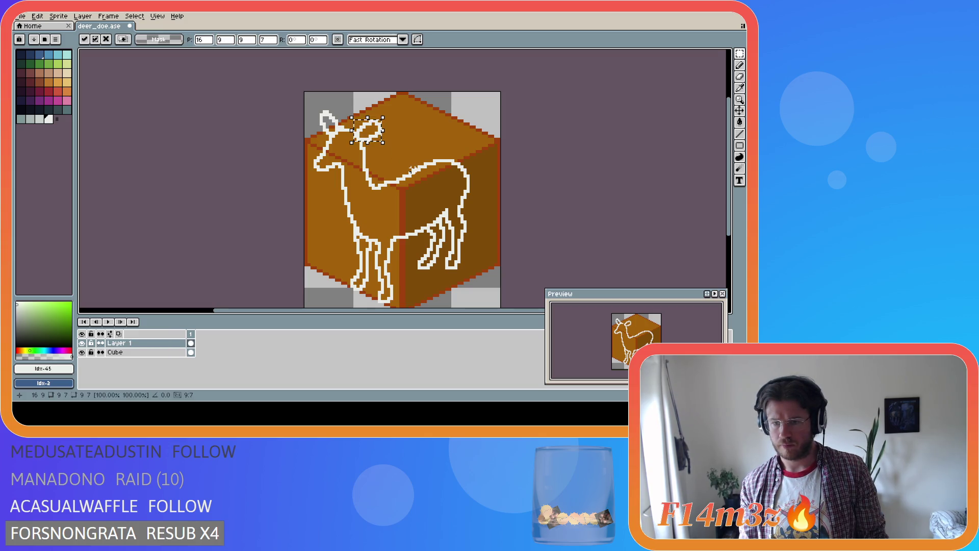
key("ctrl+z")
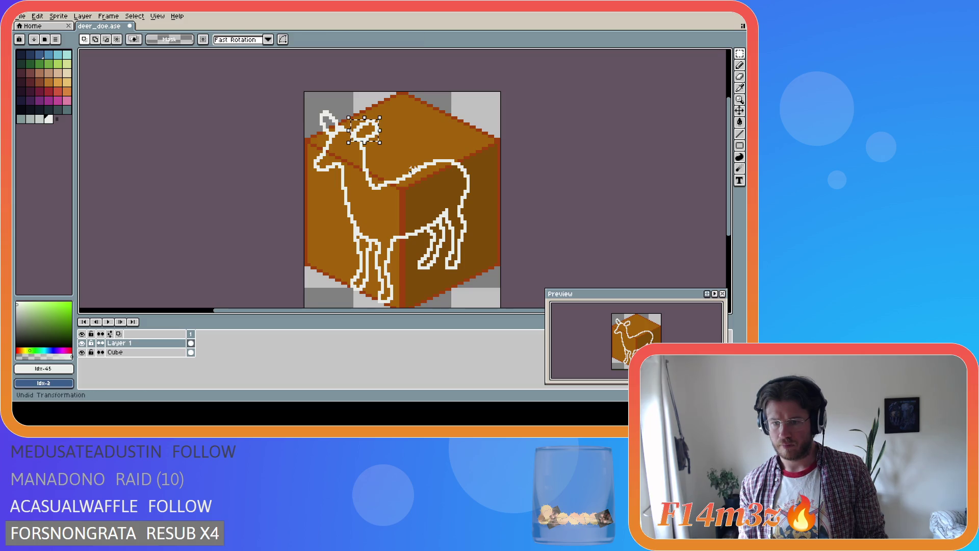
key("Up")
key("ctrl+y")
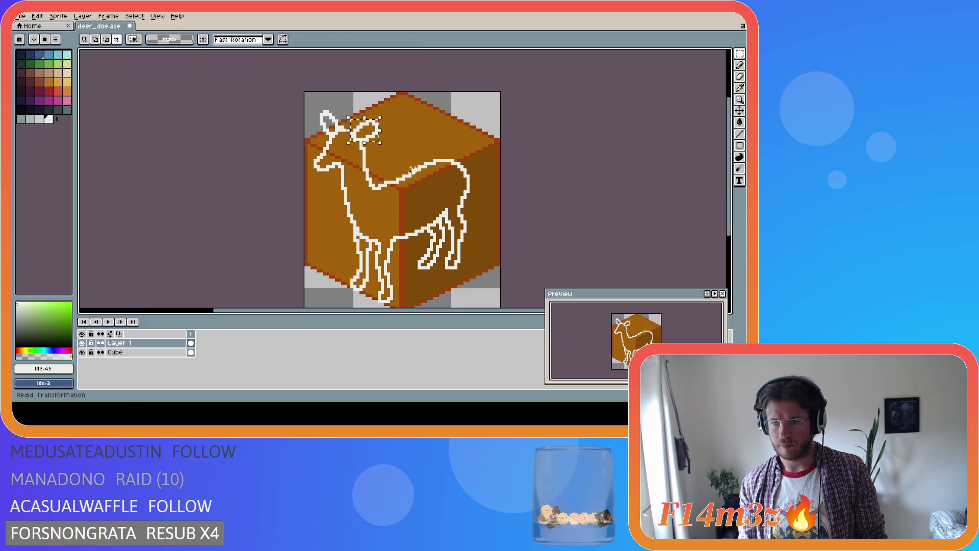
key("ctrl+z")
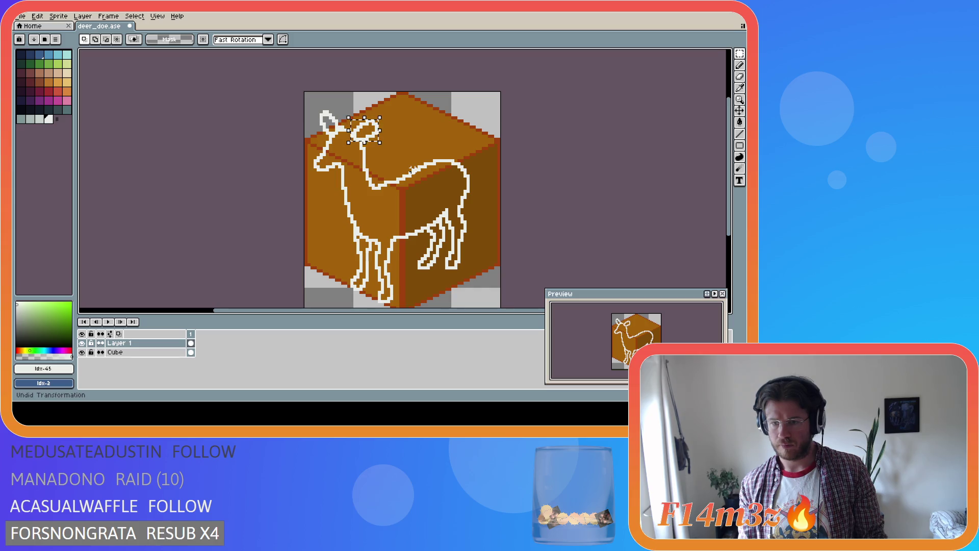
key("ctrl+y")
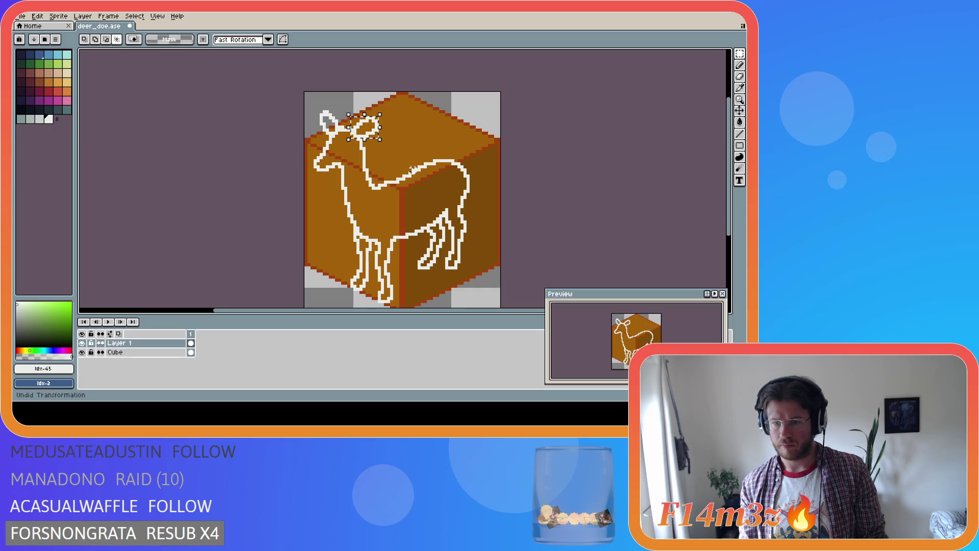
left_click_drag(378, 133, 381, 132)
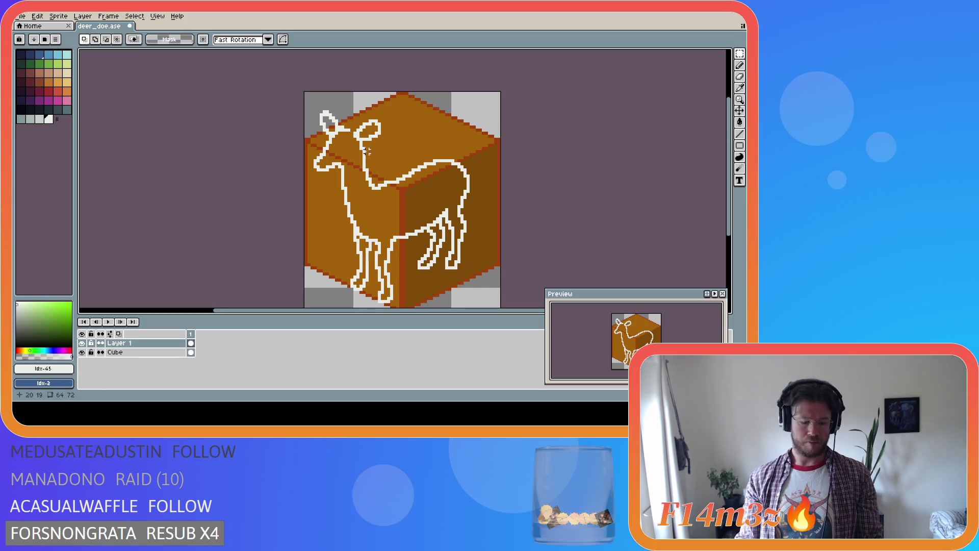
key("b")
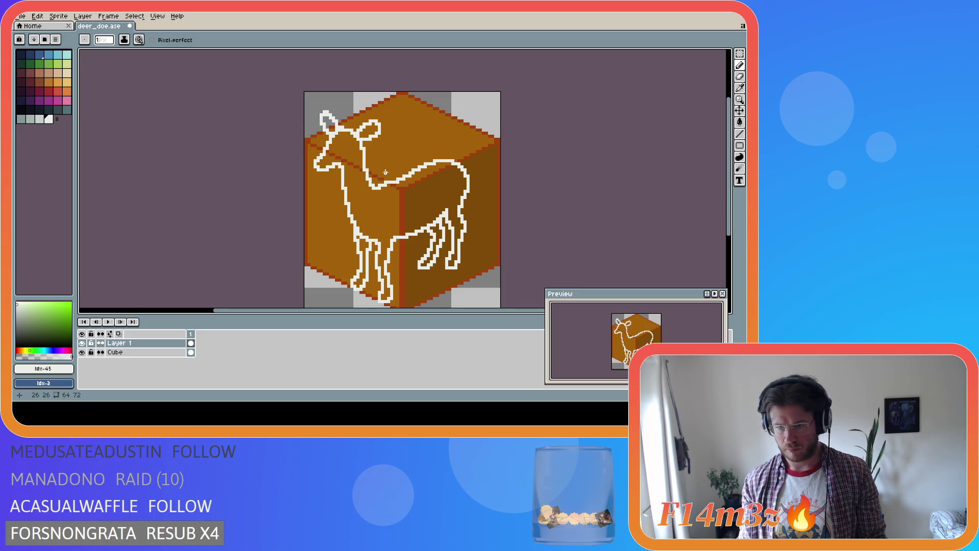
key("ctrl")
key("ctrl")
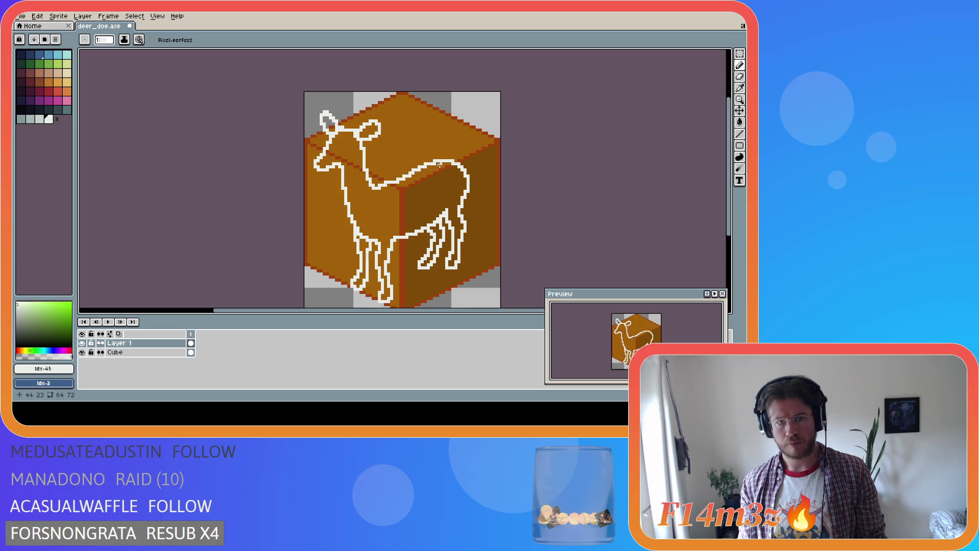
key("e")
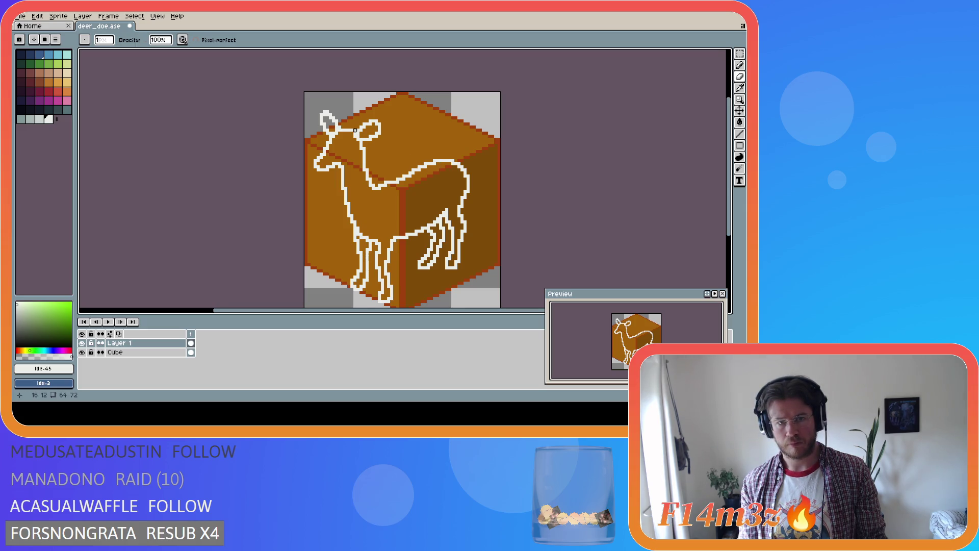
key("alt")
key("b")
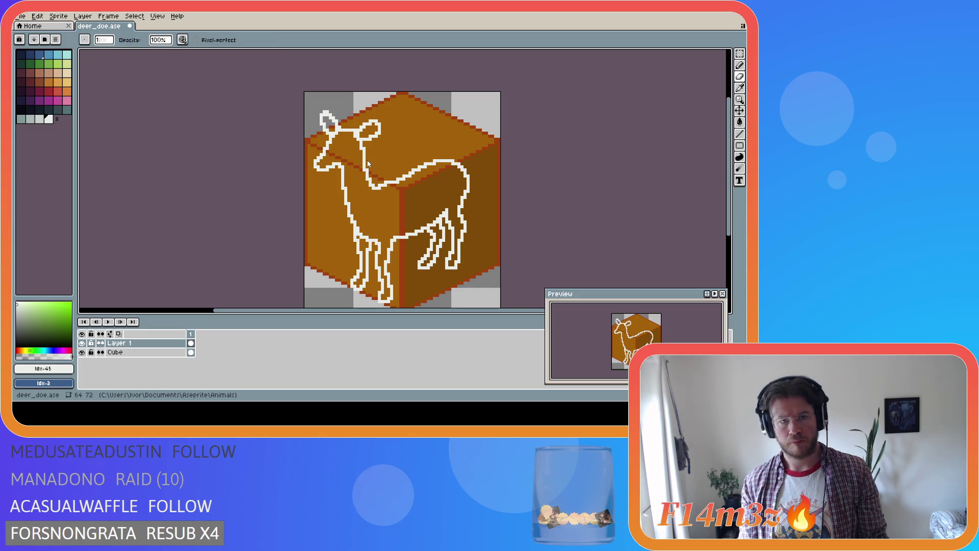
left_click(345, 127)
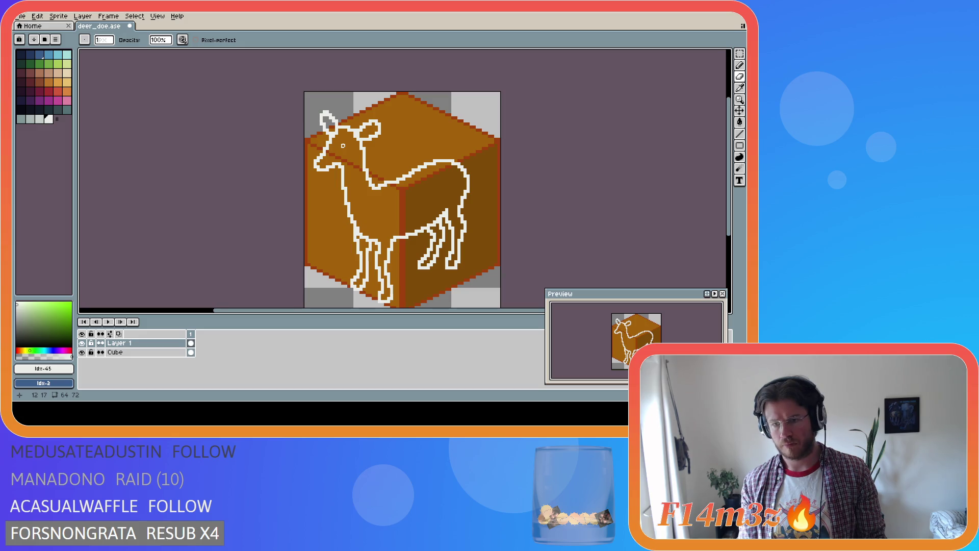
key("ctrl")
key("ctrl+z")
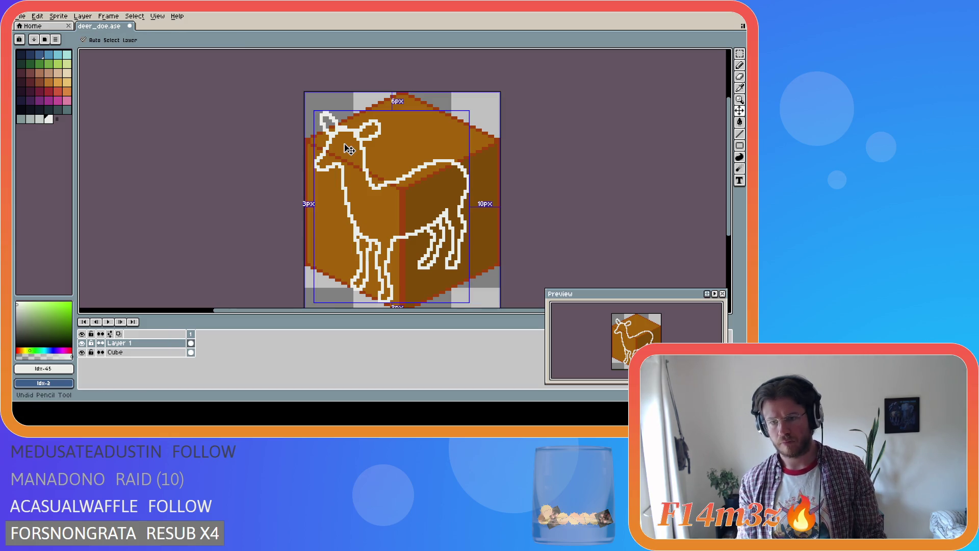
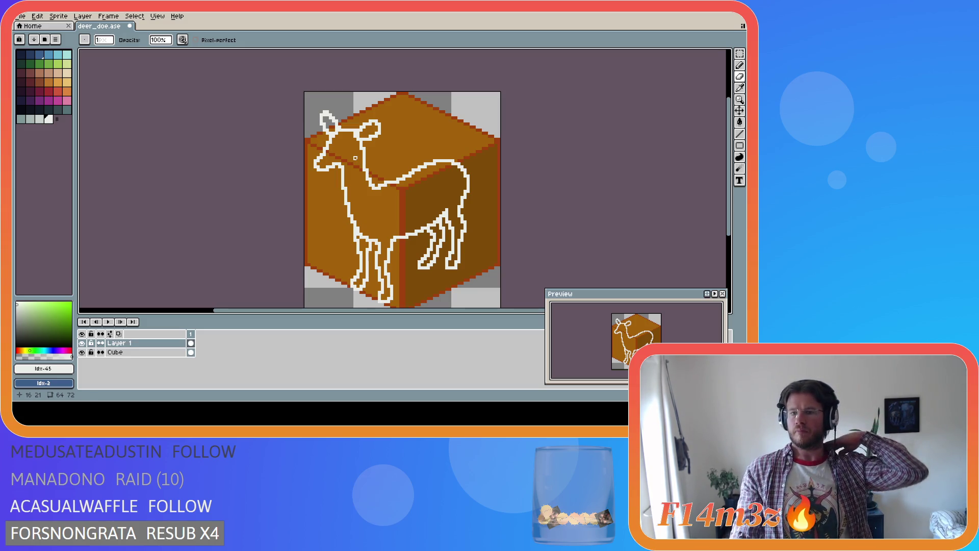
Step: Draw a rectangular selection around the deer's head
key("i")
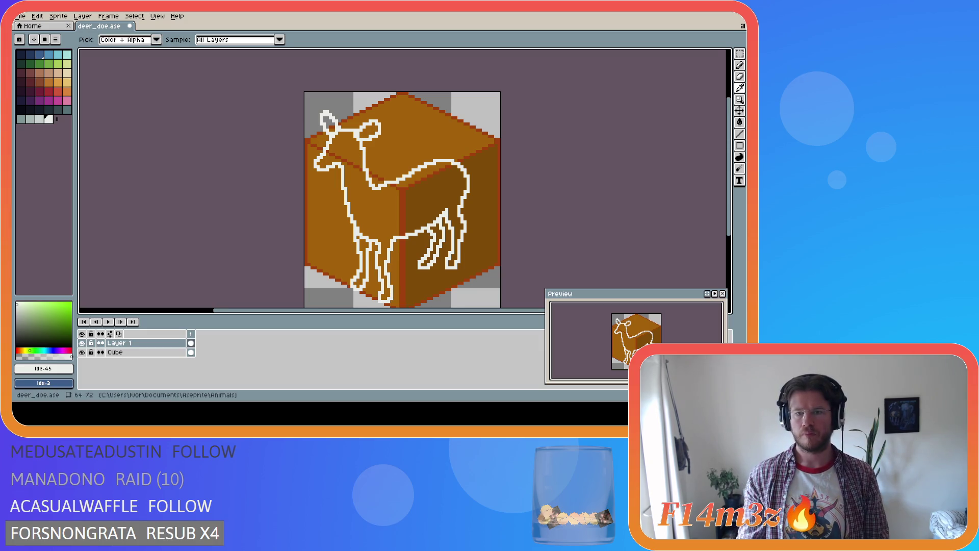
key("b")
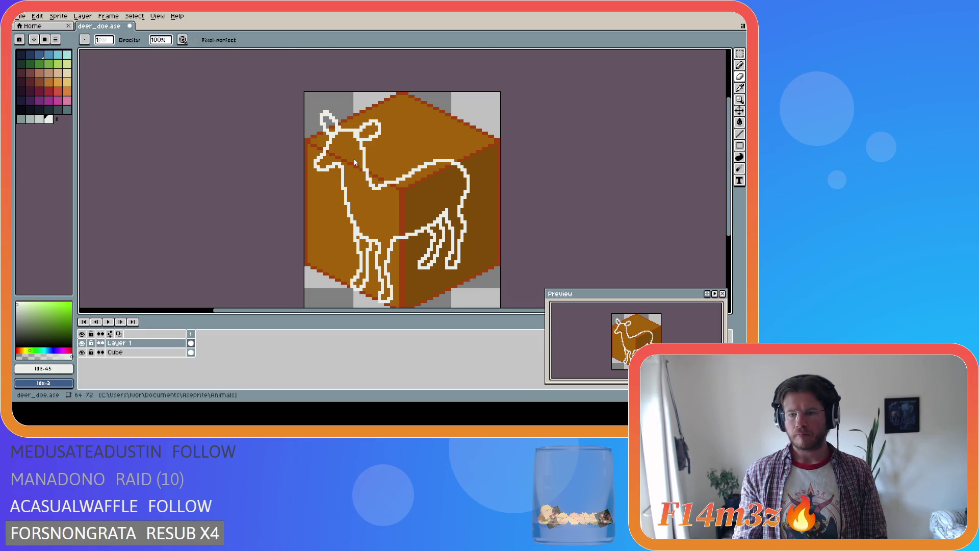
key("i")
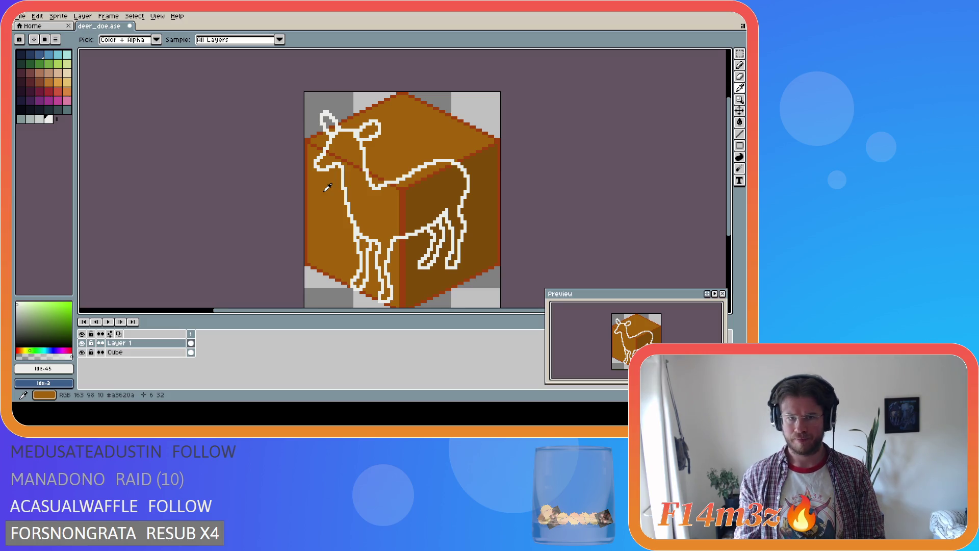
key("m")
mouse_move(308, 104)
left_mouse_down()
mouse_move(343, 166)
mouse_move(377, 174)
left_mouse_up()
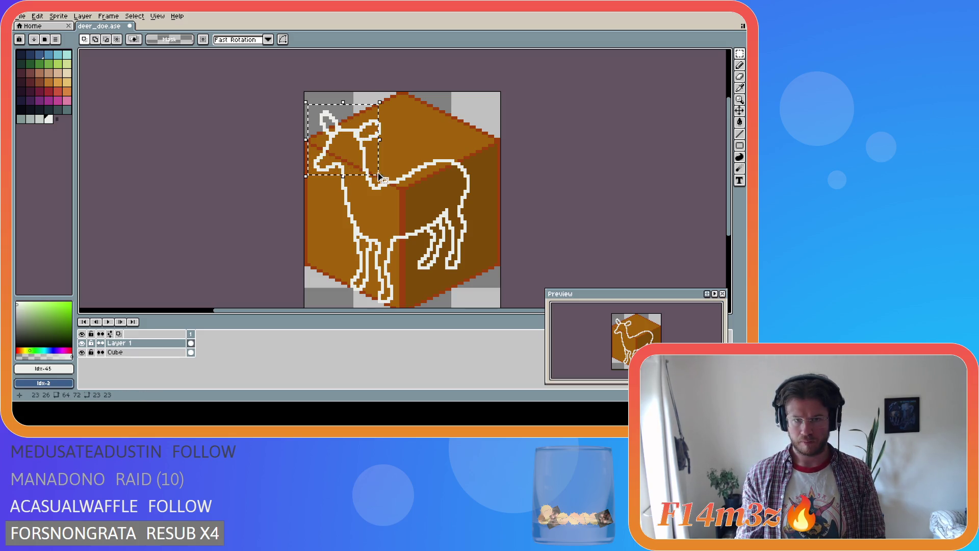
Step: Nudge the selected head one pixel right, then undo the move so it stays put
key("i")
key("m")
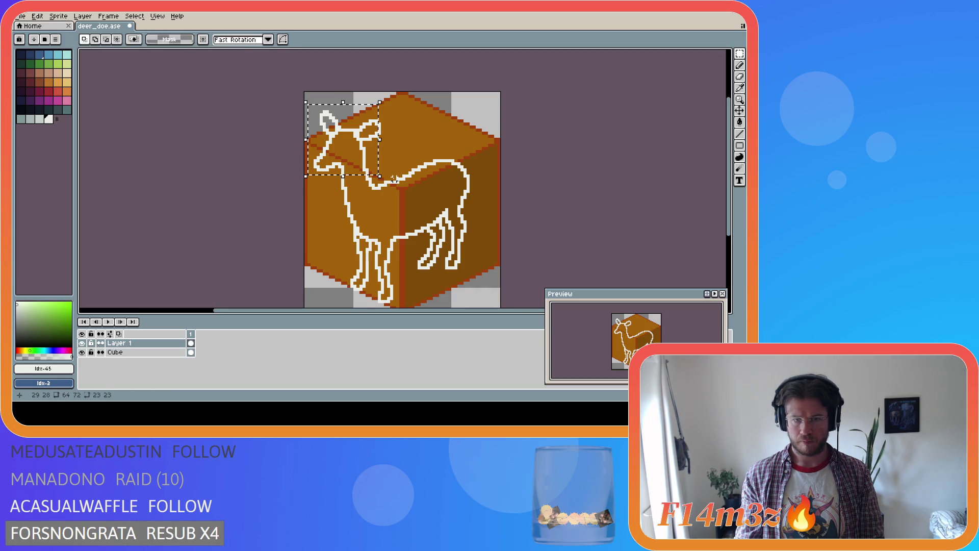
left_click_drag(390, 182, 351, 148)
key("Escape")
key("Right")
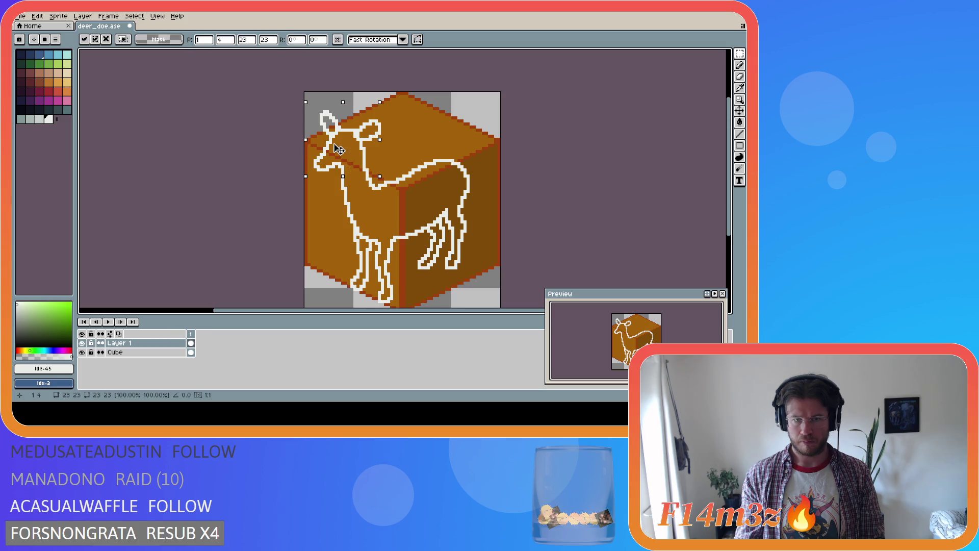
key("ctrl+d")
key("b")
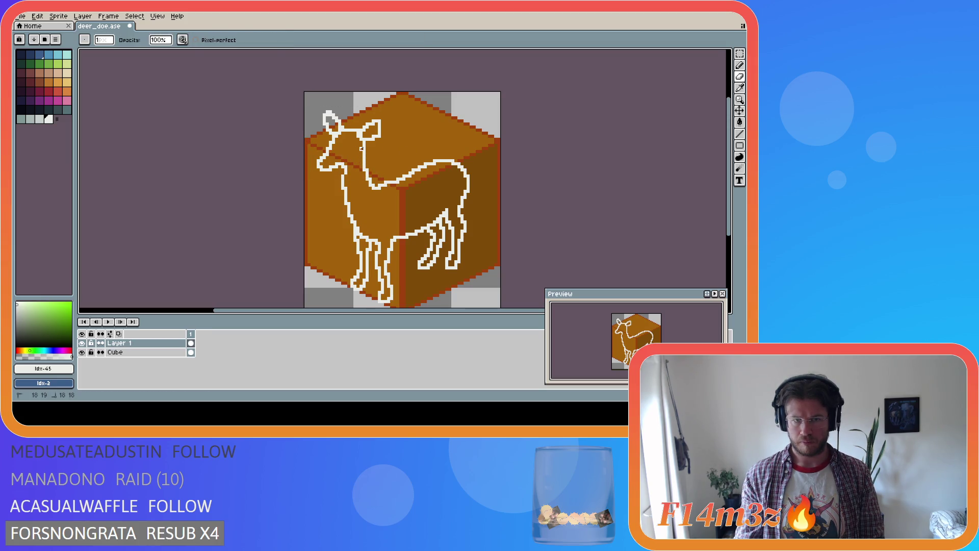
key("ctrl+z")
Step: Refine the selection to cover only the head, cutting out the neck strip below it
key("v")
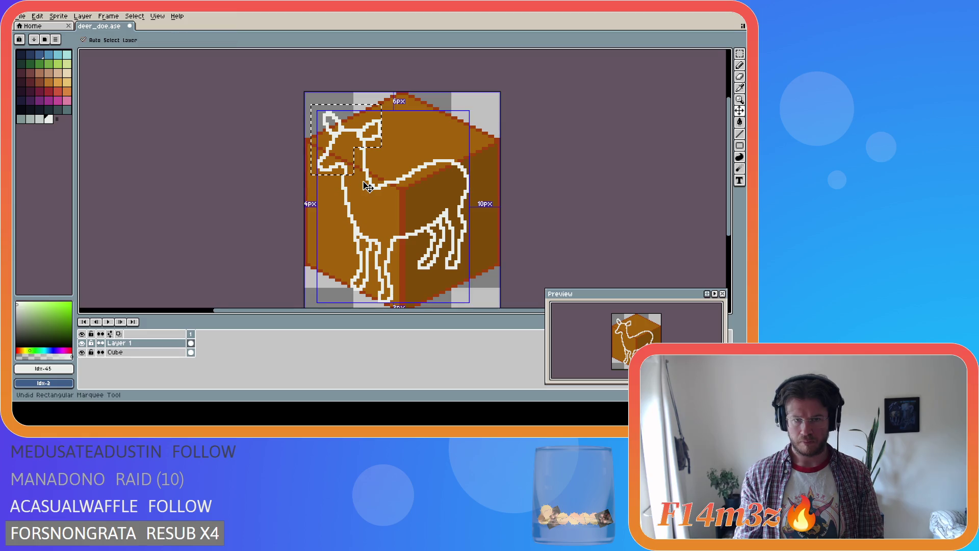
key("ctrl+z")
key("b")
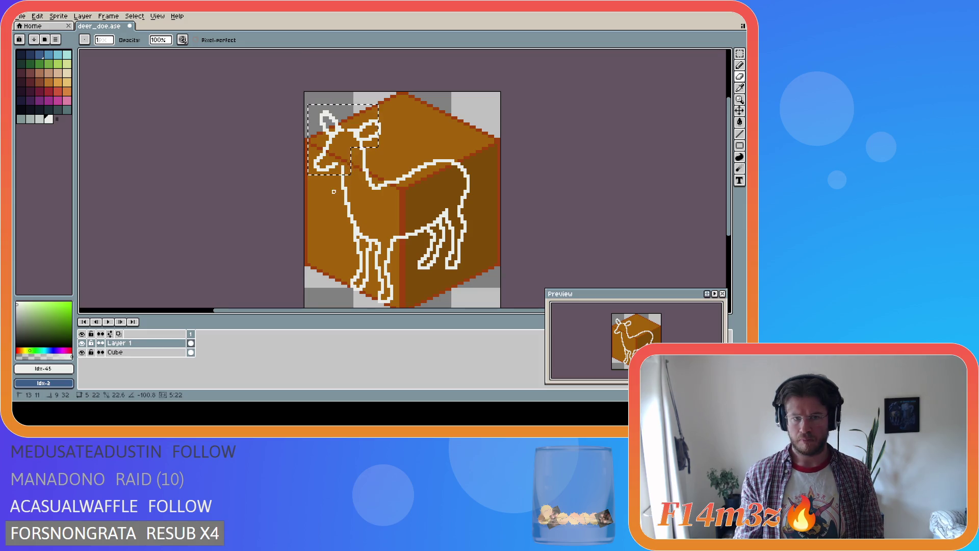
key("m")
left_click_drag(326, 168, 343, 210)
key("Right")
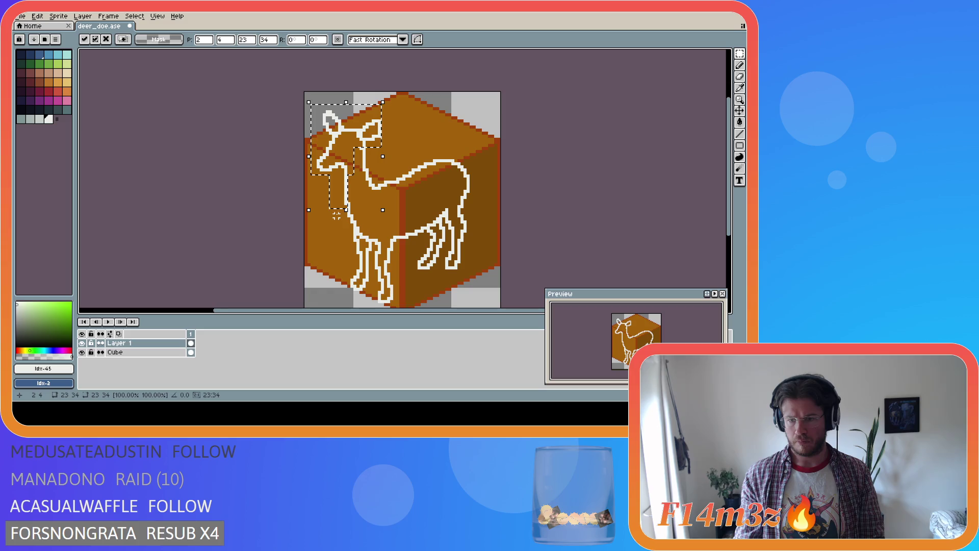
key("ctrl+z")
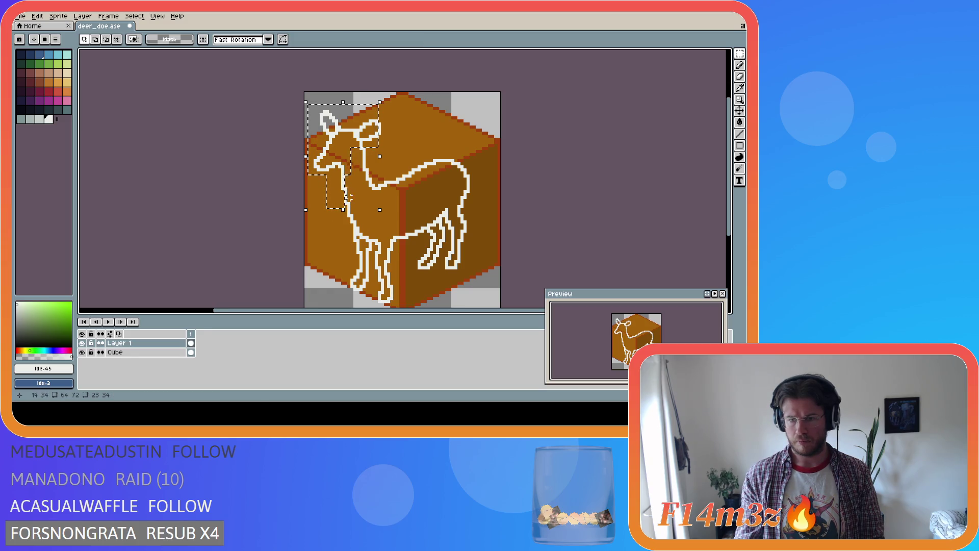
key("ctrl+z")
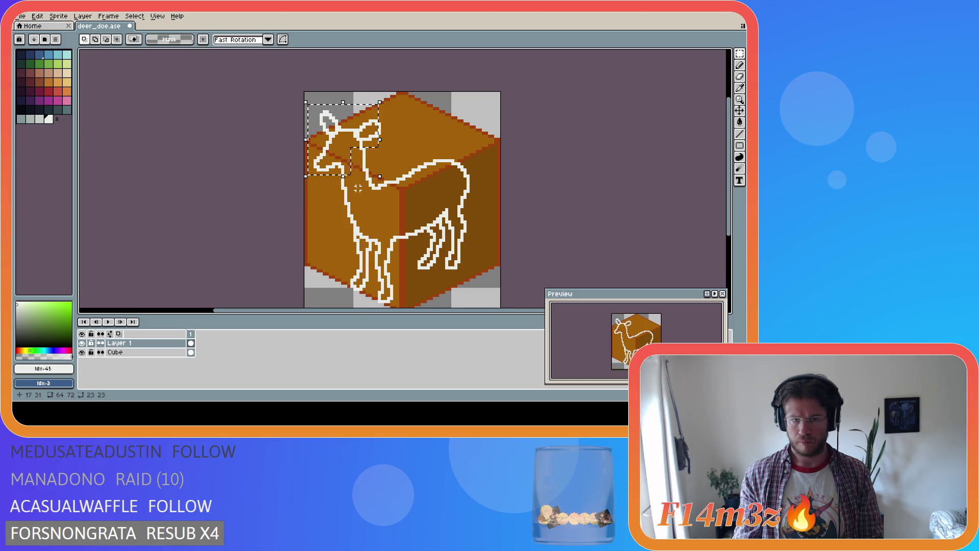
left_click_drag(340, 165, 359, 189)
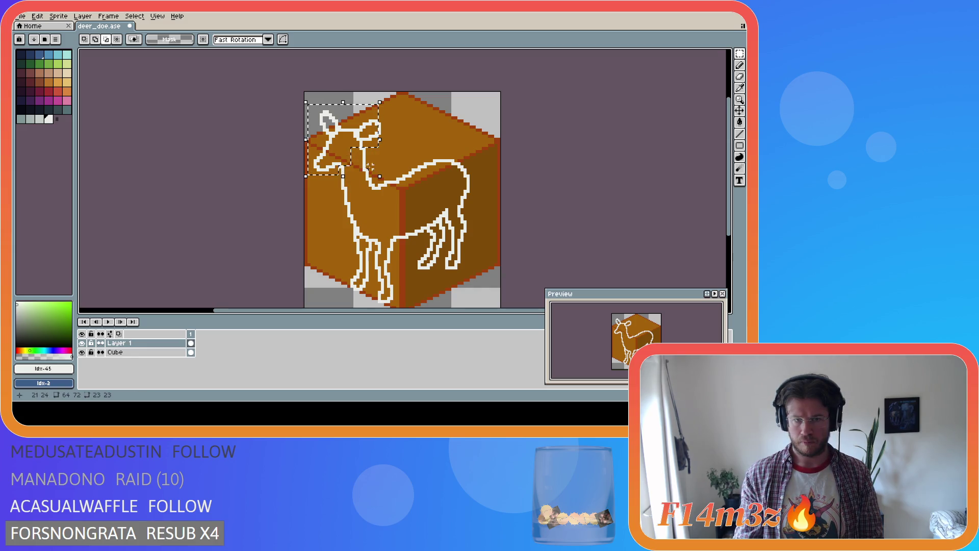
Step: Move the selected head one pixel right and drop the selection
left_click(353, 155)
key("Right")
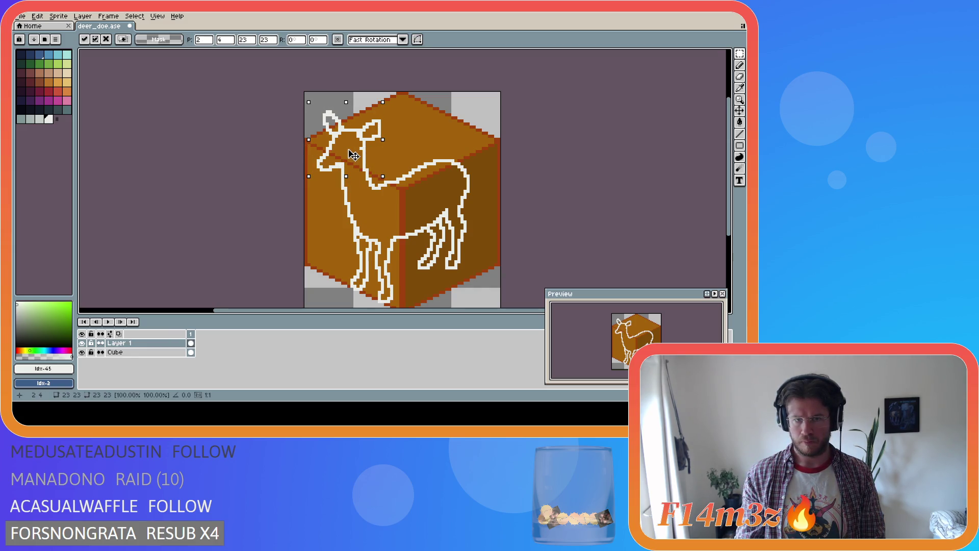
key("ctrl+d")
key("b")
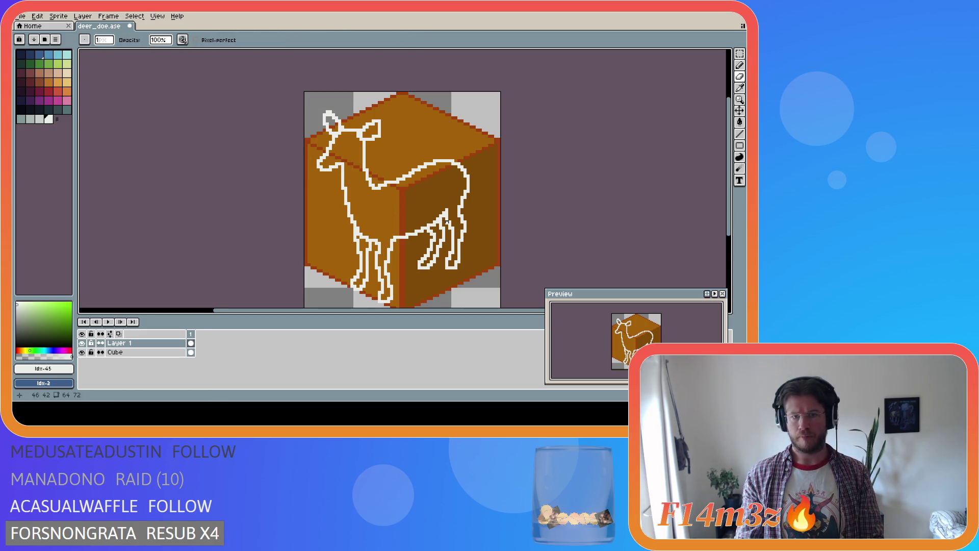
key("ctrl+z")
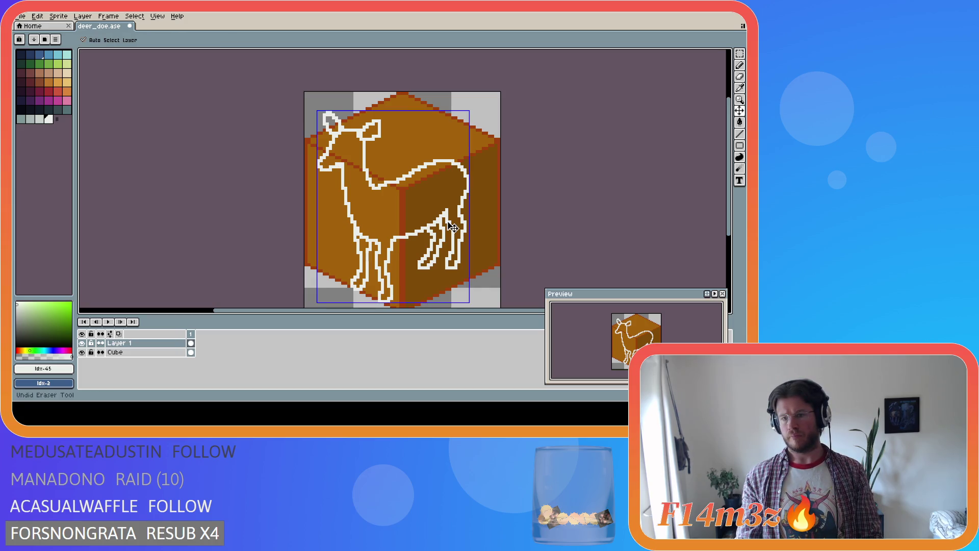
Step: Save deer_doe.ase, checking the head change with undo and redo
key("ctrl+y")
key("ctrl+s")
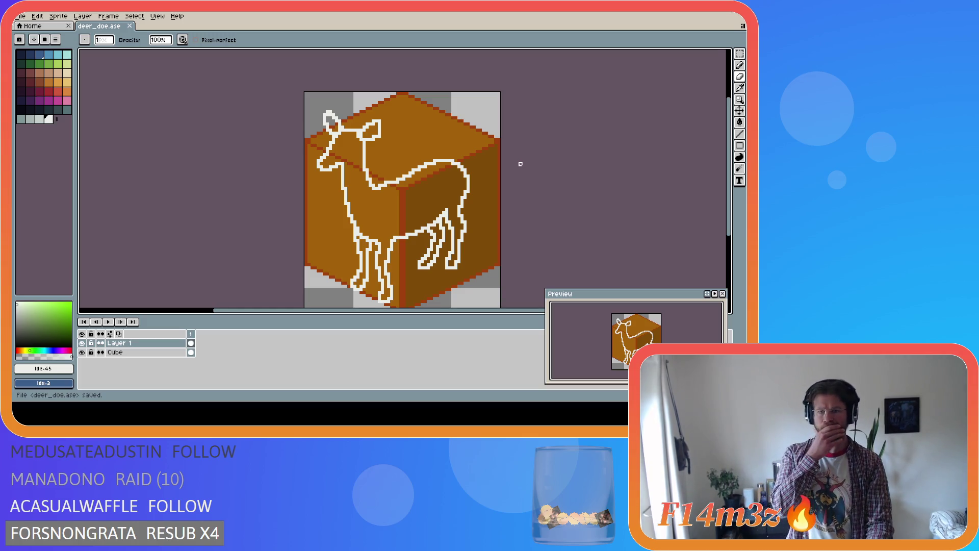
key("ctrl+z")
key("ctrl+y")
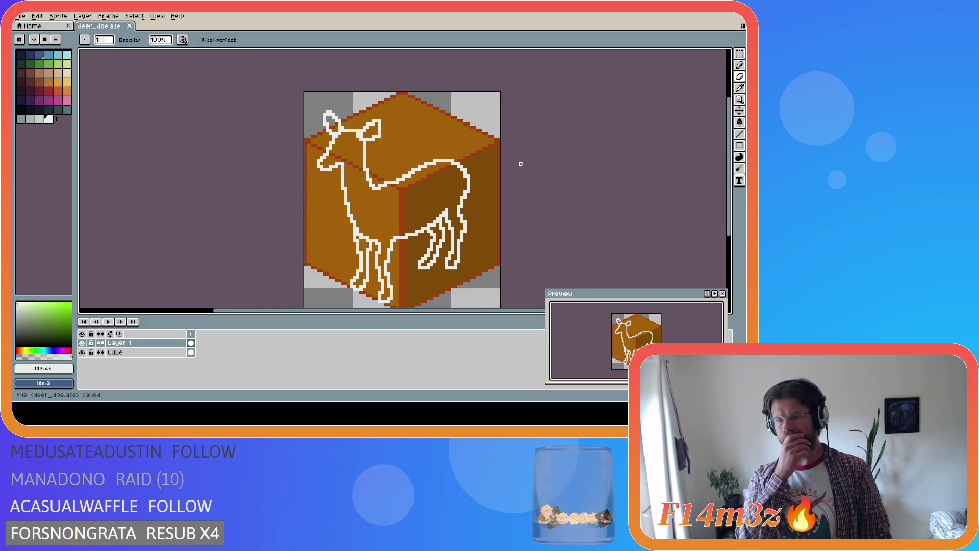
Step: Zoom out, save deer_doe.ase again, and show the pixel grid
key("i")
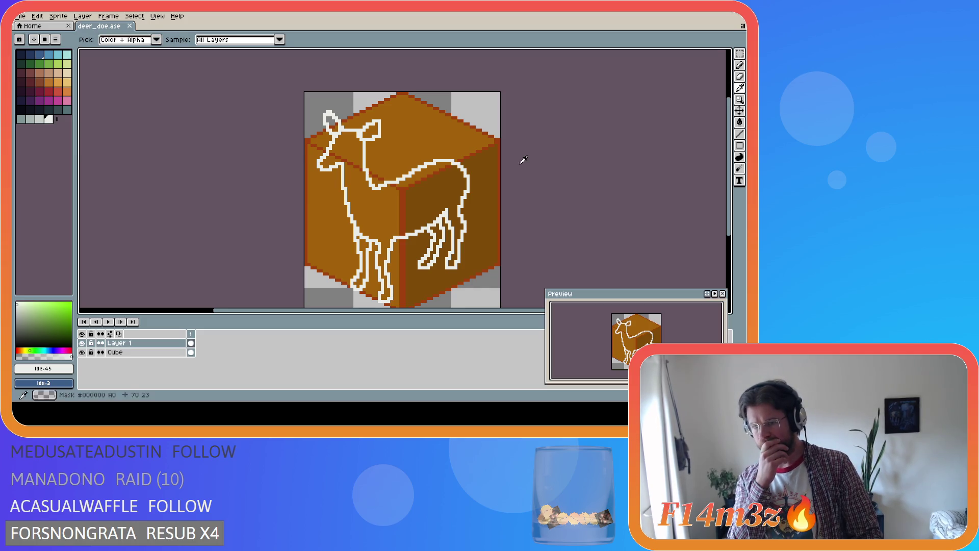
key("b")
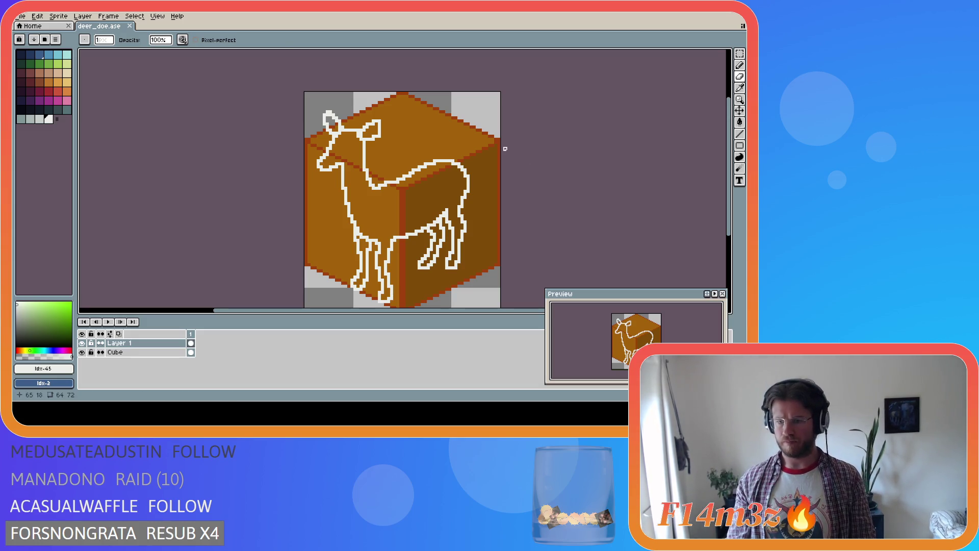
key("i")
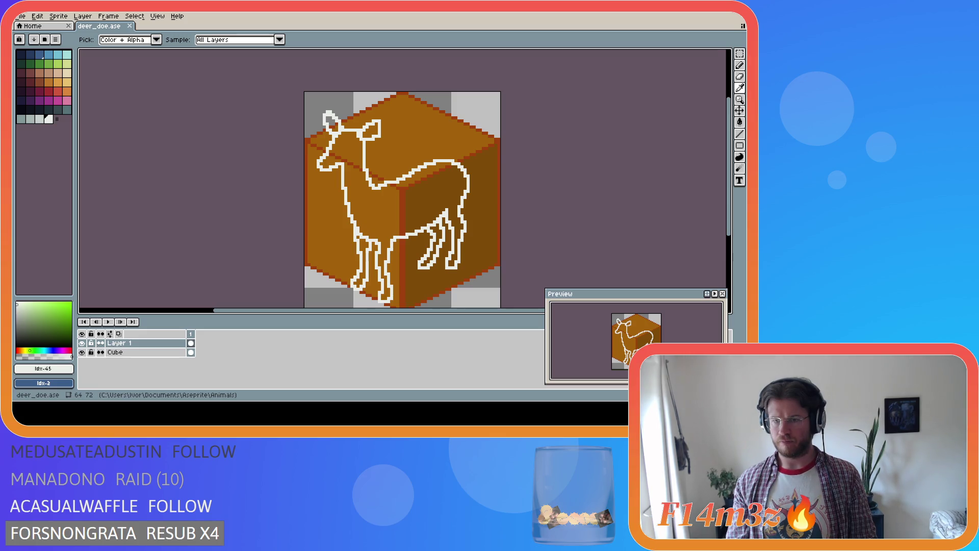
key("b")
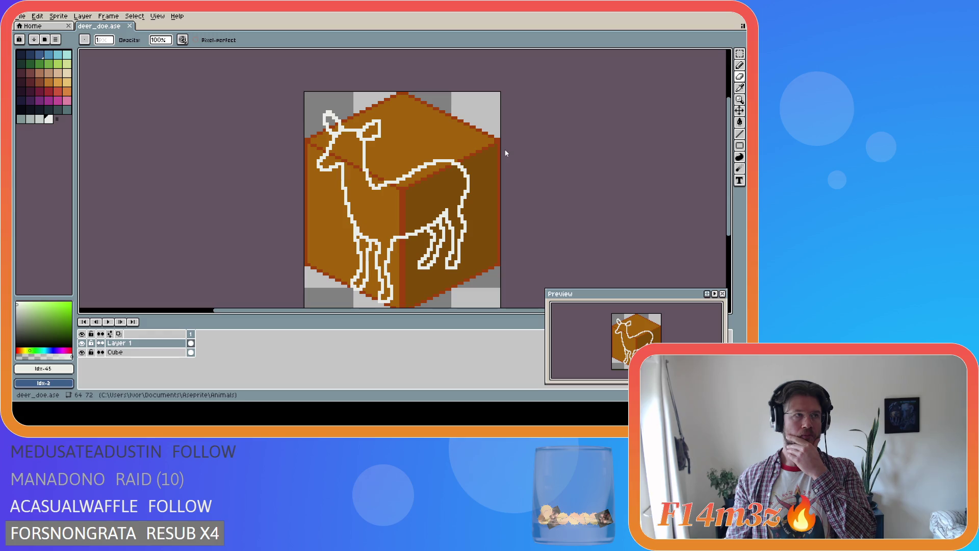
scroll(505, 153, "down", 1)
key("ctrl+s")
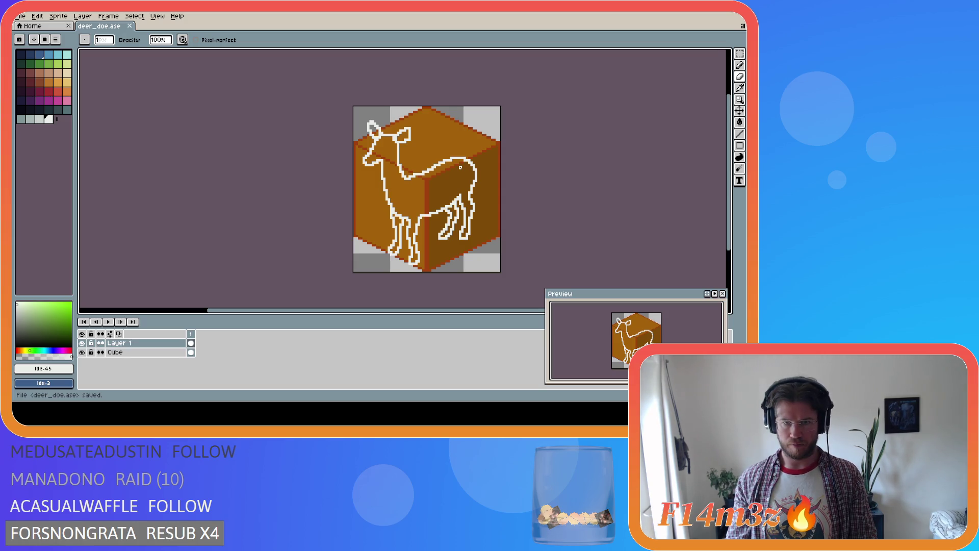
key("ctrl+apostrophe")
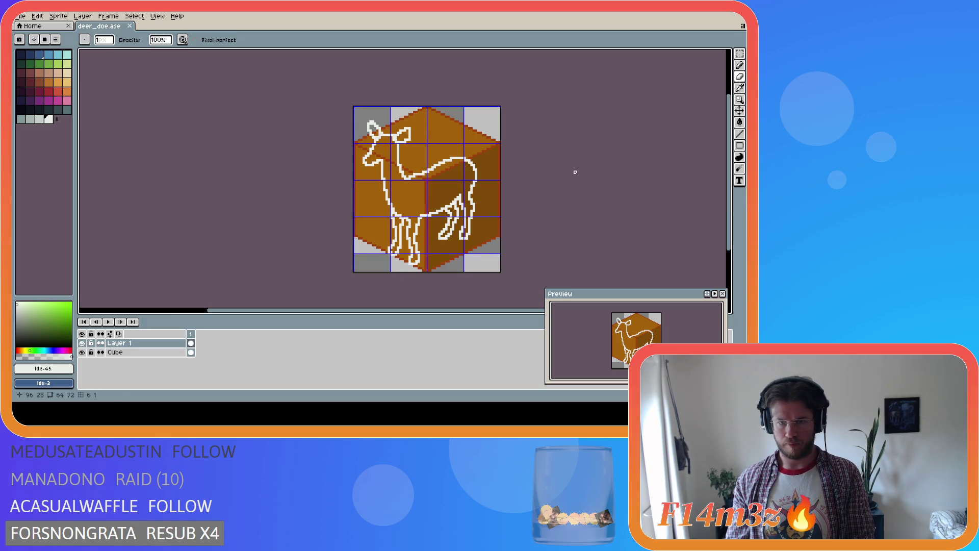
Step: Set the grid width to 32 pixels in Grid Settings, then hide the grid overlay
left_click(158, 16)
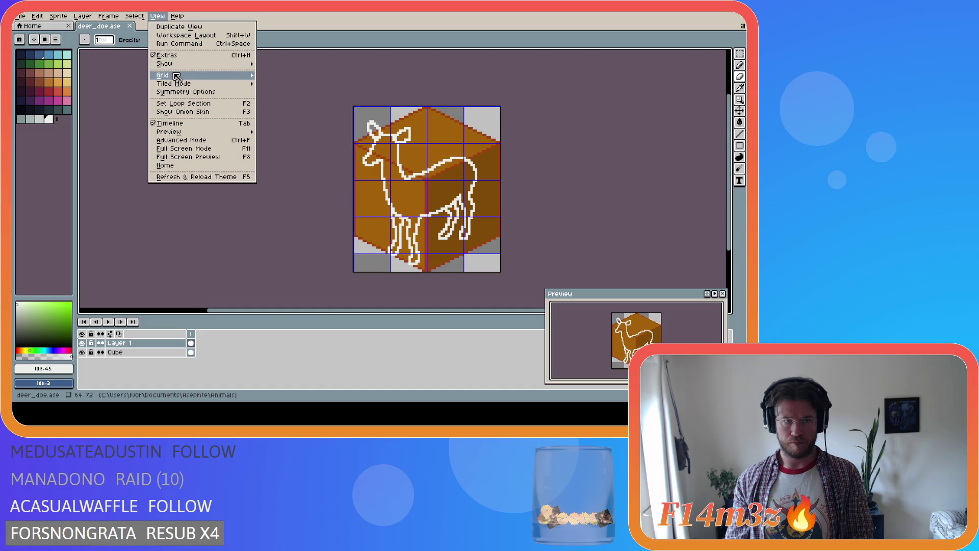
mouse_move(177, 77)
left_click(292, 93)
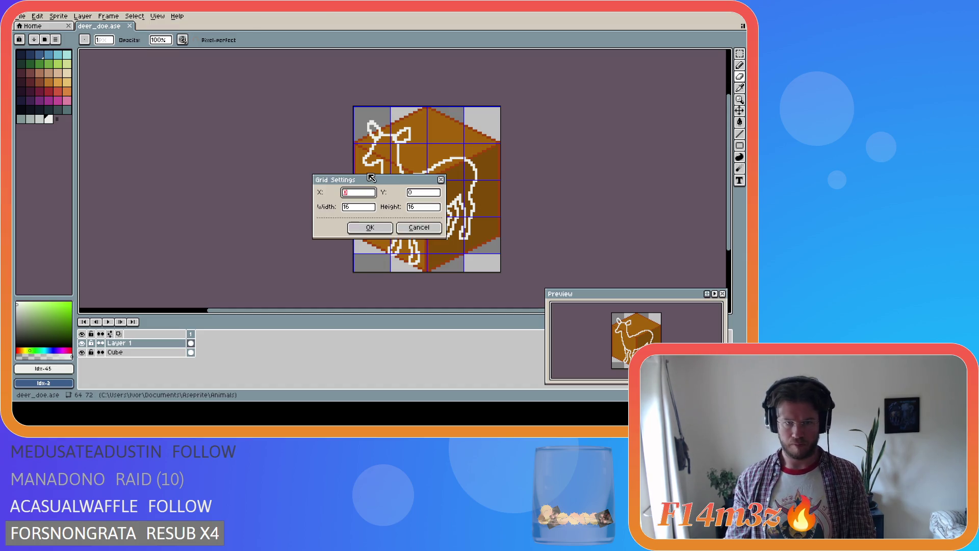
double_click(359, 206)
type("32")
left_click(364, 227)
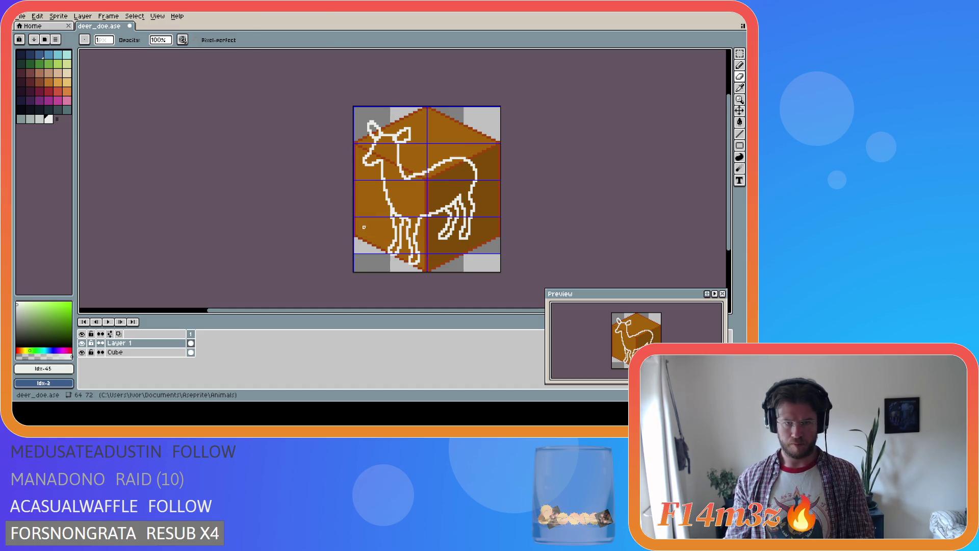
key("ctrl+apostrophe")
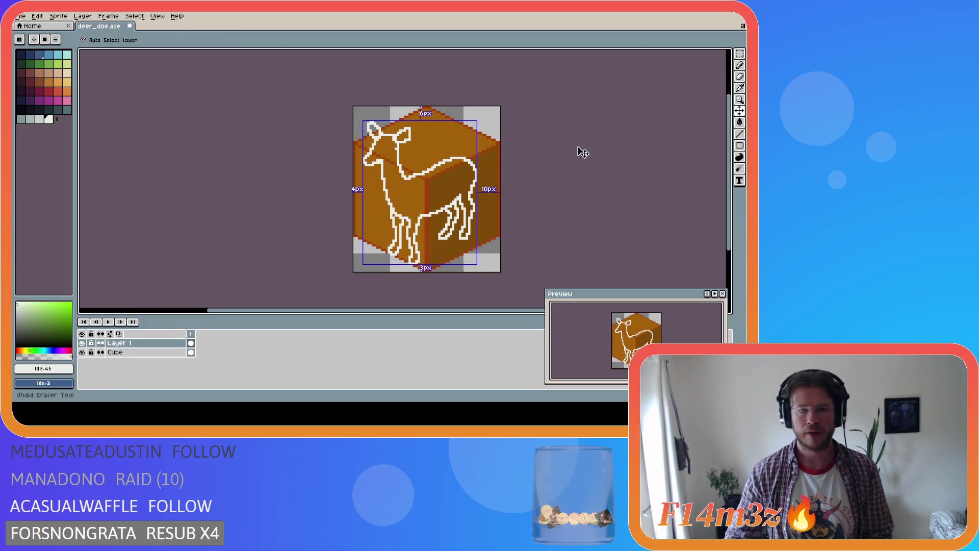
Step: Shift the reselected head slightly right, save deer_doe.ase, and hide the Cube layer
key("ctrl+shift+d")
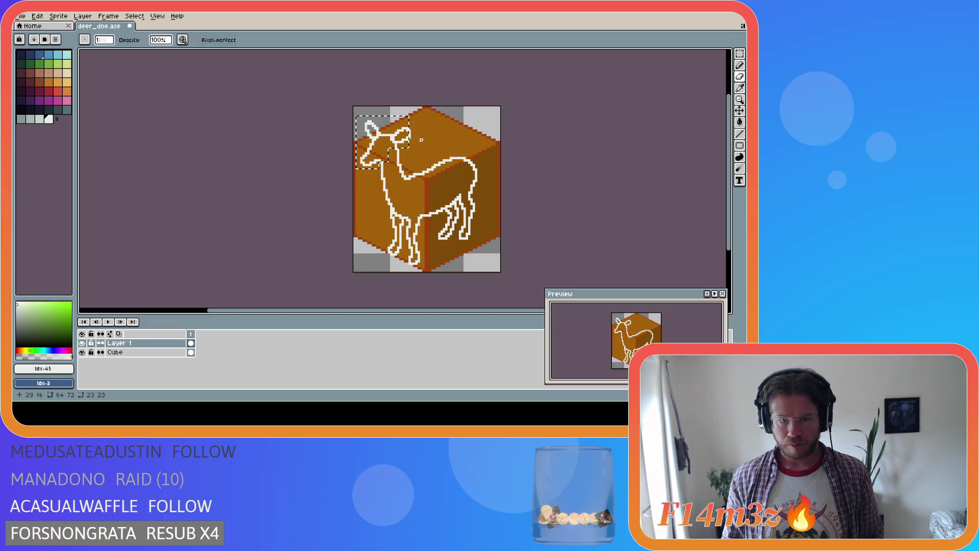
left_click(419, 129)
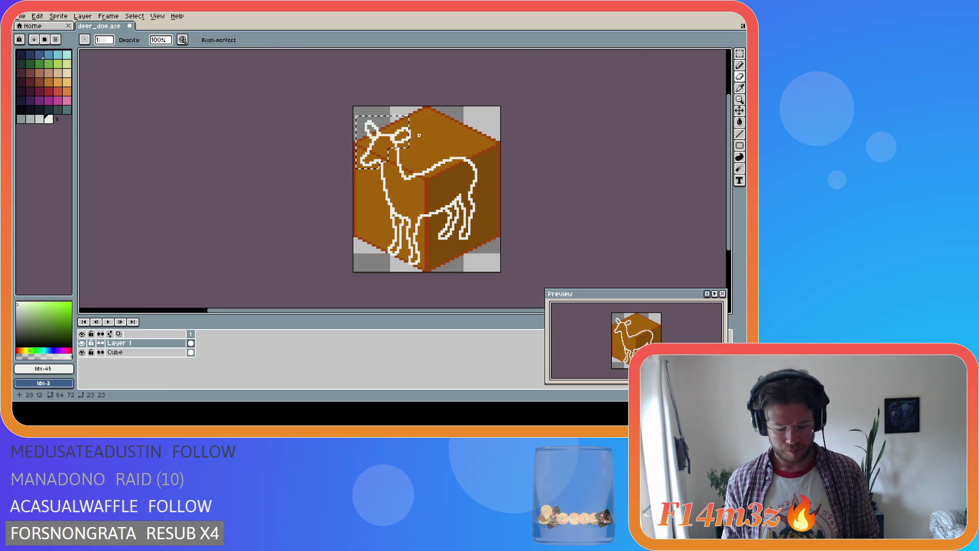
key("ctrl+t")
left_click_drag(383, 142, 390, 142)
key("Return")
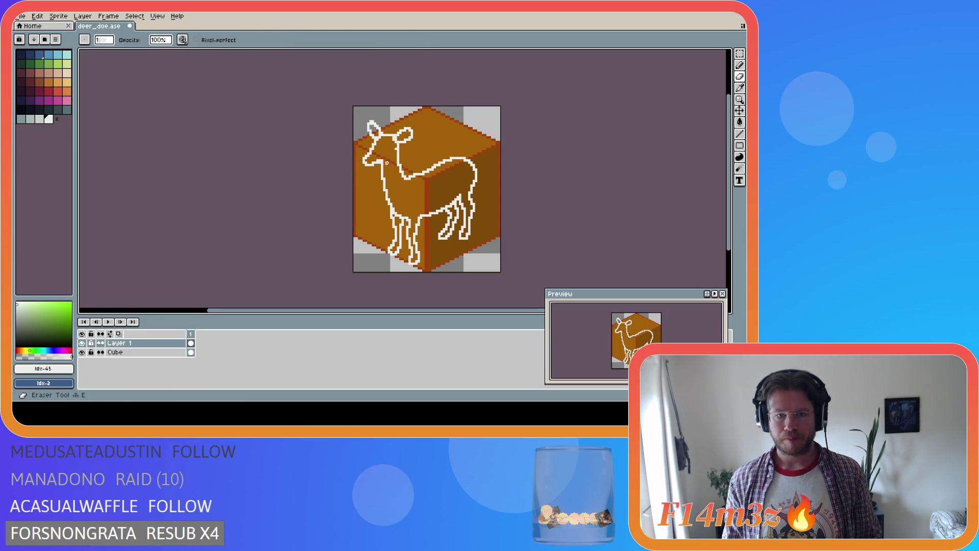
key("ctrl+s")
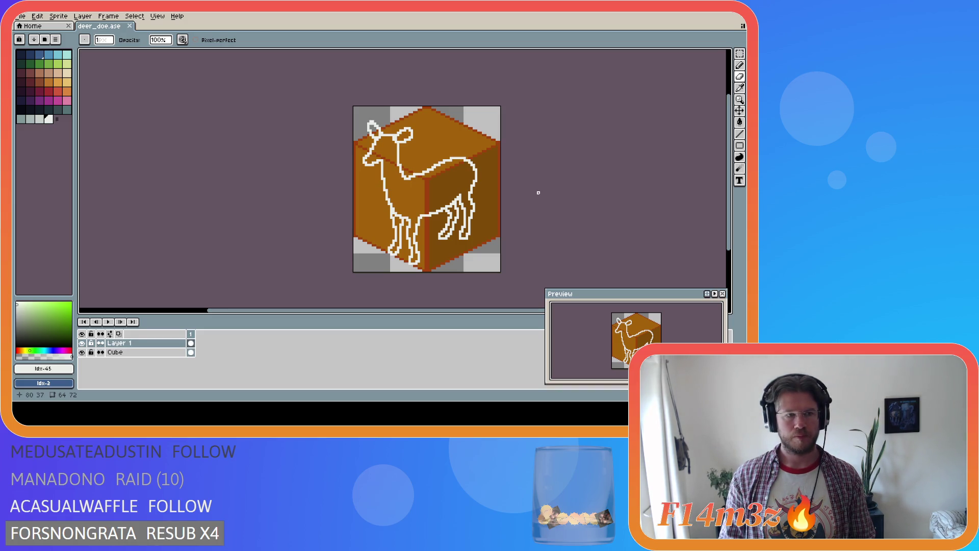
left_click(82, 352)
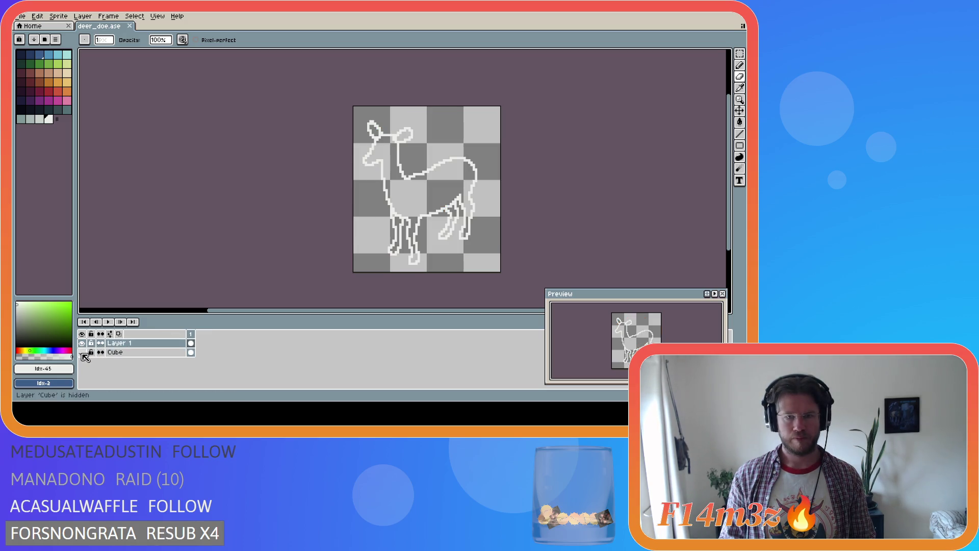
Step: Rename Layer 1 to 'Line', duplicate it as Line Copy, and hide the original Line layer
double_click(132, 344)
type("lINE")
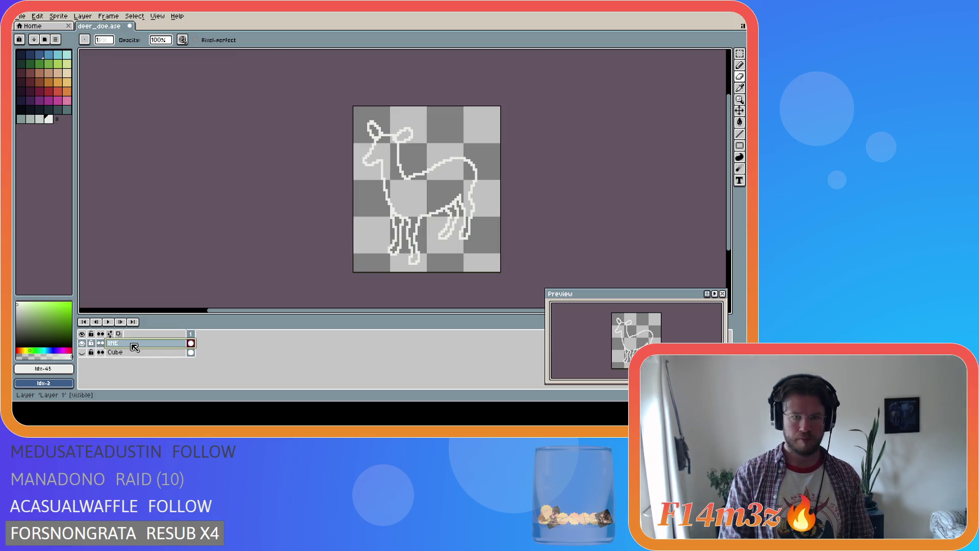
type("Line")
key("Return")
right_click(134, 346)
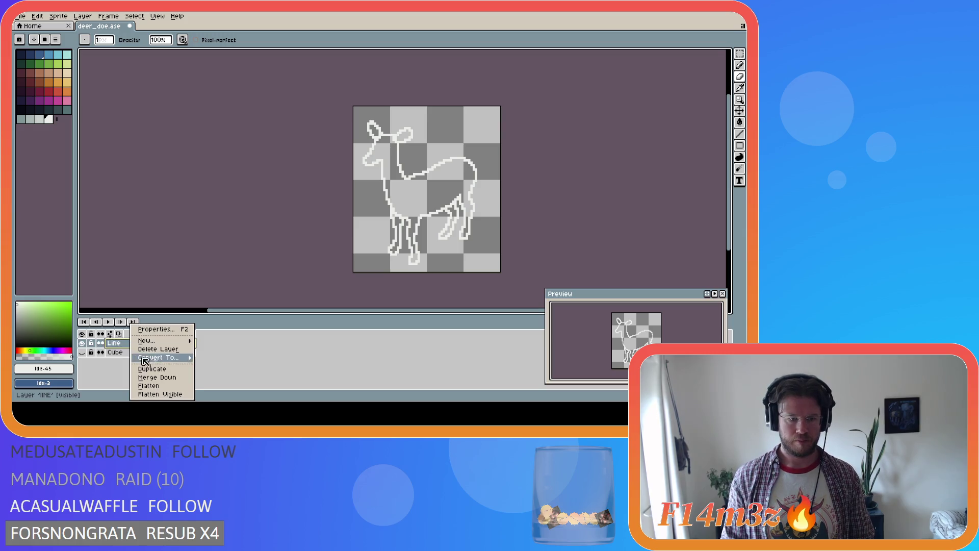
left_click(158, 373)
left_click(82, 352)
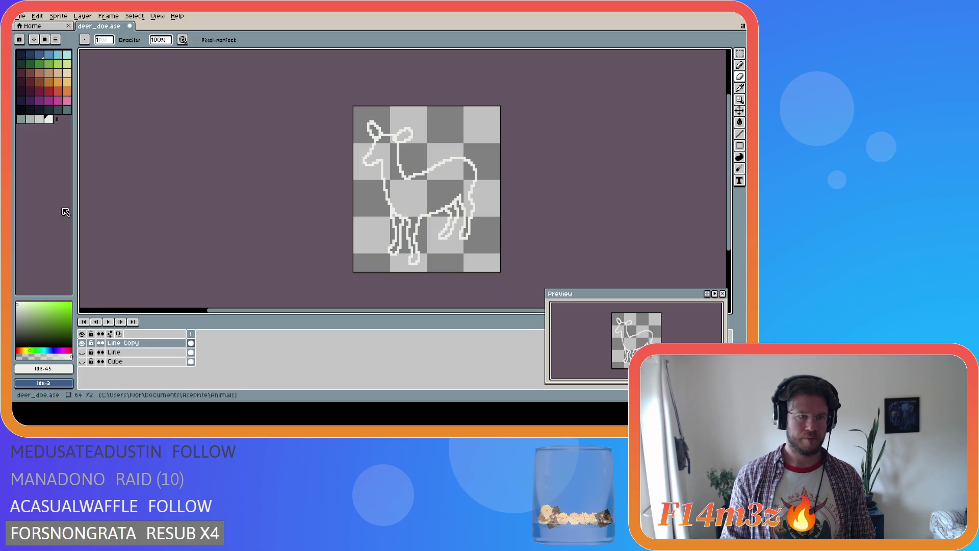
Step: Bucket-fill the doe's body with orange on Line Copy
left_click(51, 84)
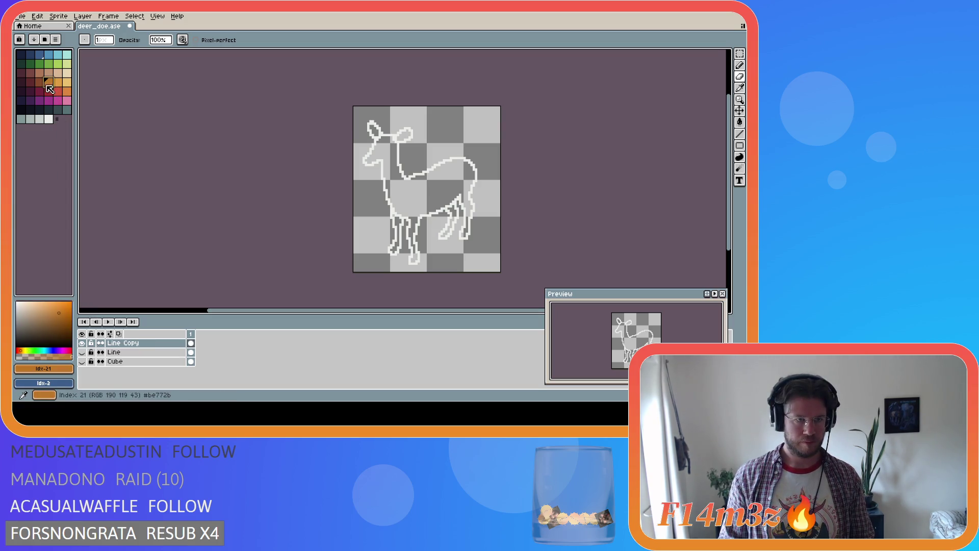
key("g")
left_click(409, 190)
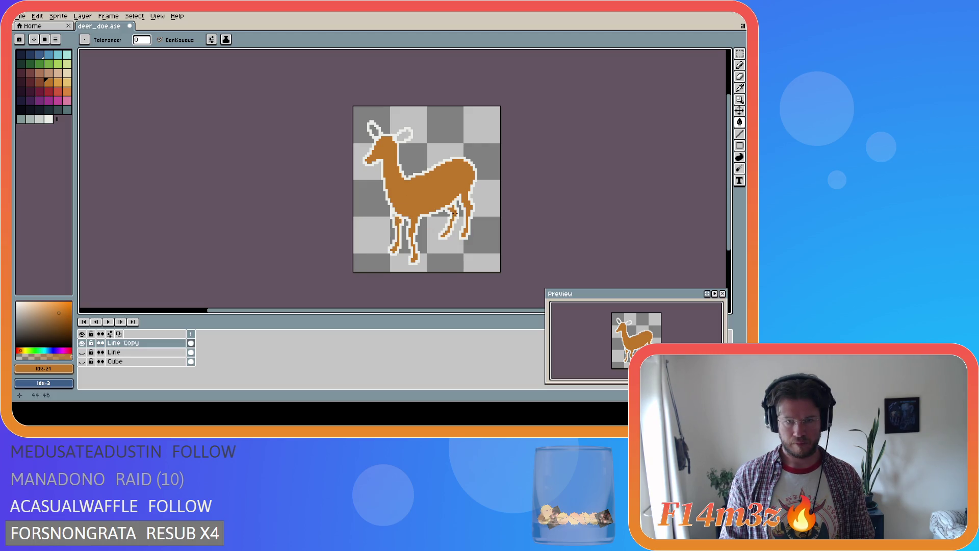
scroll(401, 214, "up", 2)
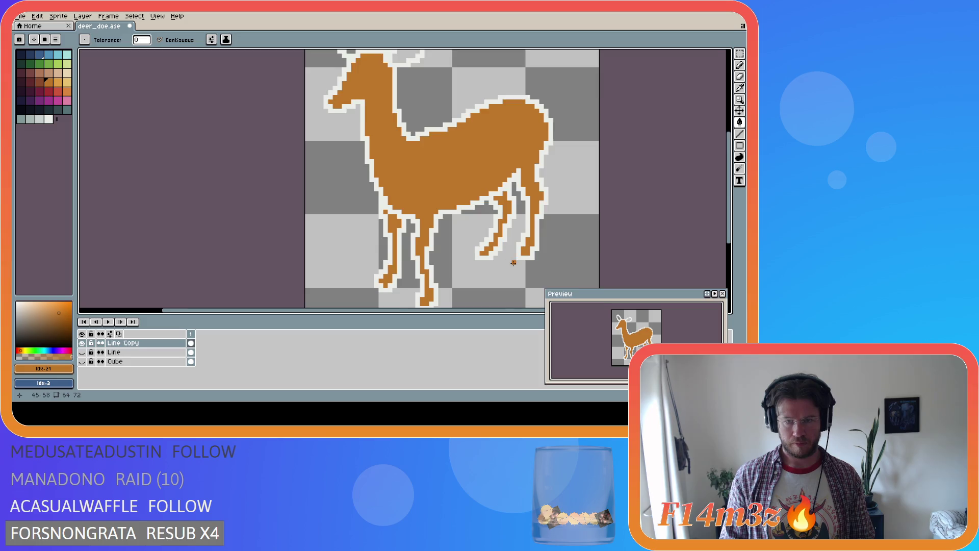
scroll(385, 212, "down", 3)
Step: Fill the white outline with dark brown and pick red from the palette
left_click(40, 82)
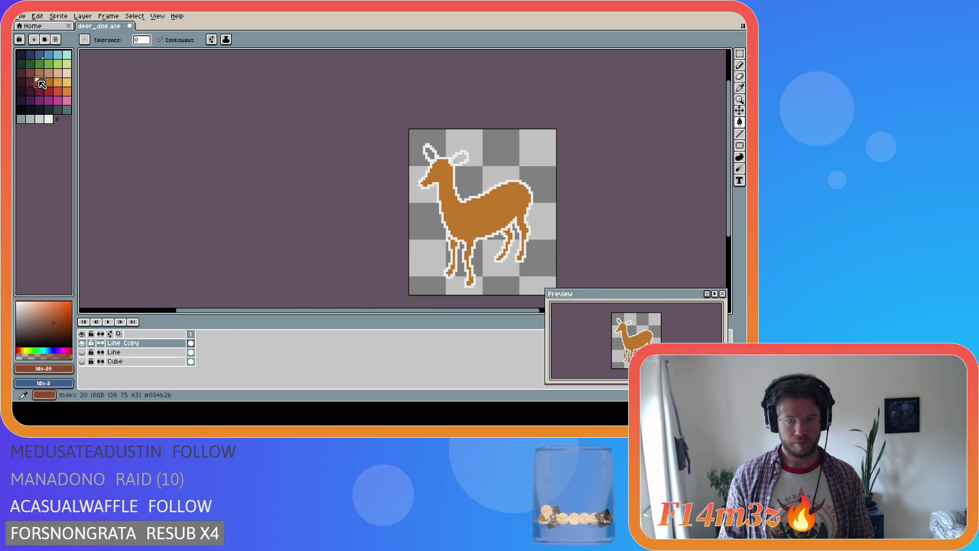
left_click(453, 181)
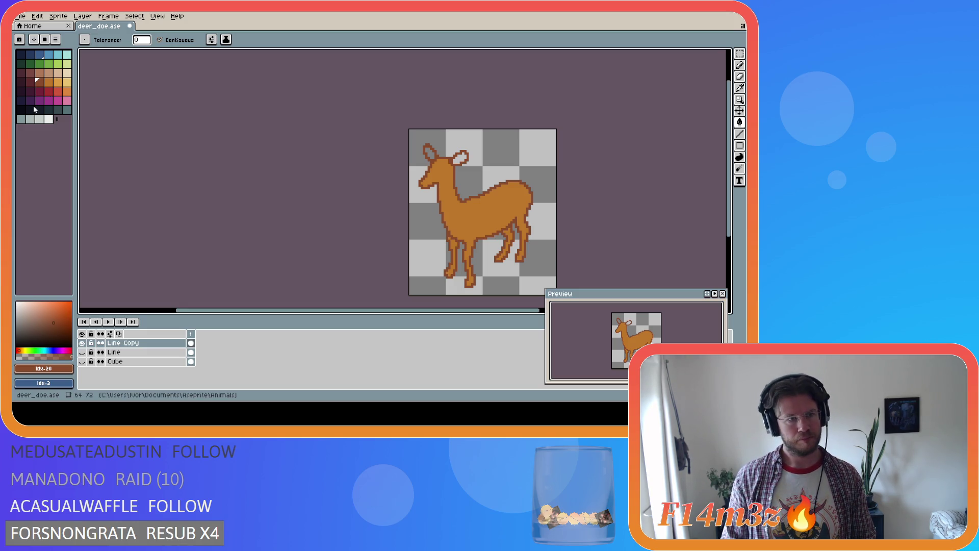
left_click(58, 91)
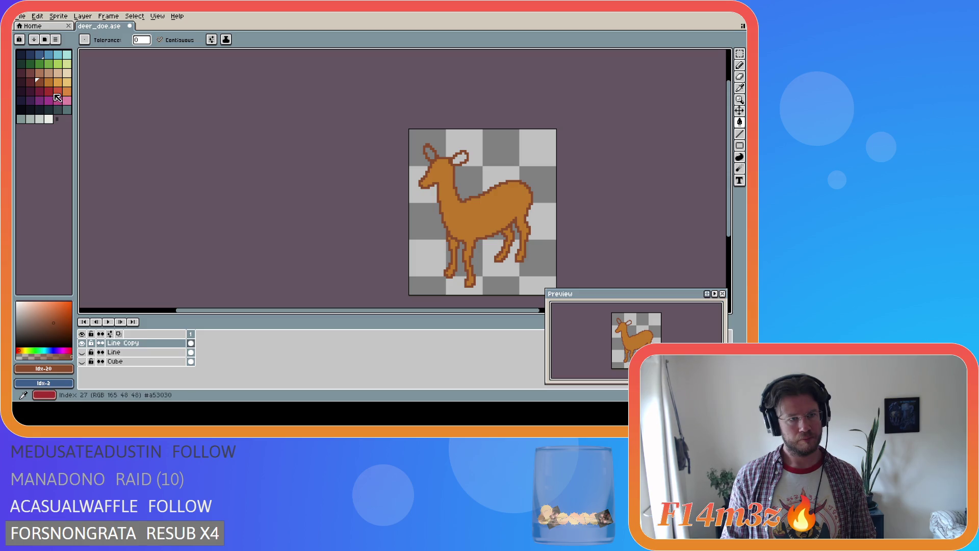
Step: Fill both of the doe's ears with red
left_click(464, 159)
left_click(457, 155)
left_click(431, 154)
Step: Try a lighter orange on both ears, then undo it
key("i")
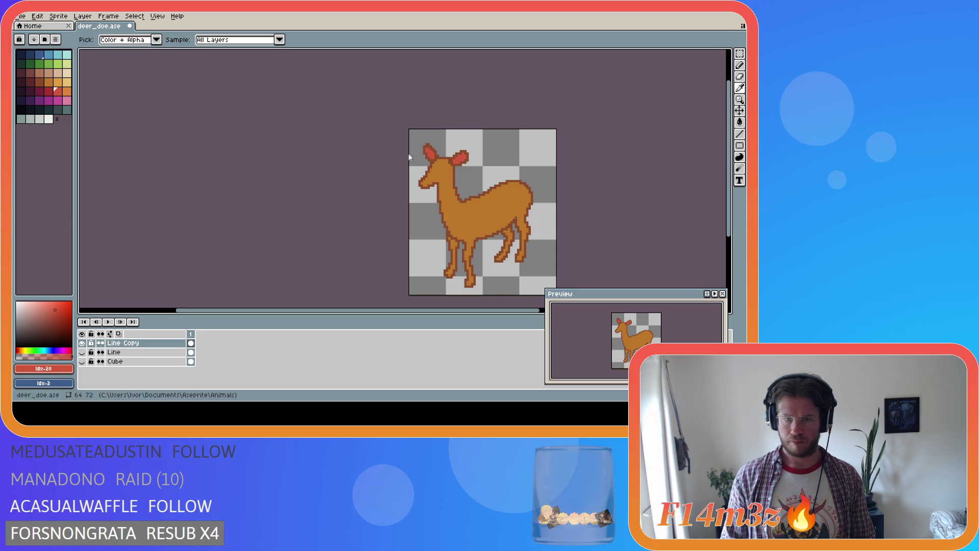
key("g")
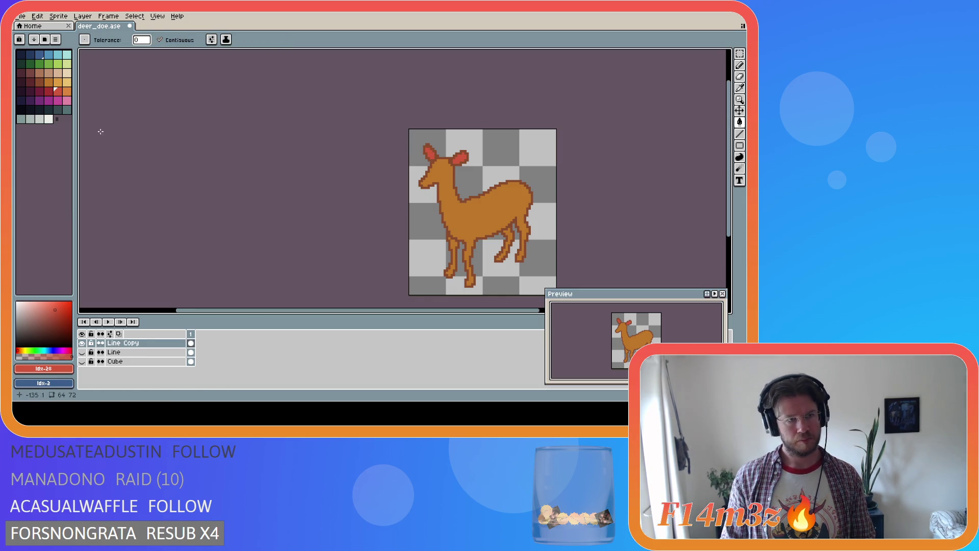
left_click(456, 168, "alt")
left_click(459, 158)
left_click(431, 157)
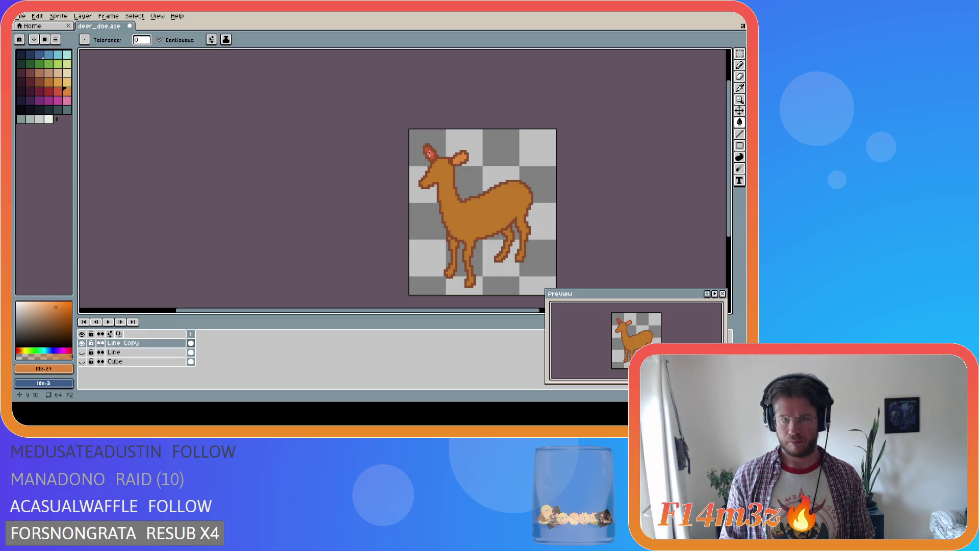
key("v")
key("ctrl+z")
key("ctrl+z")
key("g")
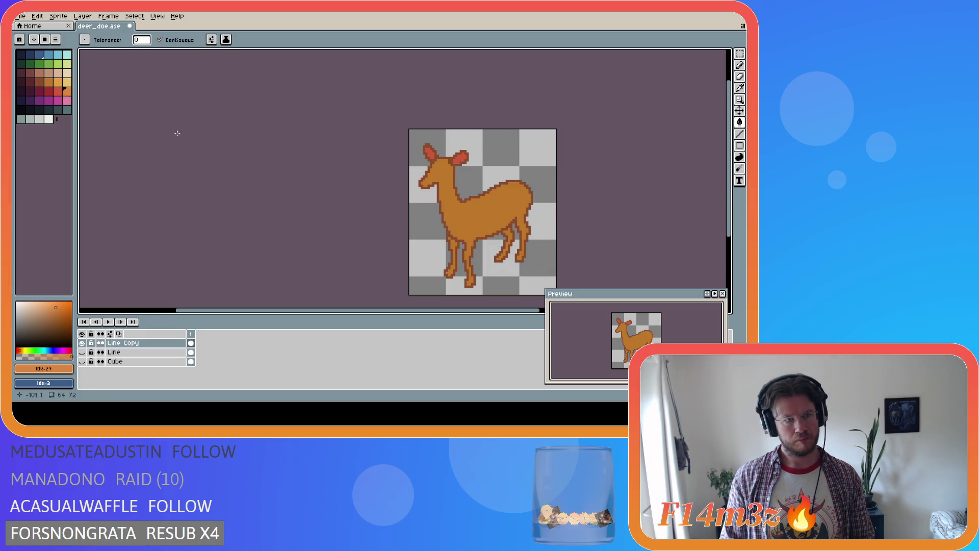
Step: Try a darker red on the ears, then revert to the lighter red
left_click(48, 91)
left_click(431, 153)
left_click(460, 159)
key("ctrl+z")
key("ctrl+z")
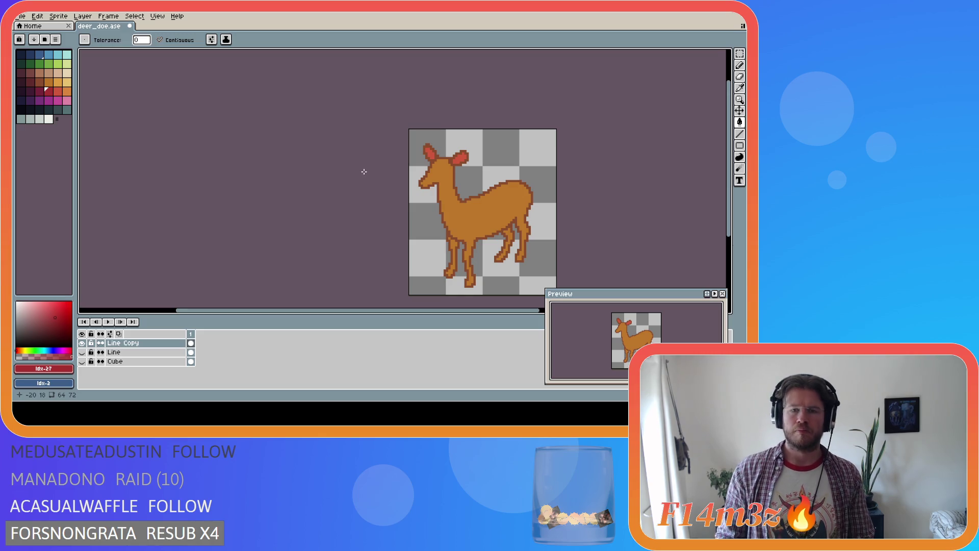
key("i")
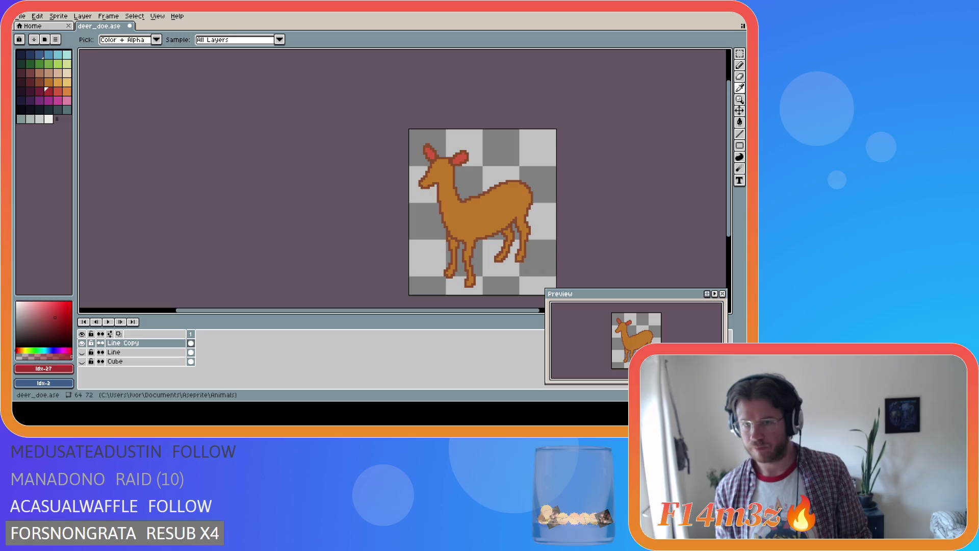
Step: Save deer_doe.ase while switching between the fill and eyedropper tools
key("g")
key("ctrl+s")
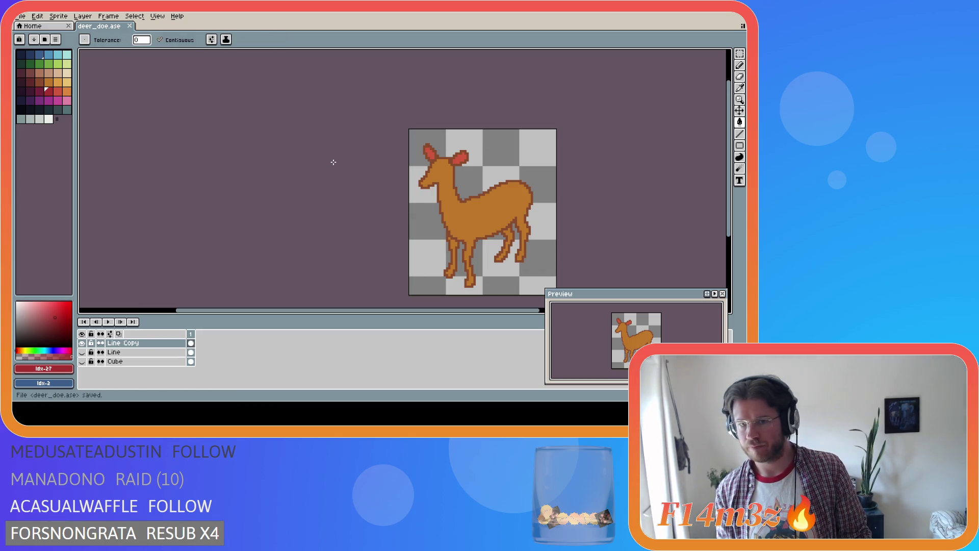
key("i")
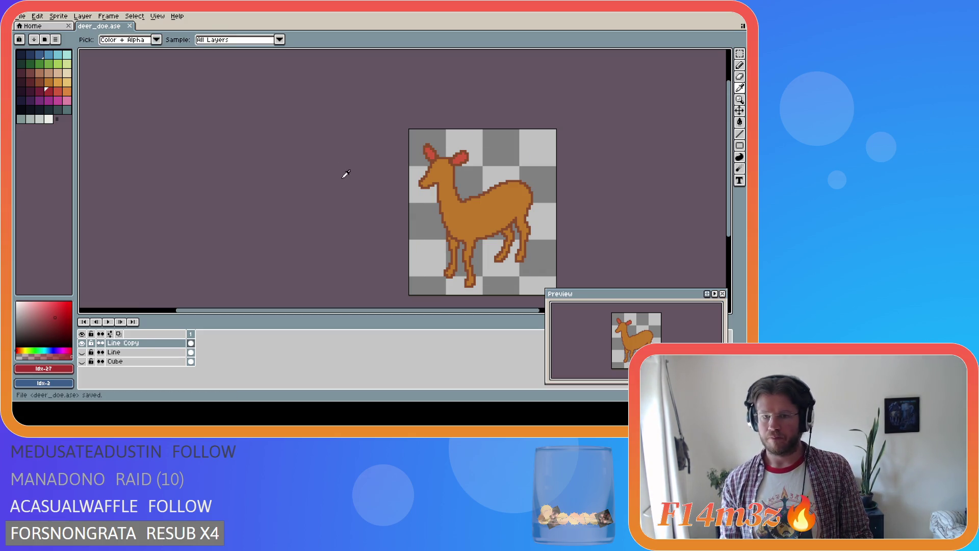
key("g")
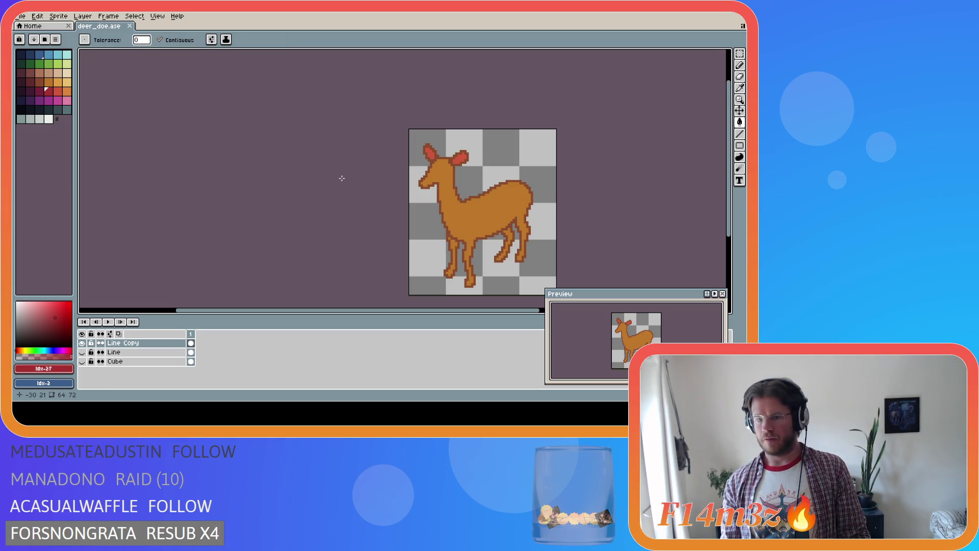
key("i")
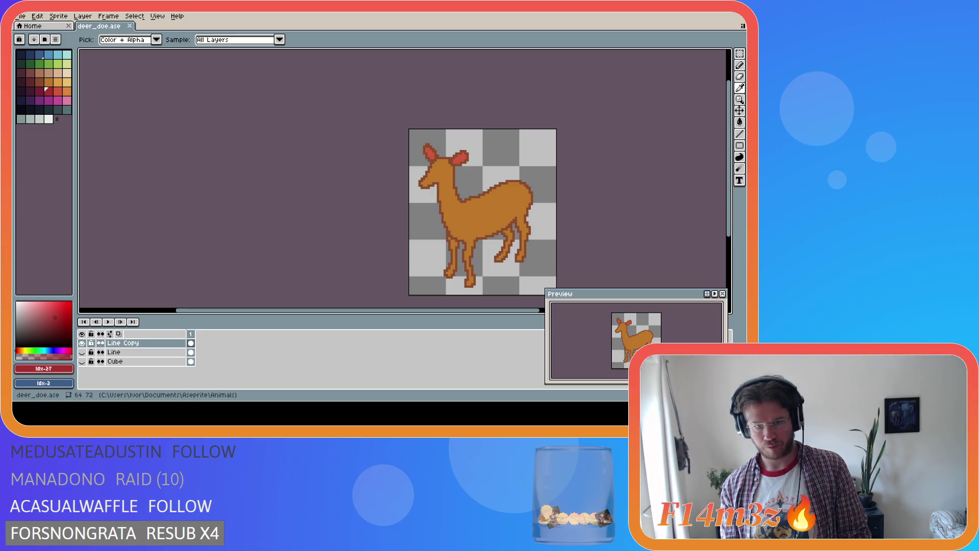
key("ctrl+s")
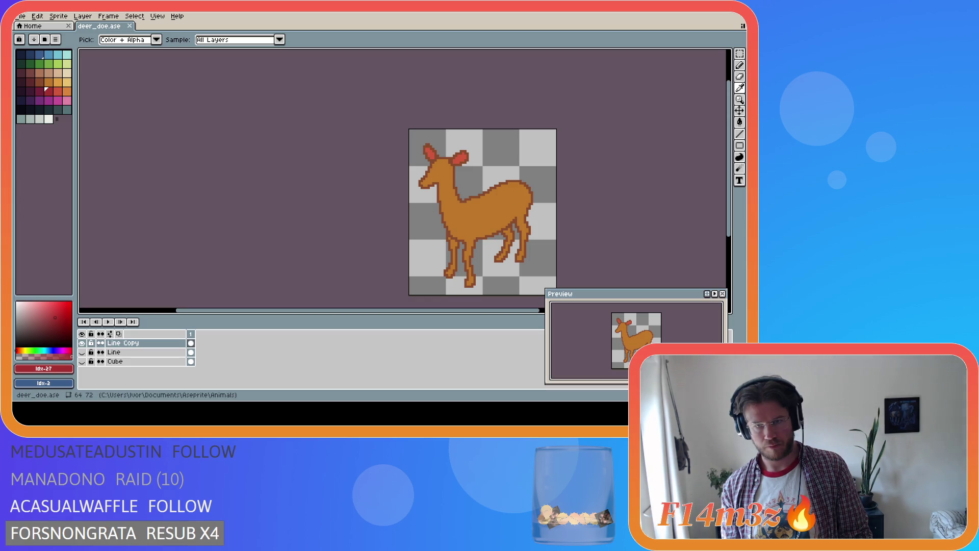
key("g")
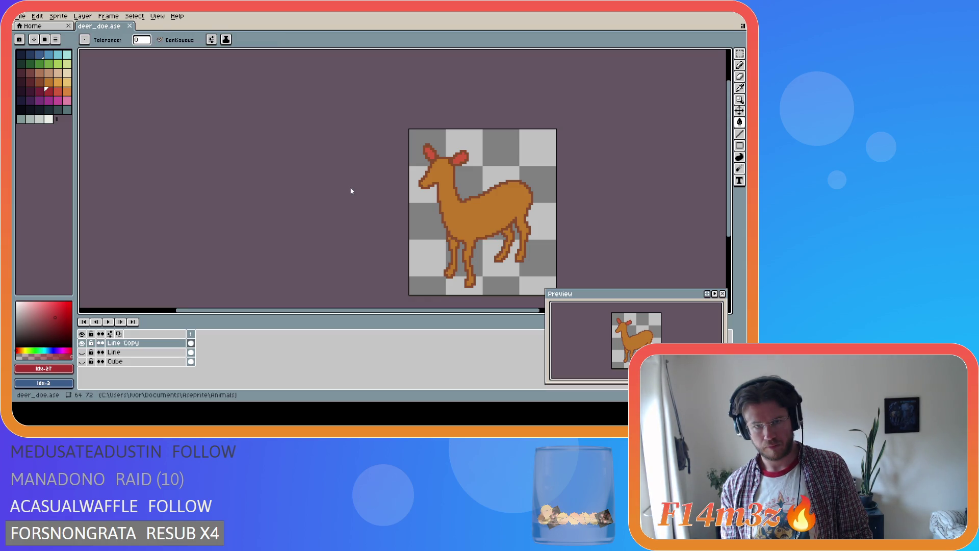
key("i")
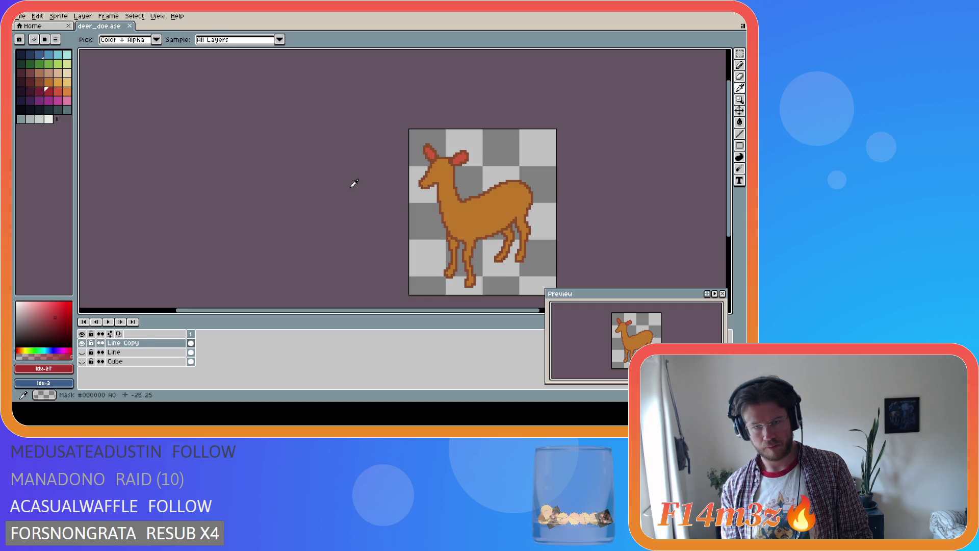
key("g")
Step: Show only the white Line layer and sample its outline colour
left_click(82, 343)
left_click(82, 352)
key("i")
left_click(468, 243)
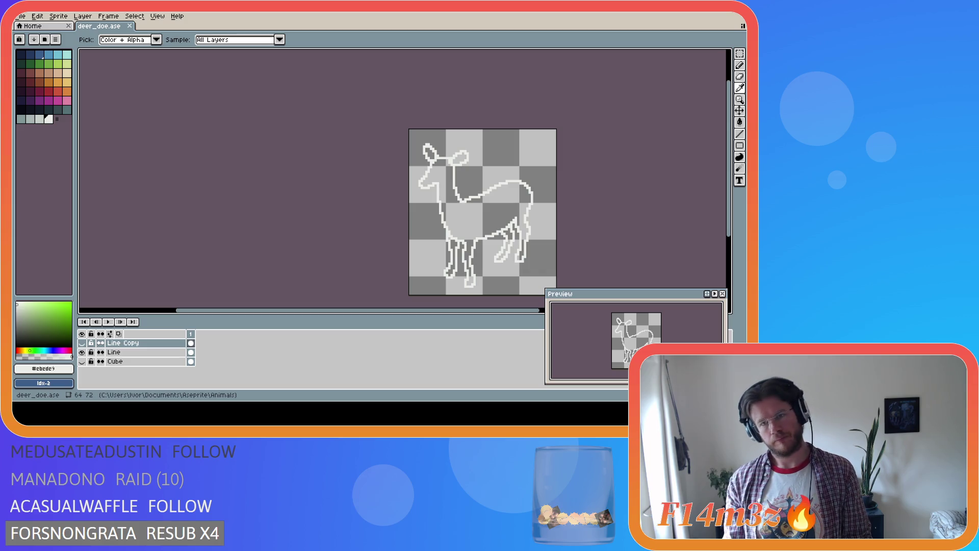
Step: Choose a near-black swatch with the Pencil, then show Line Copy and hide Line
key("b")
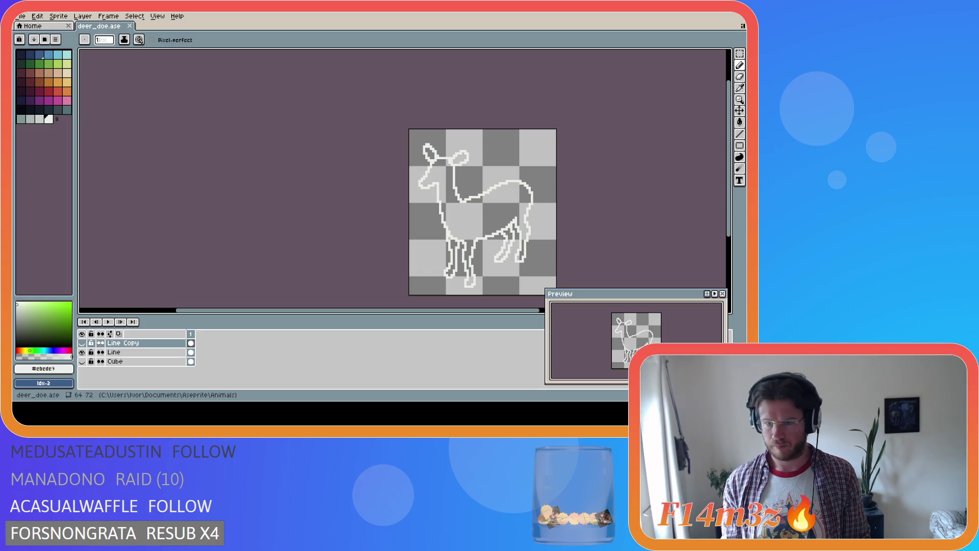
left_click(38, 108)
key("i")
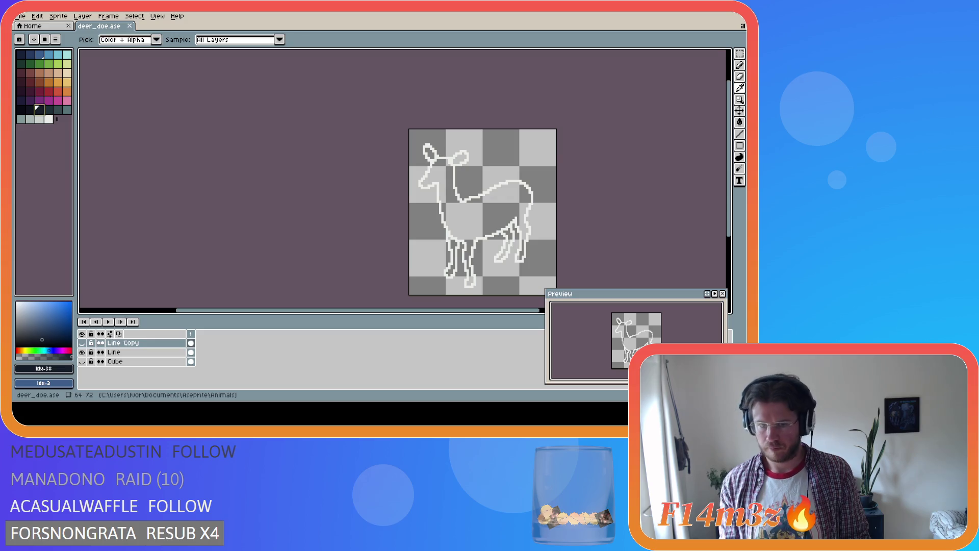
key("b")
left_click(48, 109)
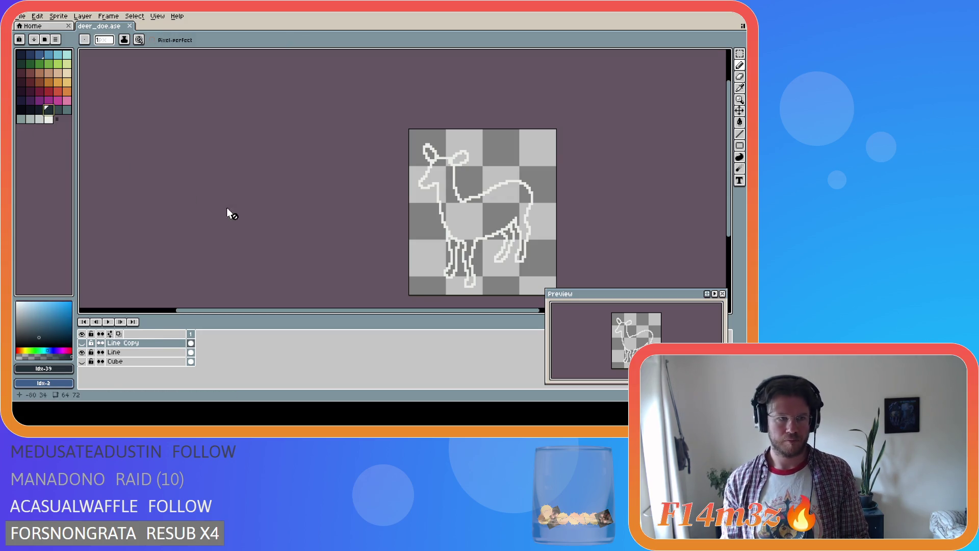
left_click(90, 343)
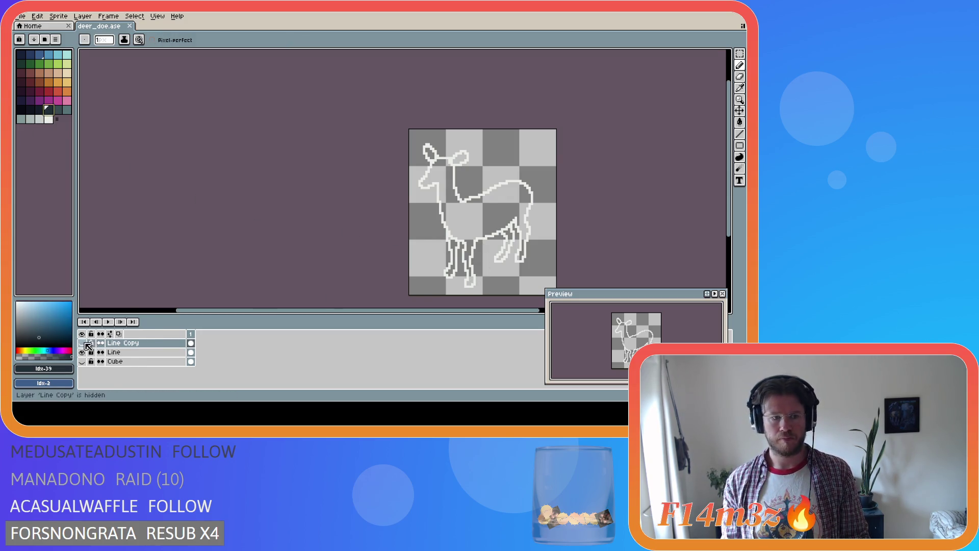
left_click(82, 343)
left_click(82, 352)
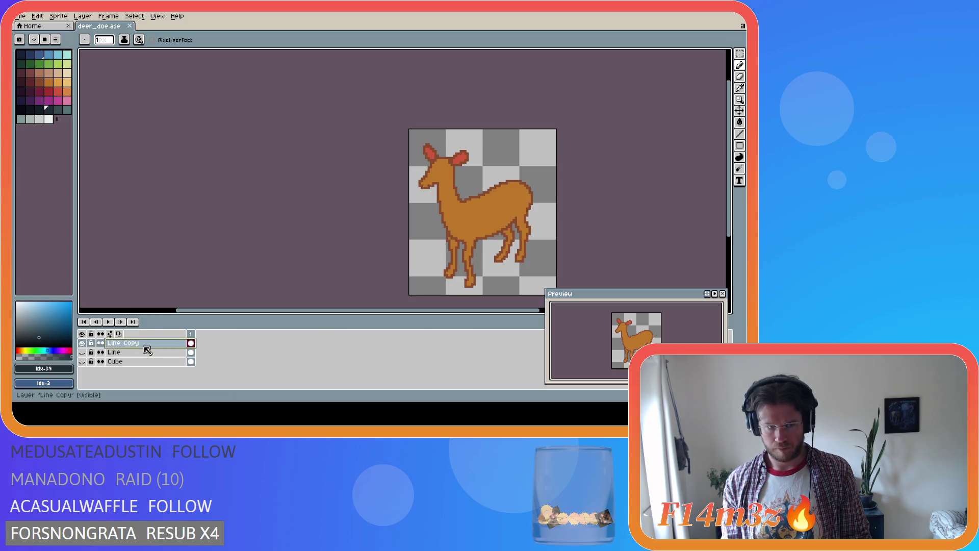
Step: Paint dark pixels on the front hooves and the other standing hoof
scroll(502, 291, "up", 2)
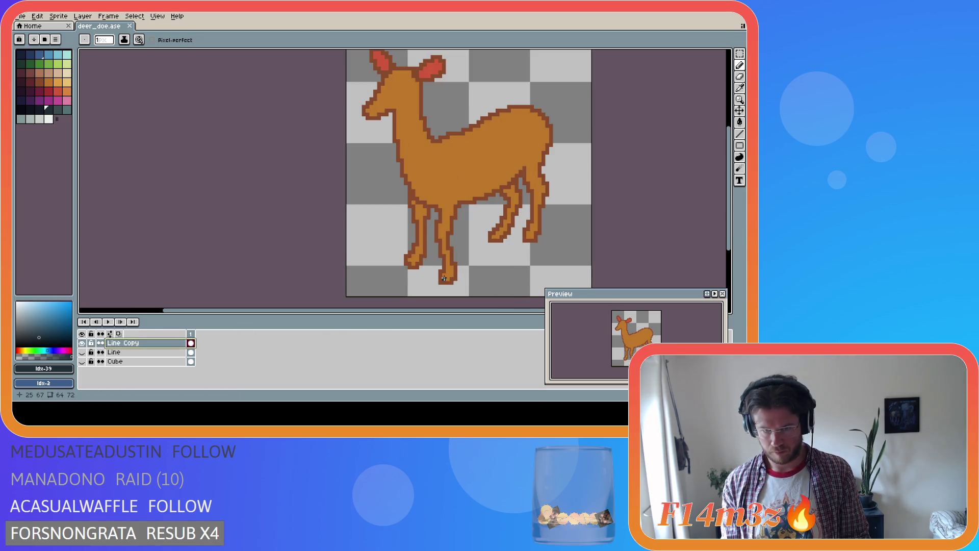
left_click(444, 277)
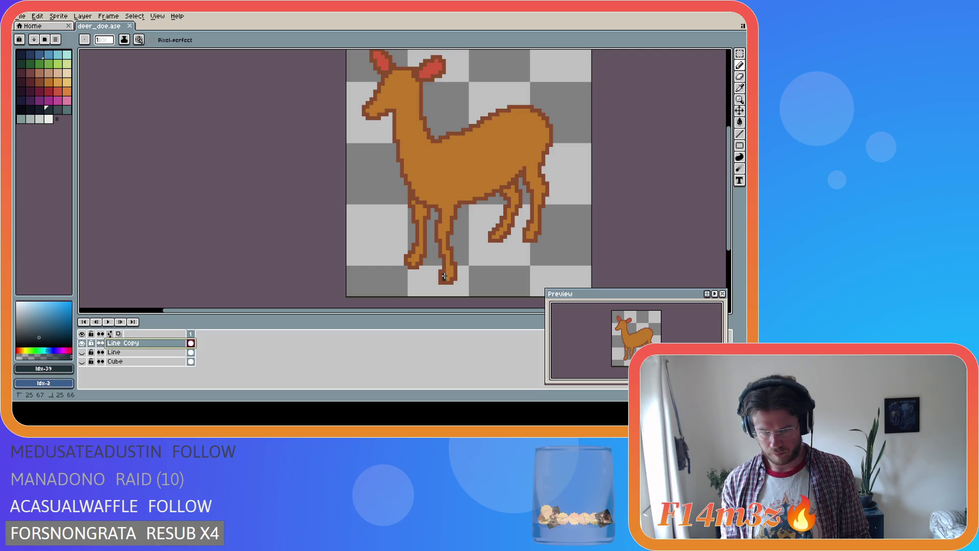
left_click(444, 277)
left_click_drag(443, 276, 447, 276)
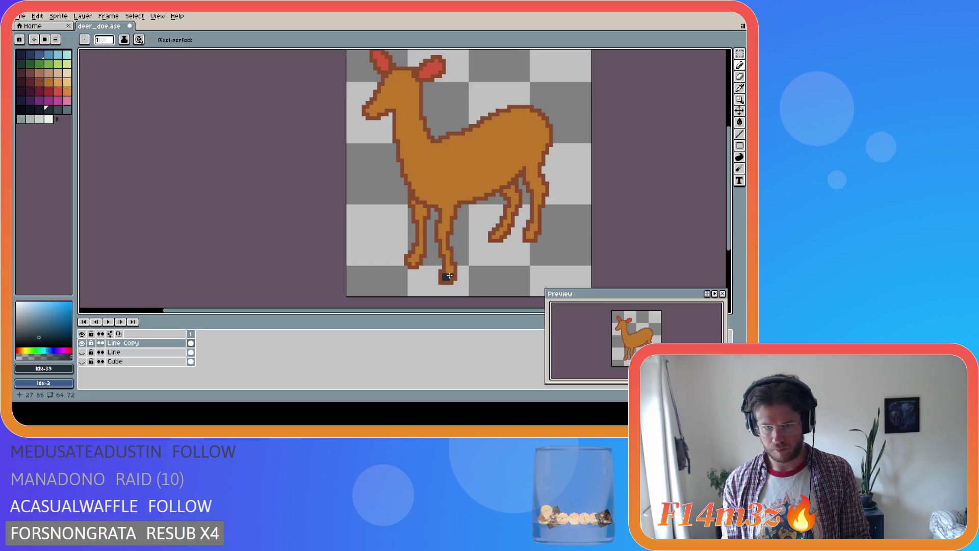
key("i")
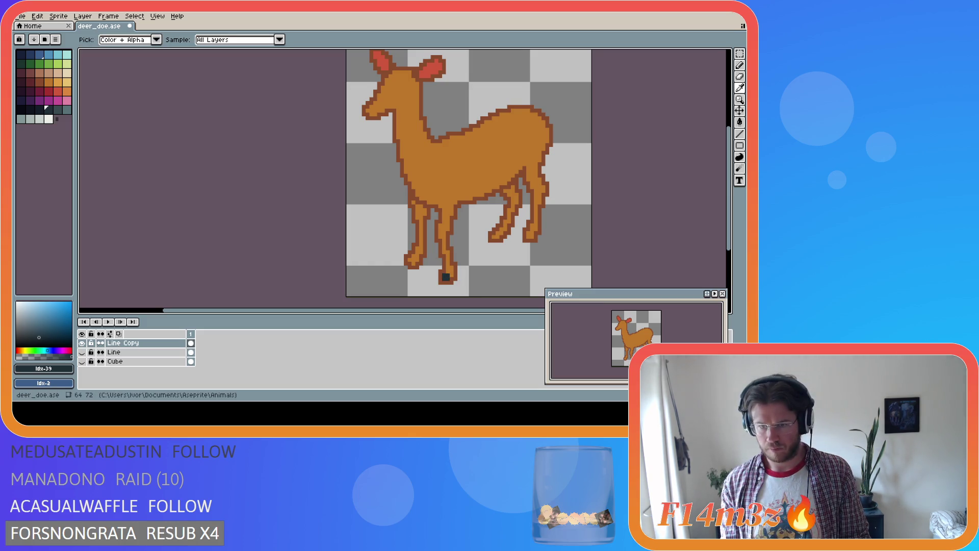
key("b")
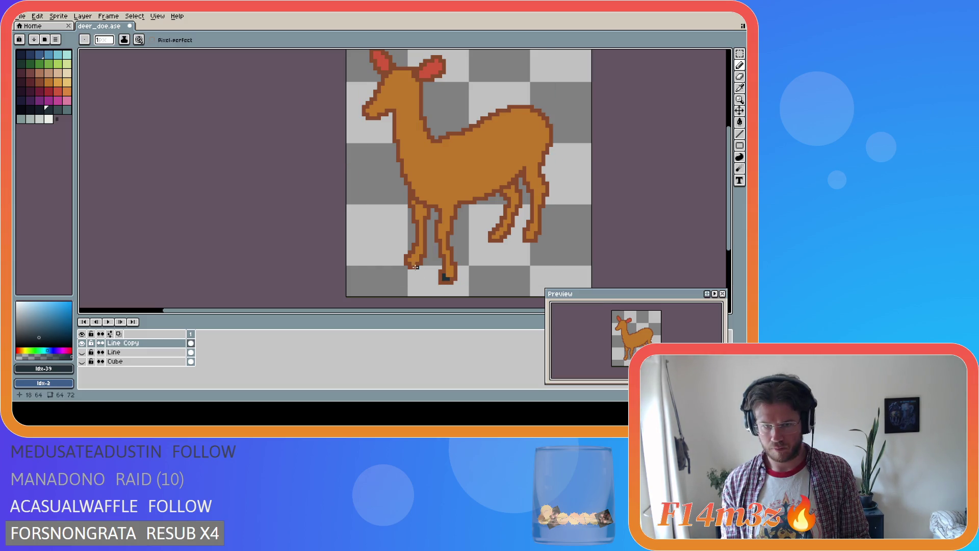
left_click(412, 261)
key("i")
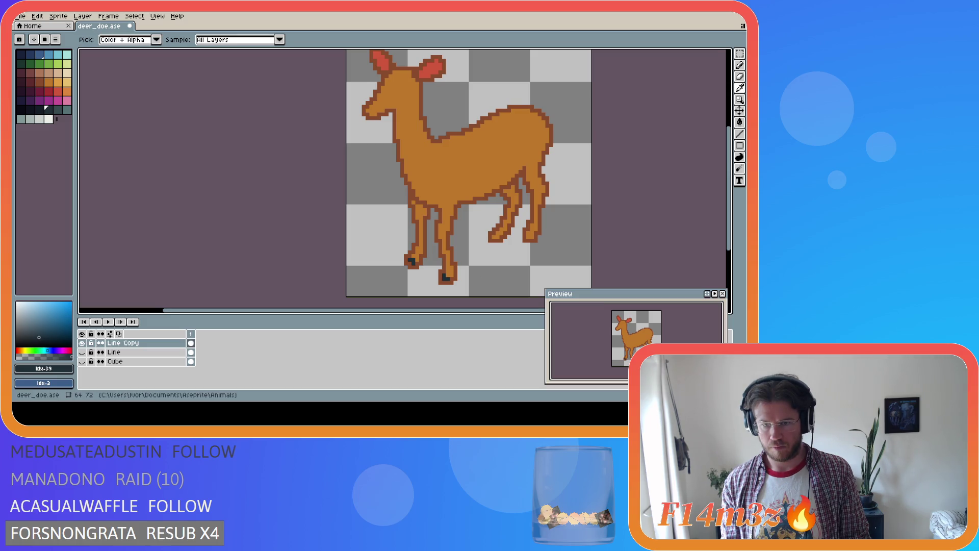
key("b")
scroll(462, 286, "down", 4)
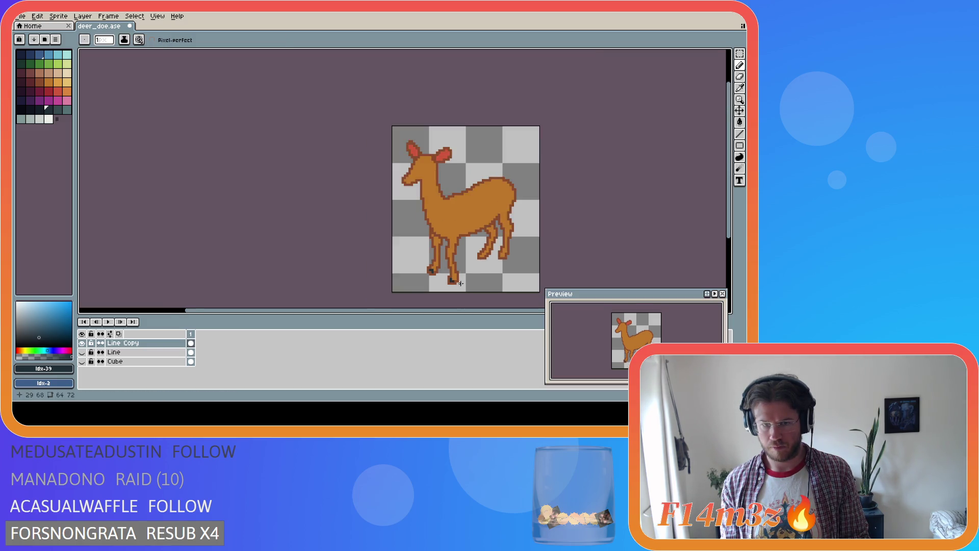
scroll(489, 282, "up", 3)
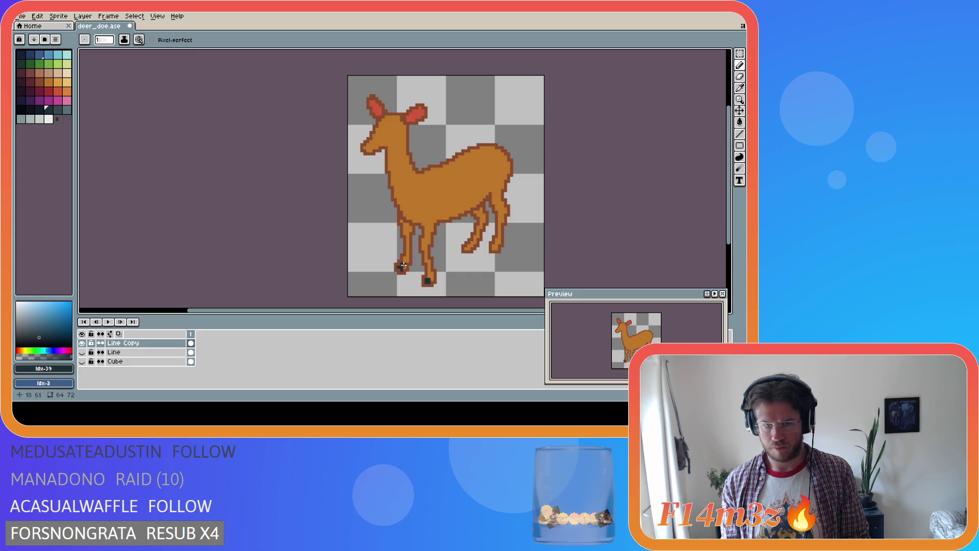
left_click(428, 278)
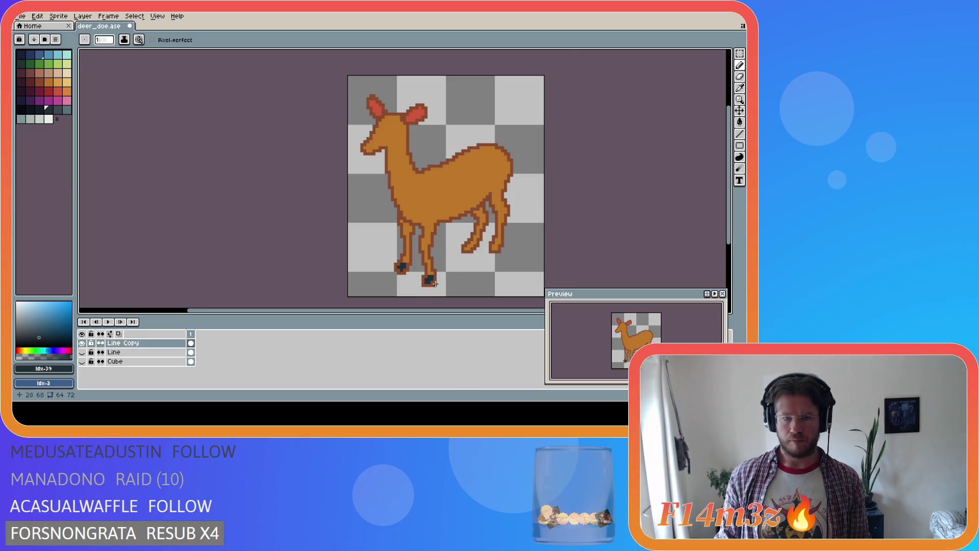
Step: Darken the standing back hoof and paint dark hooves on both raised legs
scroll(435, 284, "up", 1)
key("v")
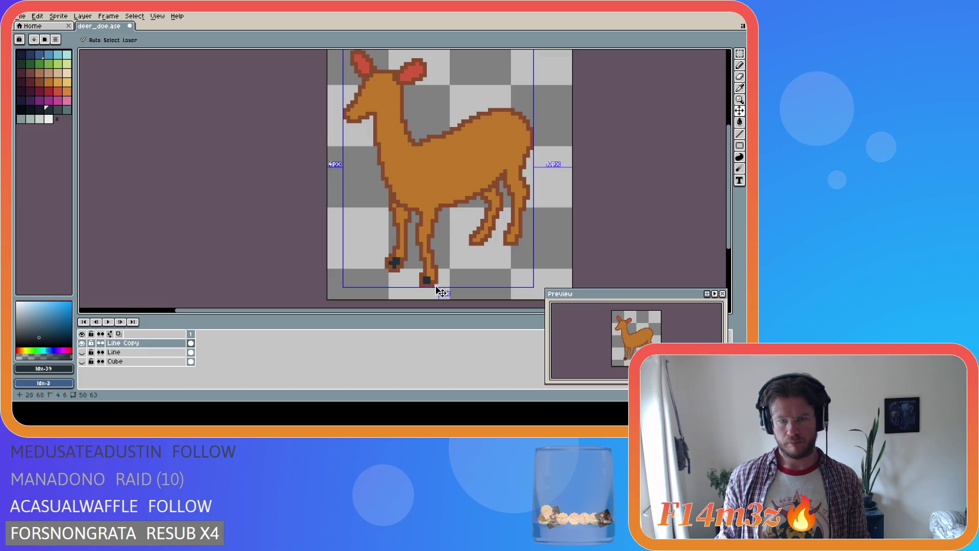
key("b")
left_click(431, 279)
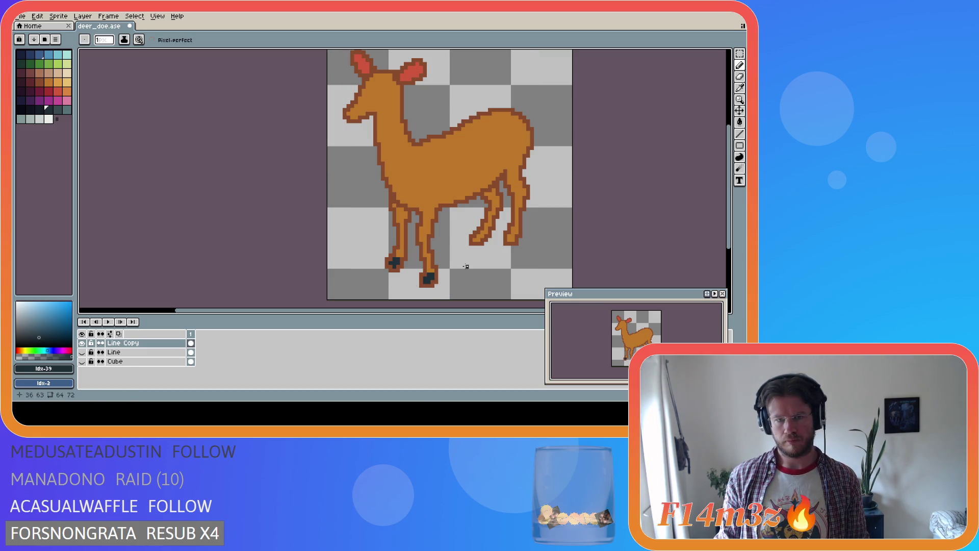
left_click(476, 239)
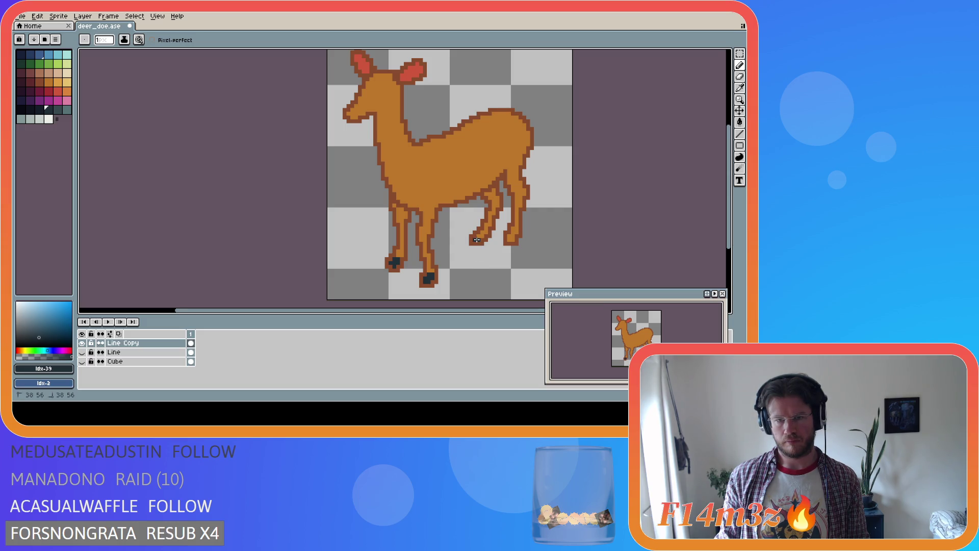
left_click(511, 238)
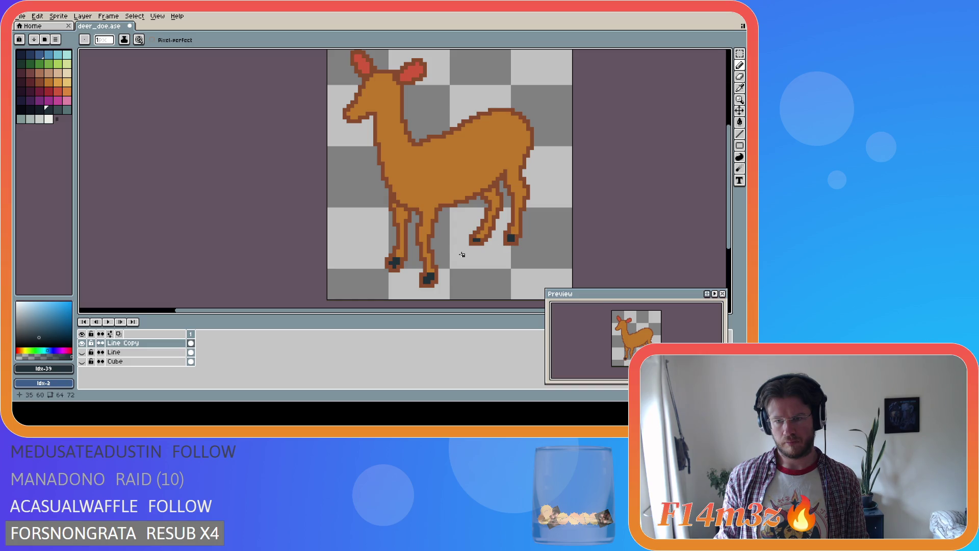
left_click(478, 236)
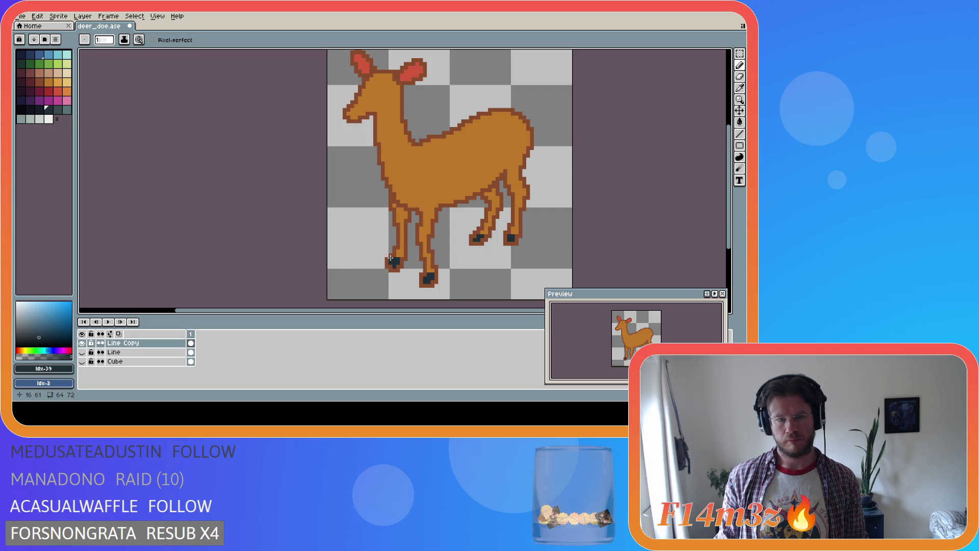
Step: Fill the front, back and raised-leg hooves with dark palette swatch 36, then undo the last stroke
left_click(22, 110)
left_click(387, 261)
left_click_drag(387, 265, 403, 261)
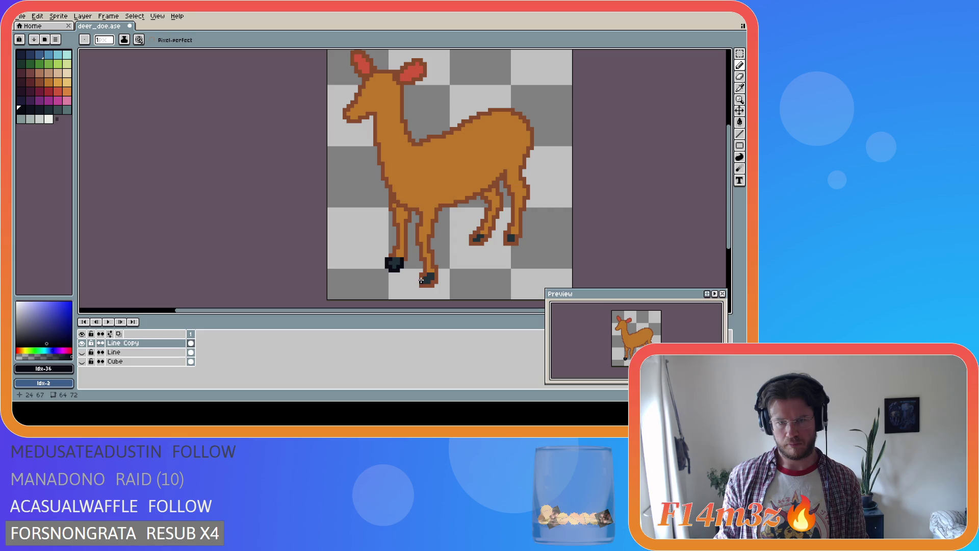
mouse_move(423, 275)
left_mouse_down()
mouse_move(421, 285)
mouse_move(434, 281)
left_mouse_up()
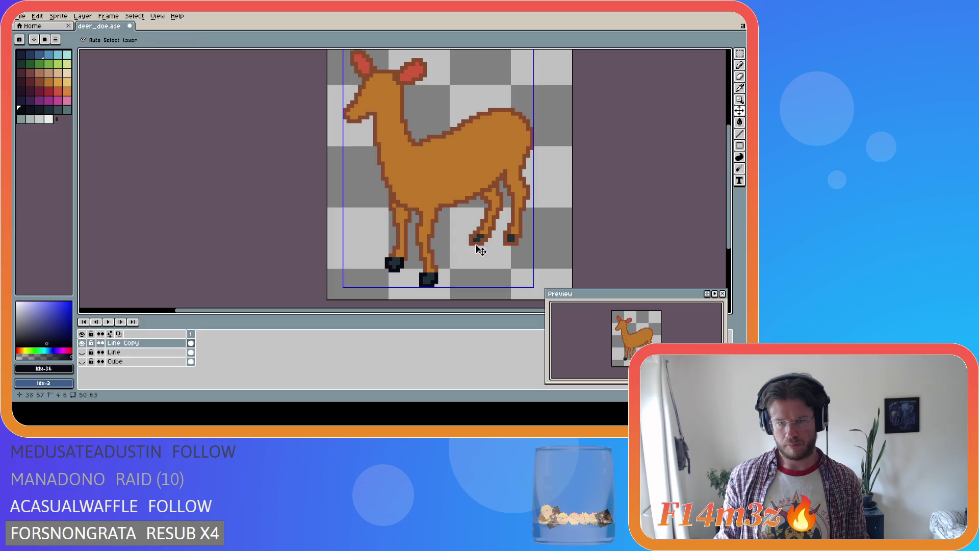
left_click_drag(475, 237, 515, 238)
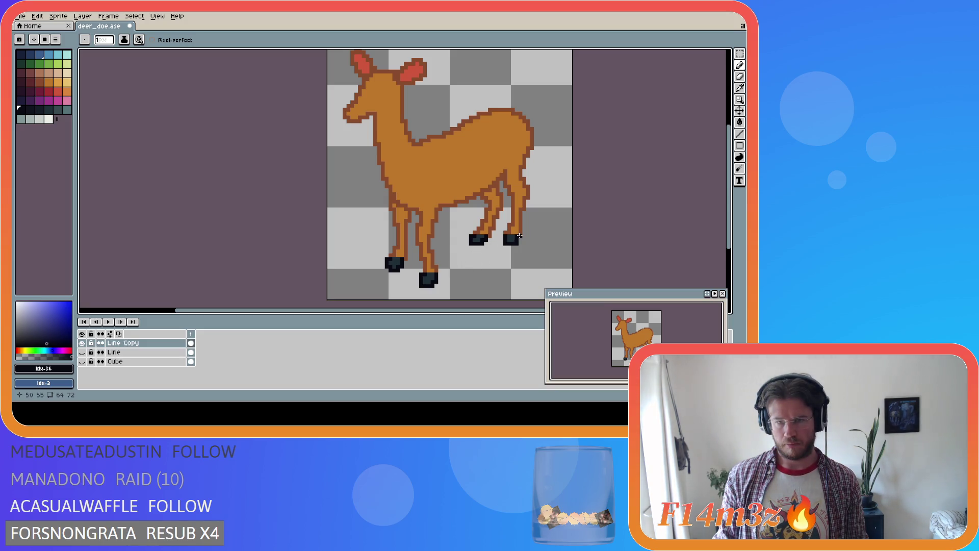
key("ctrl")
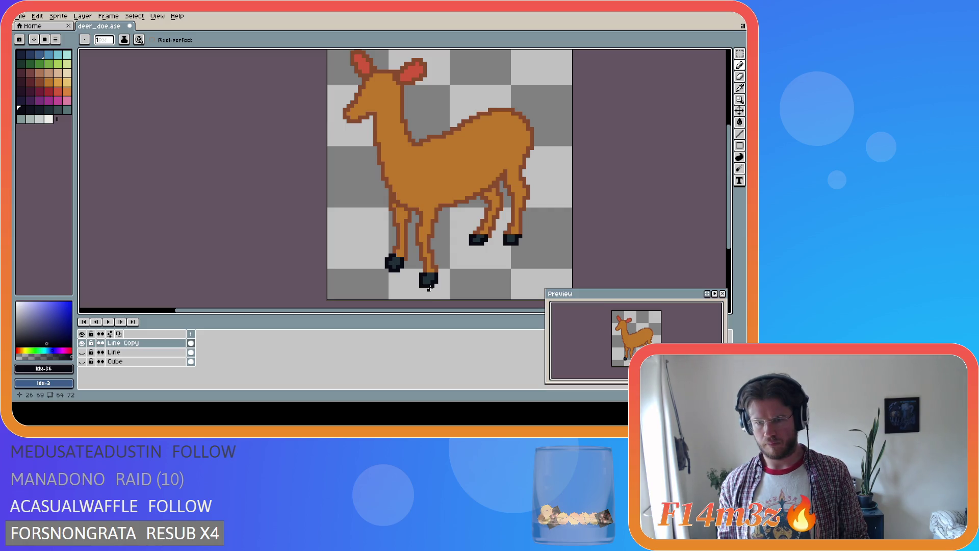
key("ctrl+a")
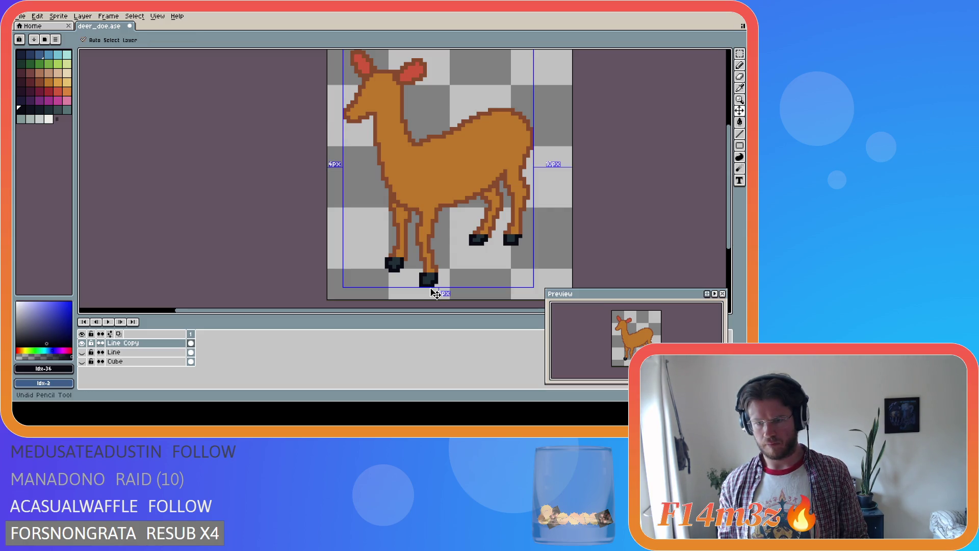
Step: Redo the undone hoof stroke and save deer_doe.ase
key("ctrl+d")
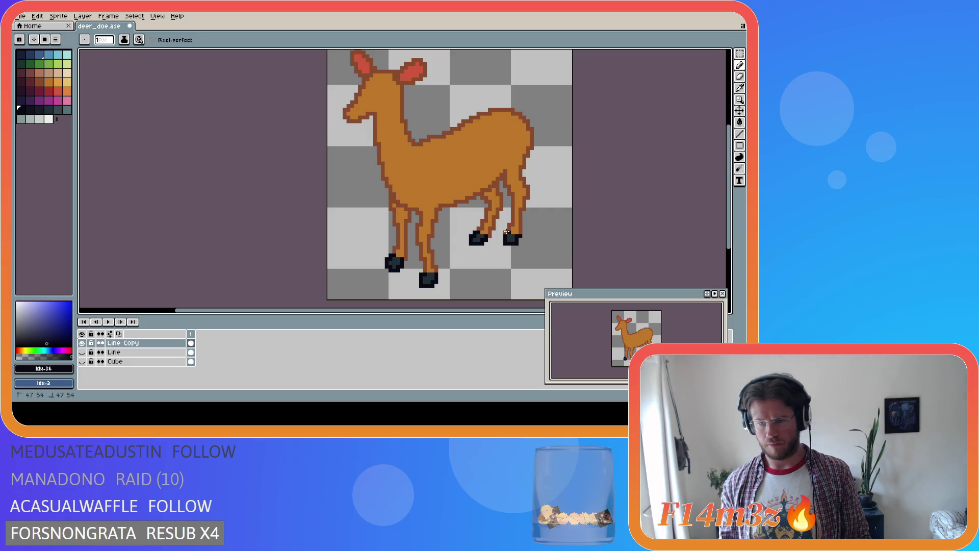
key("ctrl")
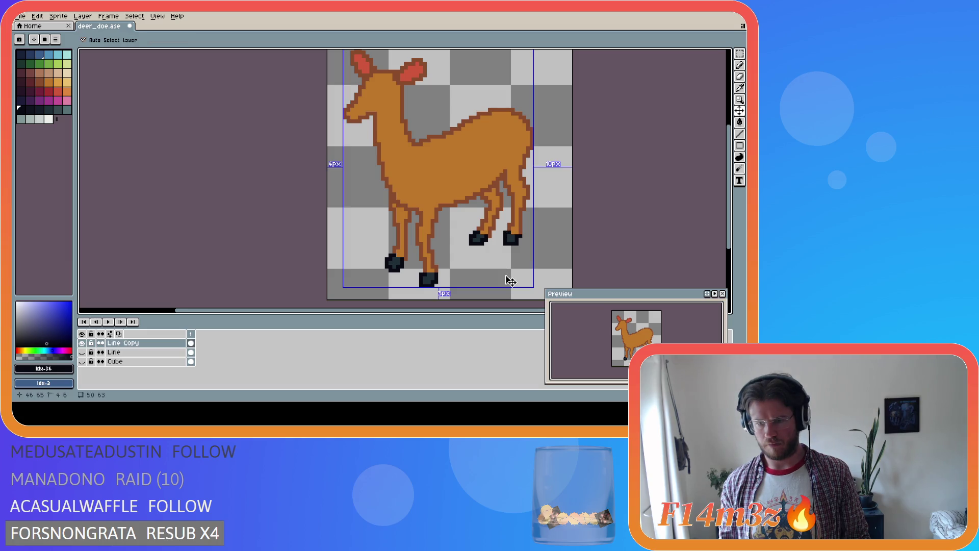
key("ctrl+y")
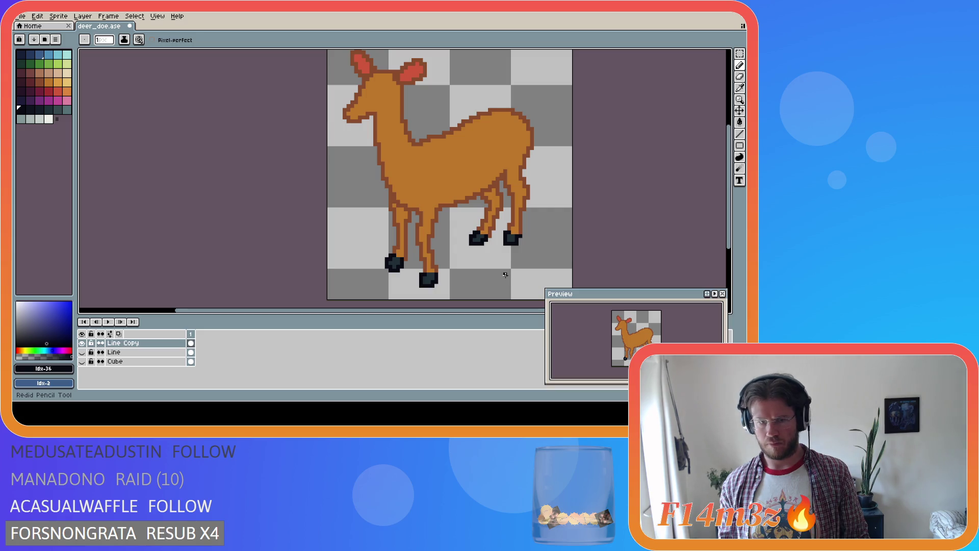
key("ctrl+s")
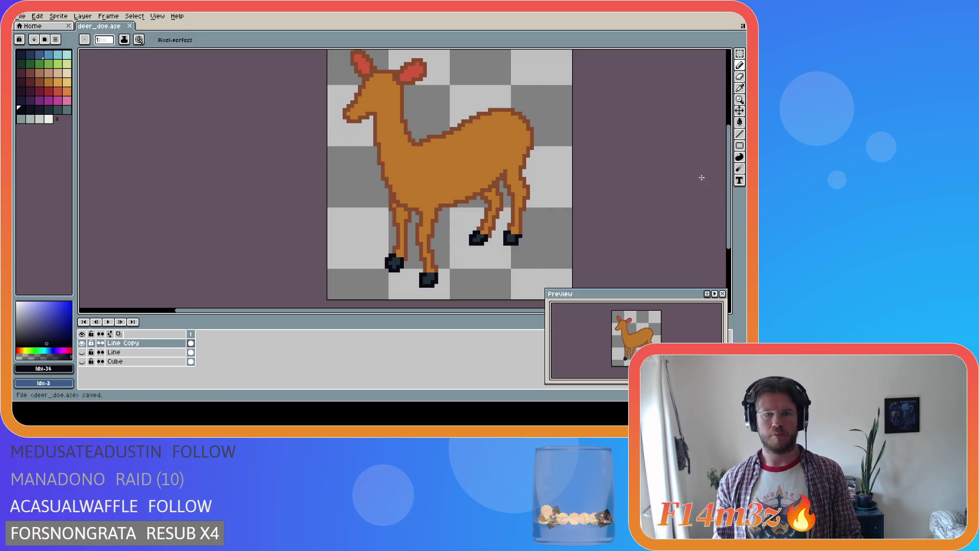
scroll(724, 187, "up", 1)
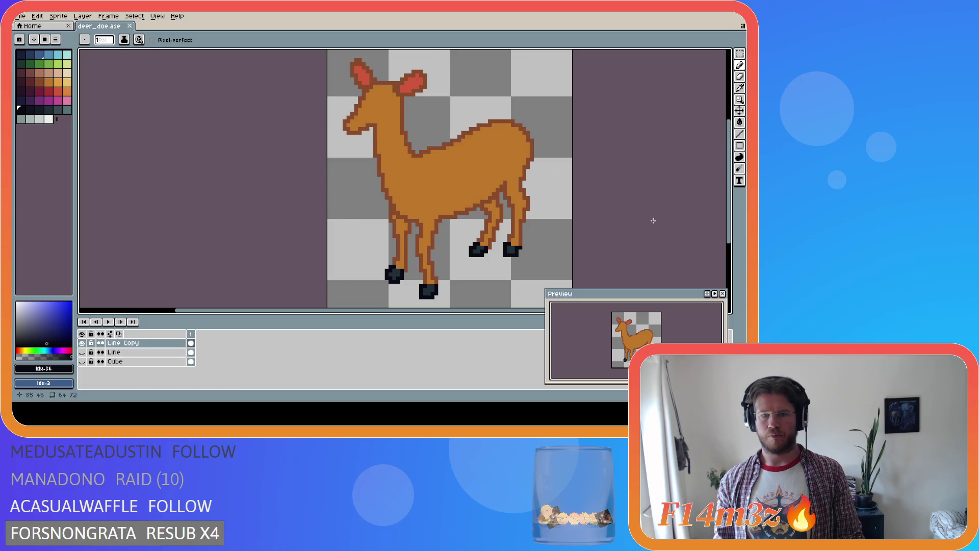
Step: Sample the orange body colour from the head and test-paint a pixel near the ear
left_click_drag(382, 310, 426, 310)
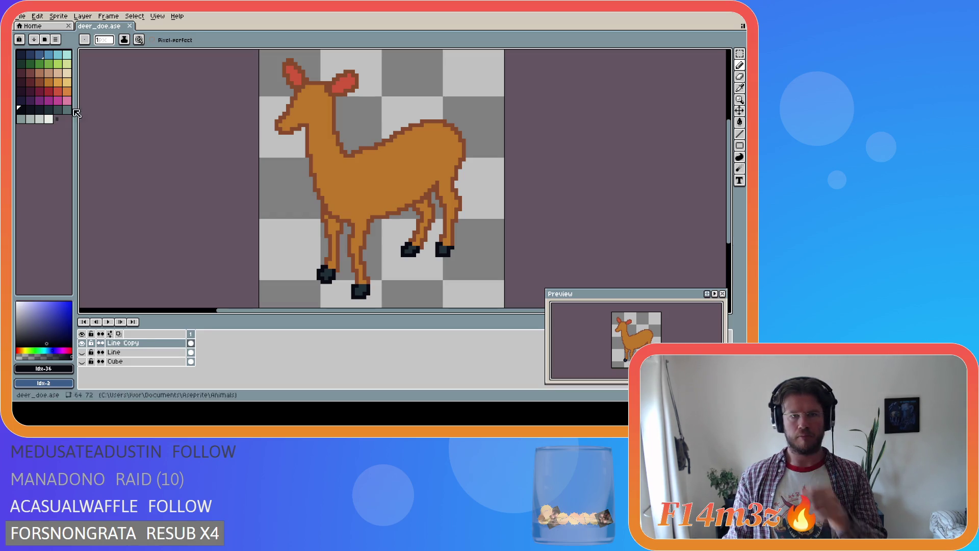
key("i")
left_click(322, 100)
key("b")
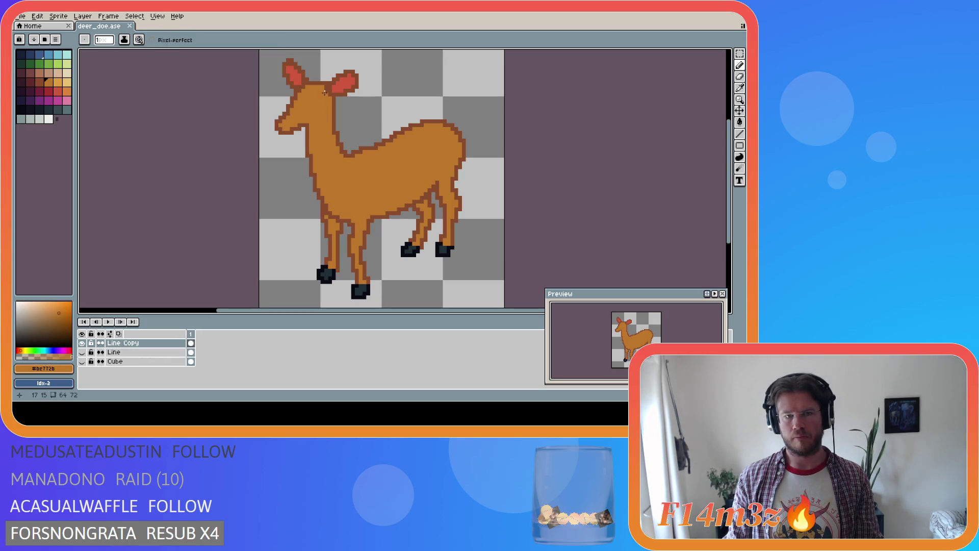
left_click(324, 88)
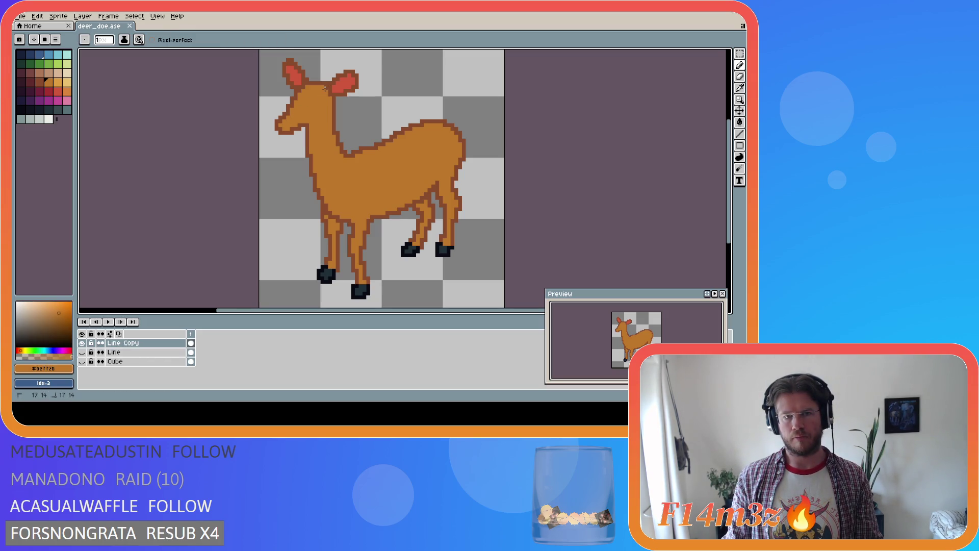
key("ctrl+z")
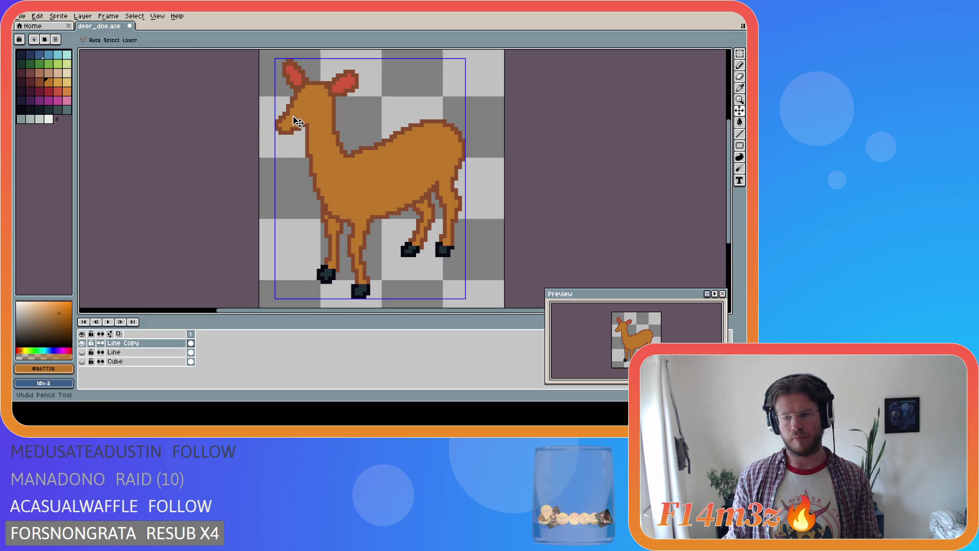
key("ctrl+y")
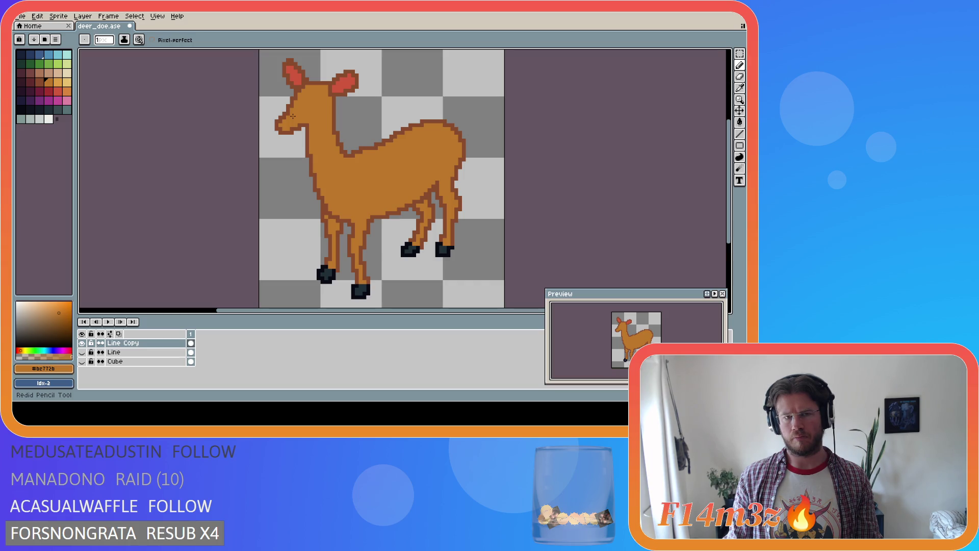
Step: Sample the brown outline and reddish ear colours, undoing and redoing the trial pencil edits
left_click(323, 84, "alt")
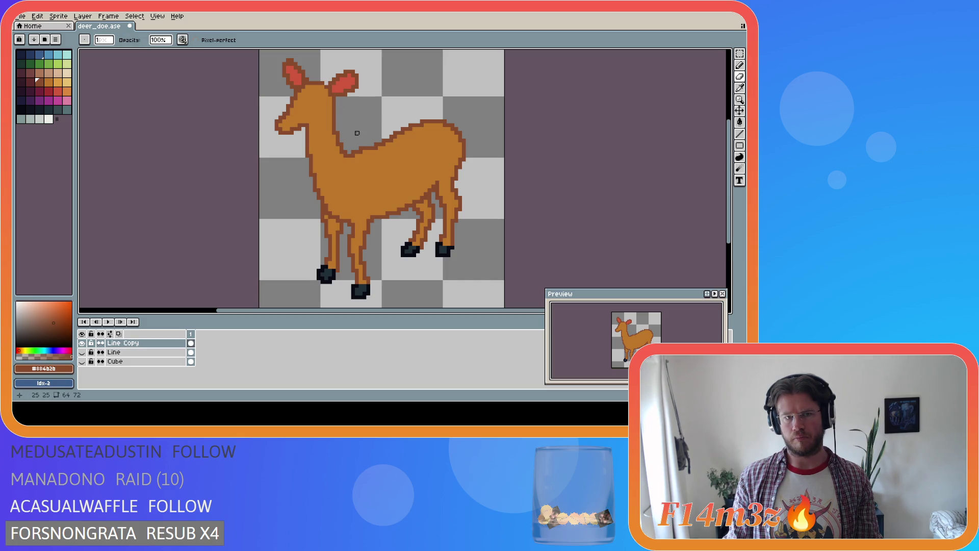
key("b")
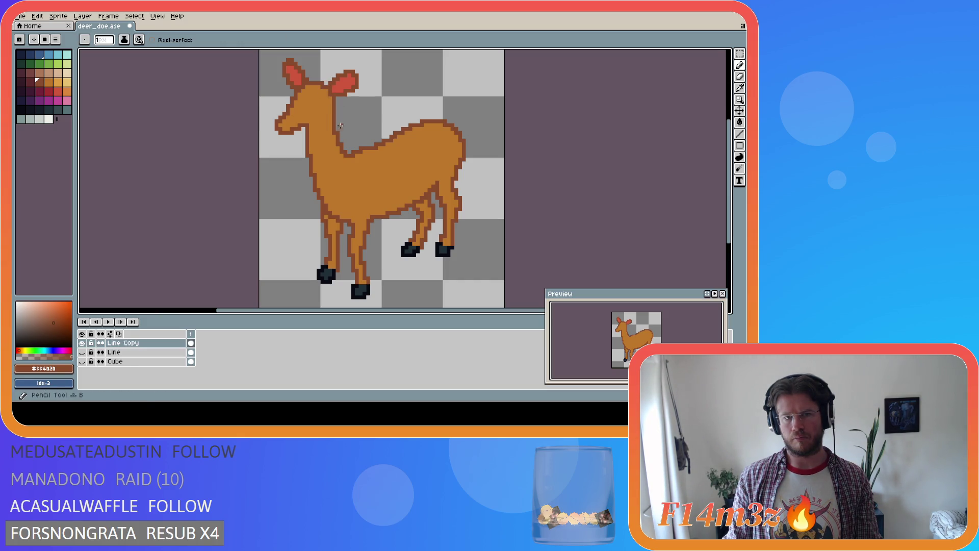
key("ctrl+z")
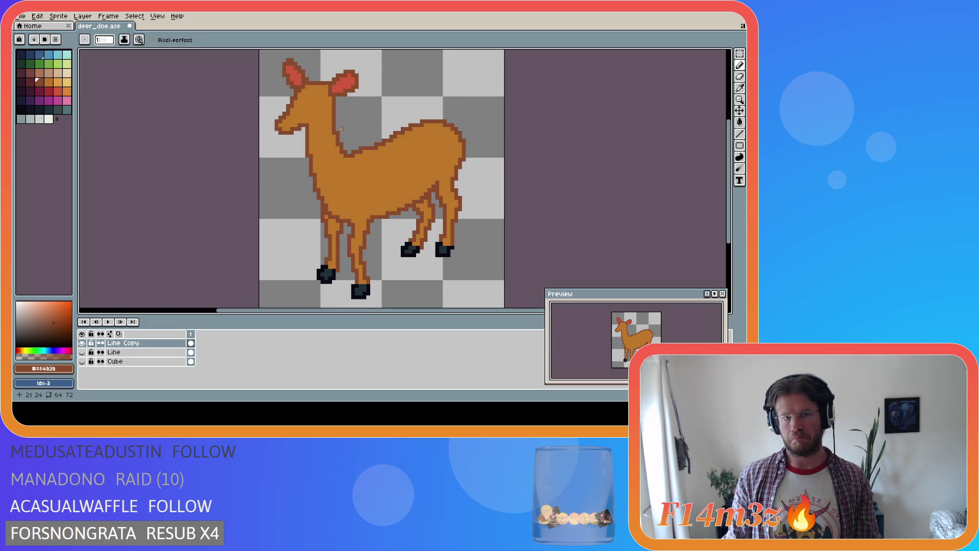
key("ctrl+z")
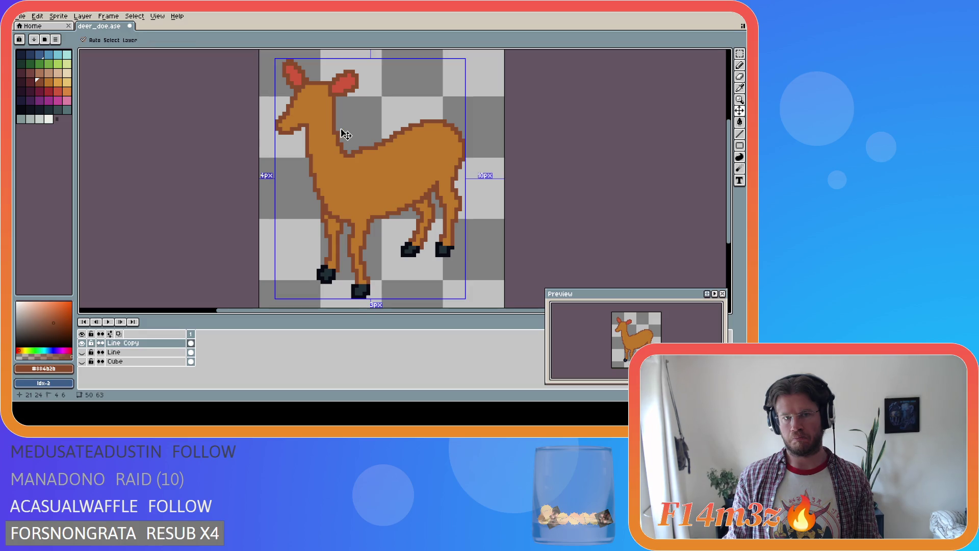
key("ctrl+y")
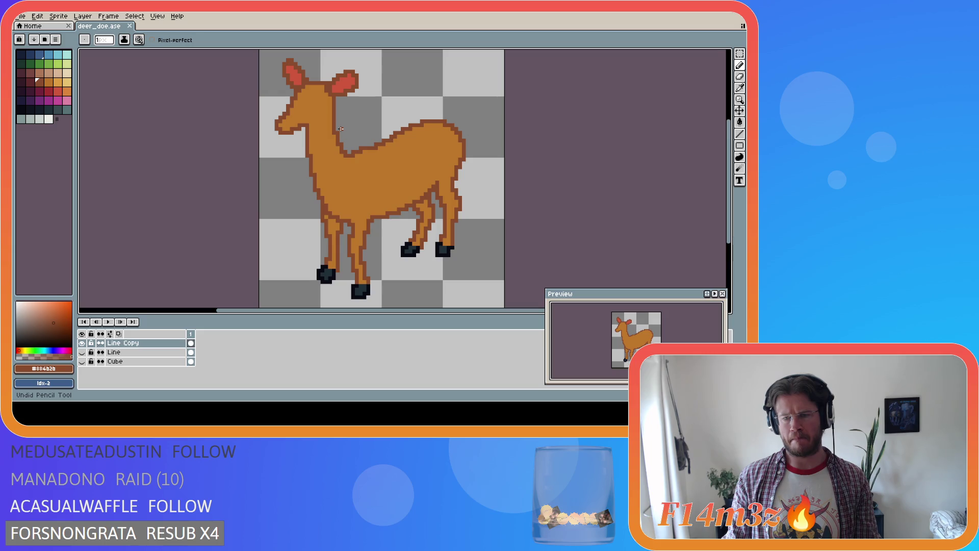
left_click(333, 90, "alt")
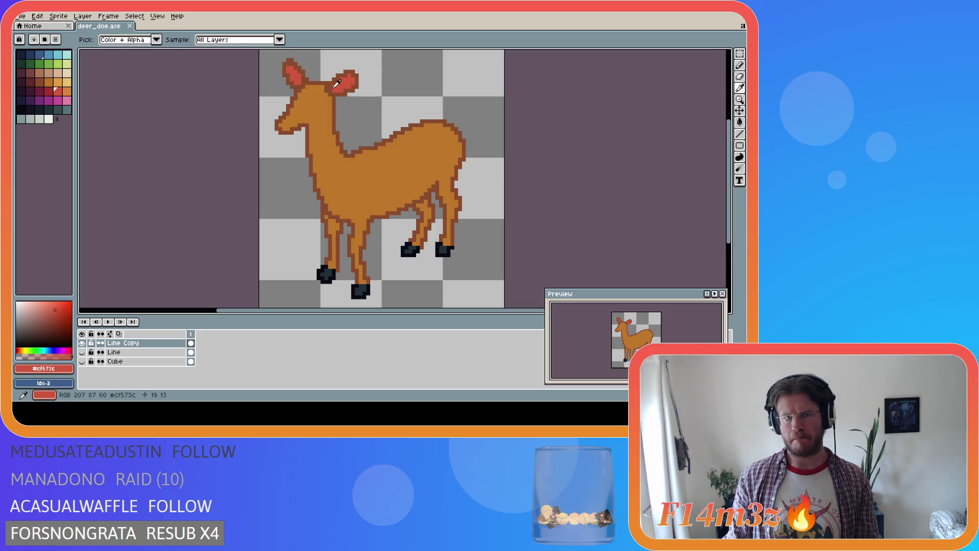
key("b")
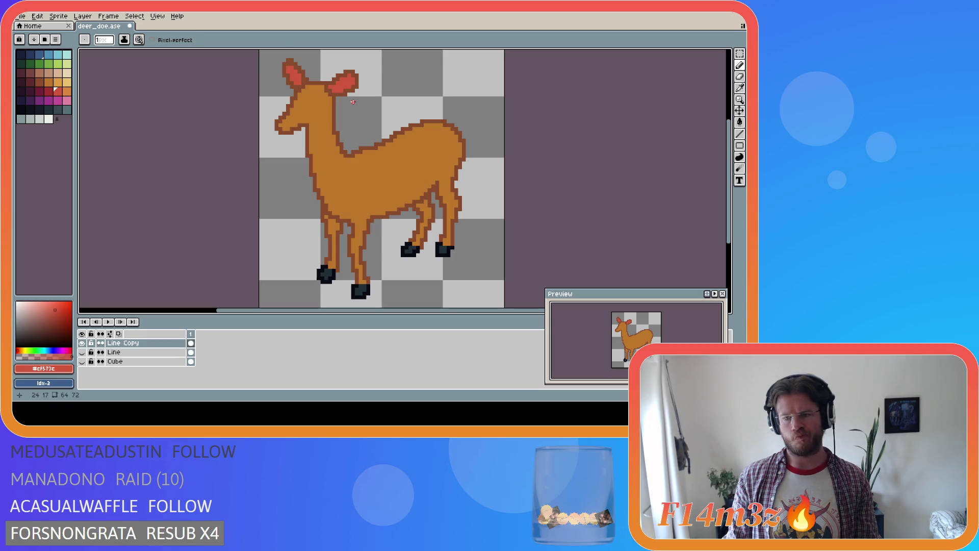
key("i")
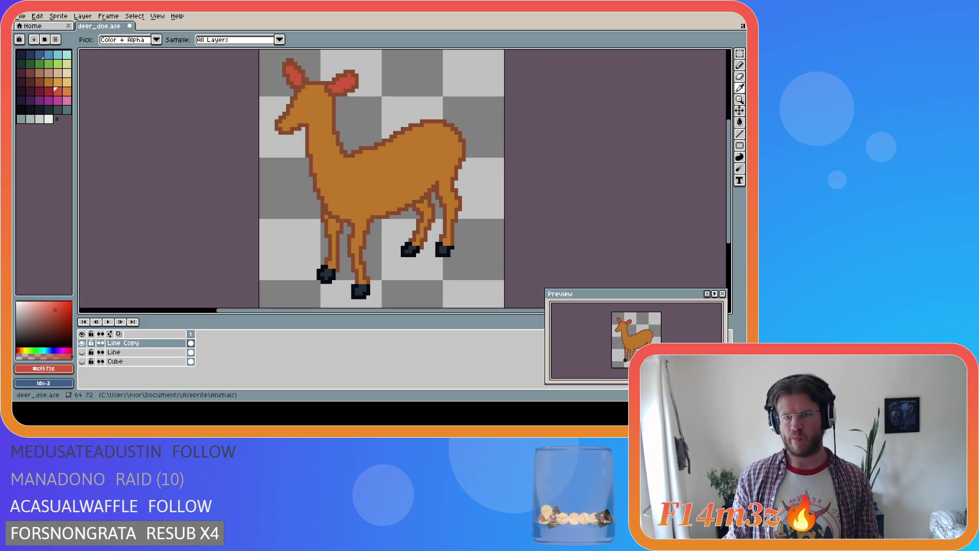
key("b")
Step: Save deer_doe.ase and eyedrop the dark hoof colour as the Pencil colour
key("ctrl+s")
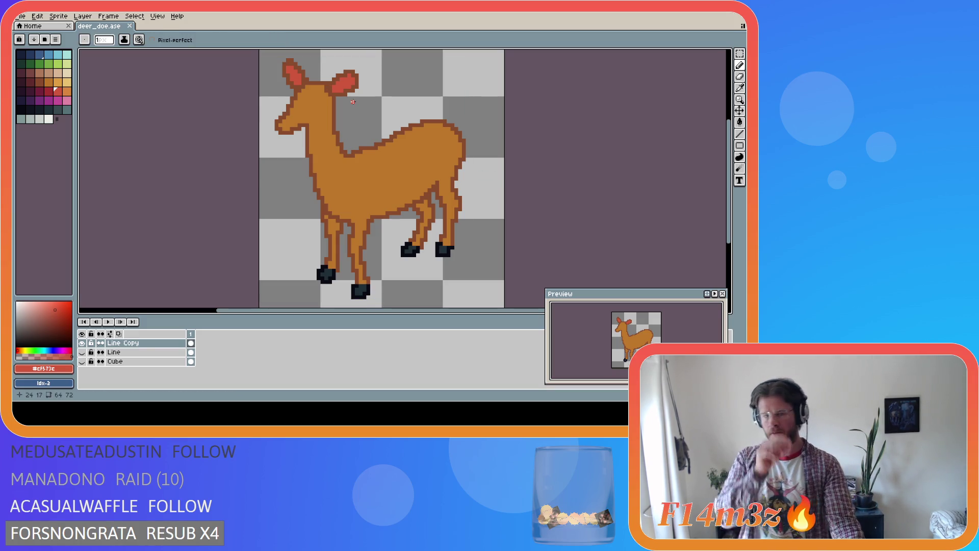
key("i")
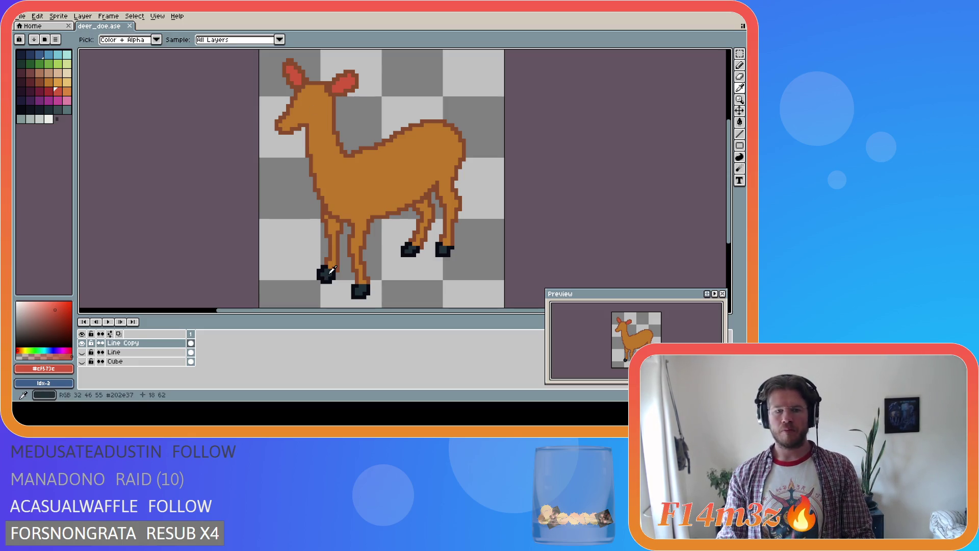
left_click(329, 273)
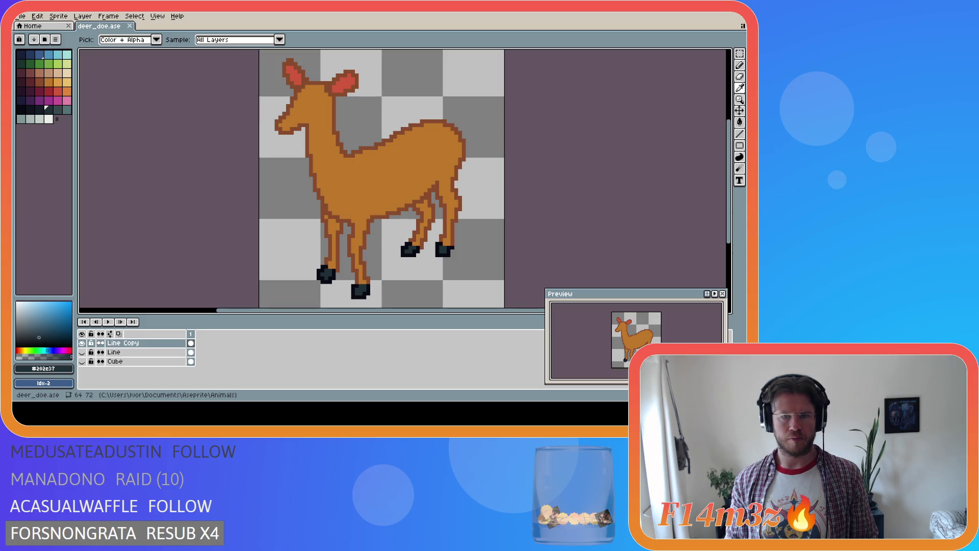
key("b")
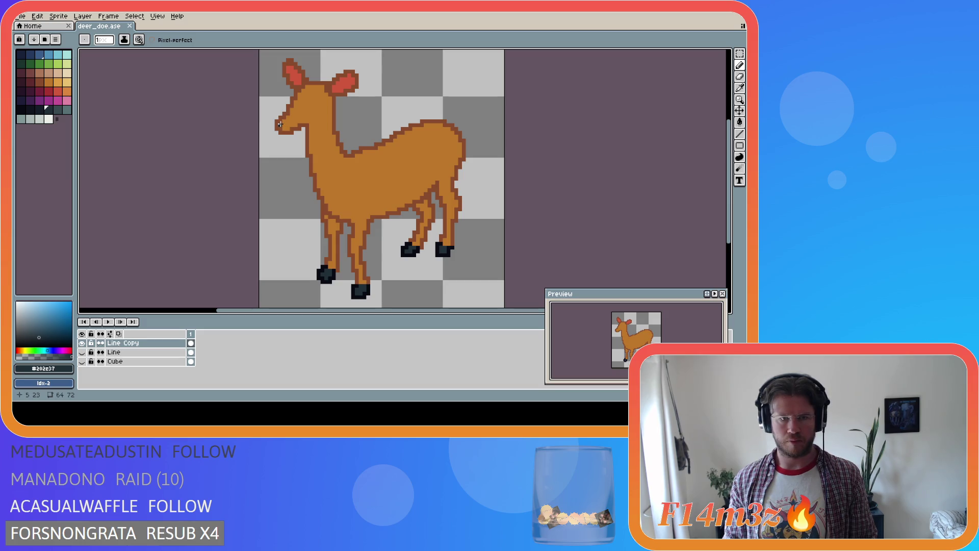
Step: Paint a small dark nose at the snout tip, replacing the oversized patch with one pixel
left_click_drag(282, 121, 283, 123)
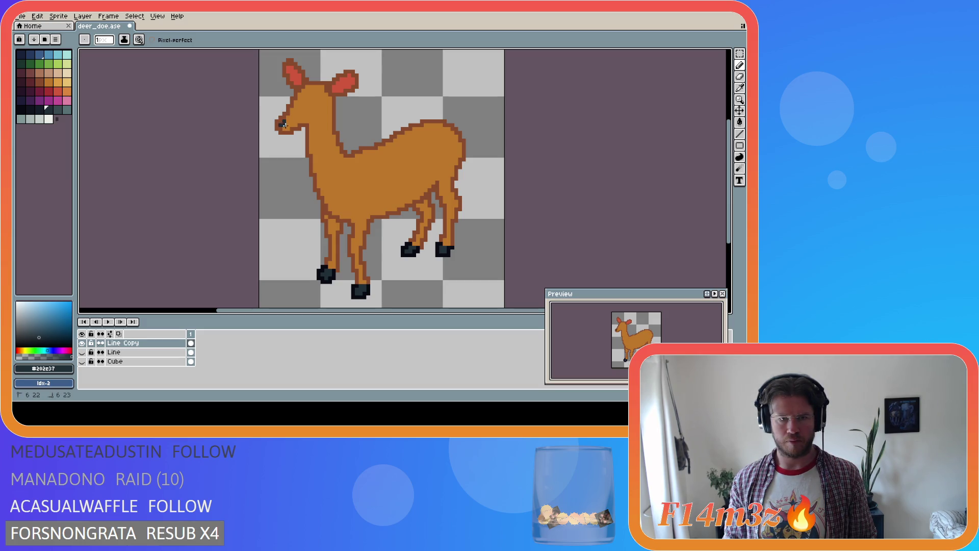
left_click_drag(283, 125, 284, 122)
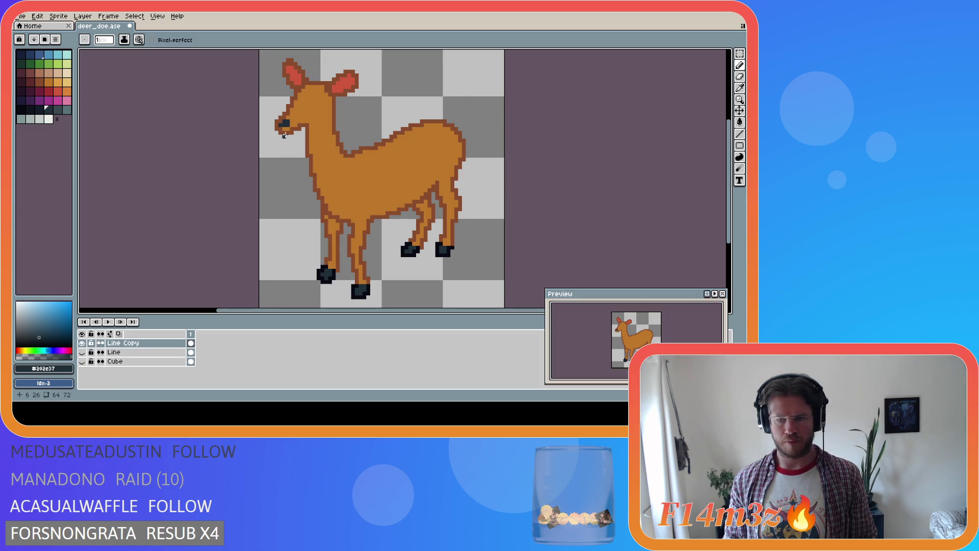
key("ctrl+z")
left_click(284, 124)
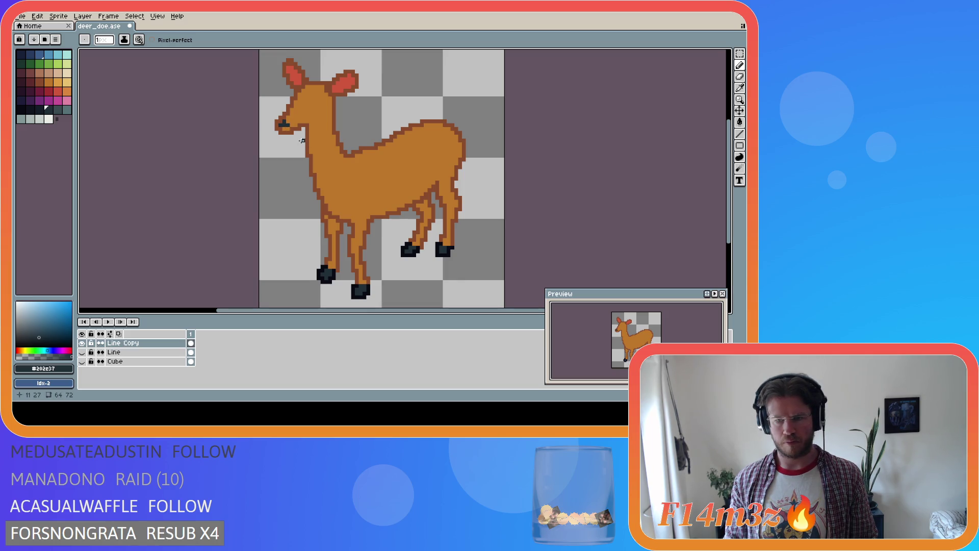